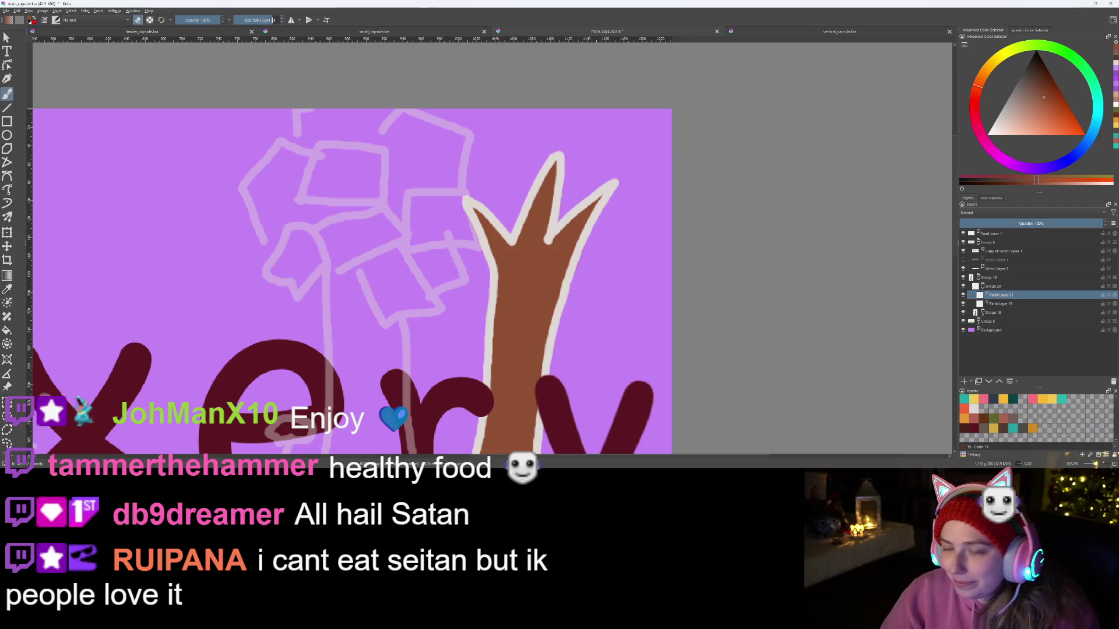
Step: Set the brush size to 10 px and pick a light off-white colour
text(10)
key(Return)
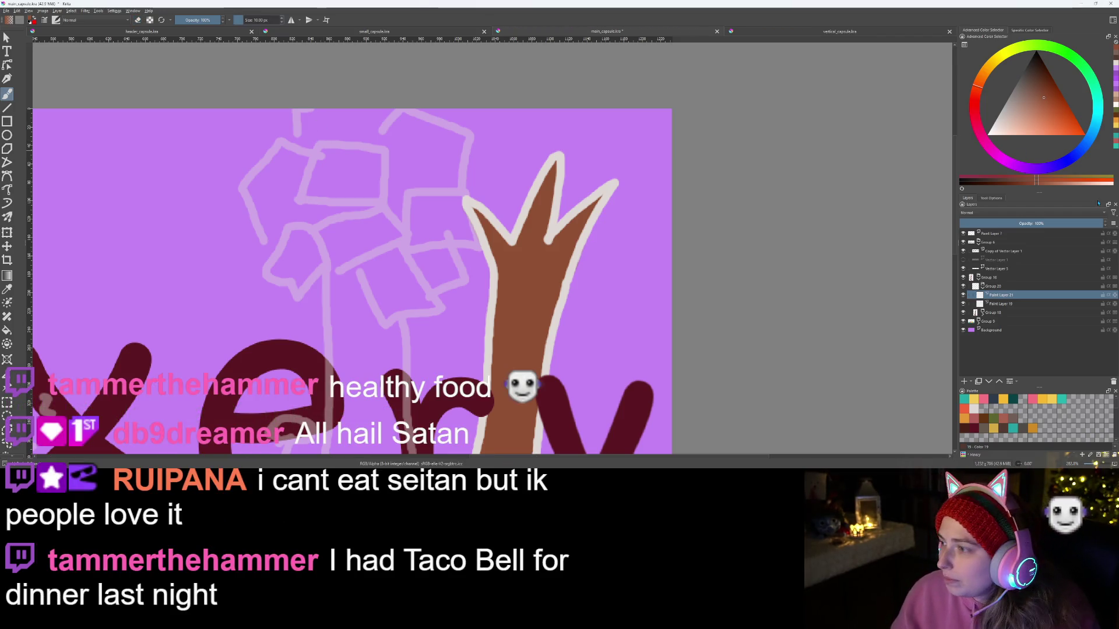
click(1114, 64)
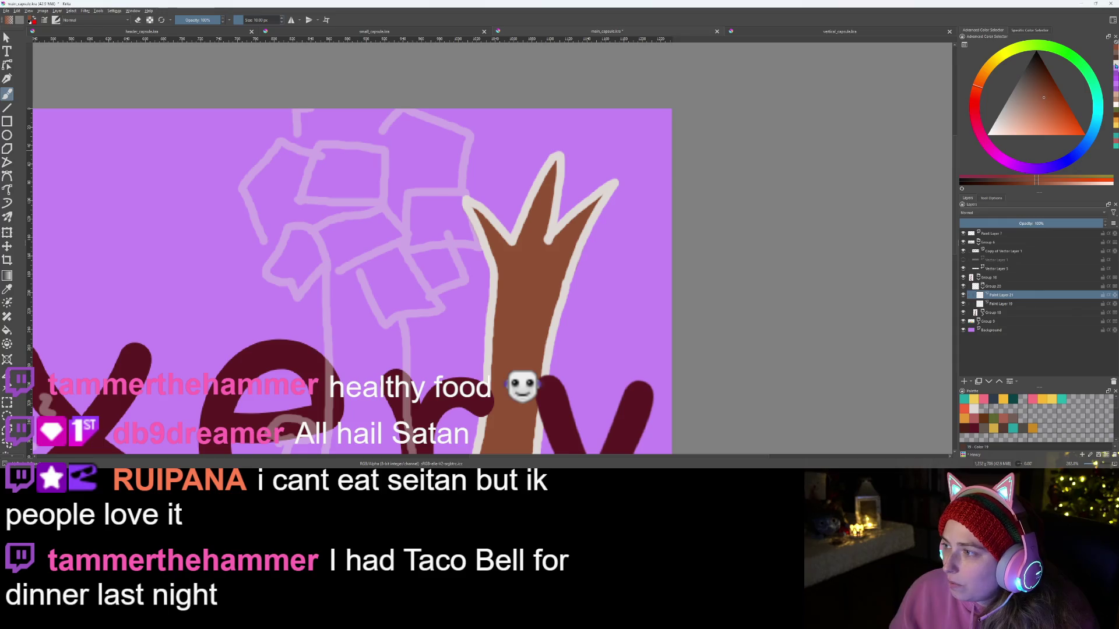
Step: Draw the first square outline of the crown at the trunk's left edge
scroll(499, 203, down, 2)
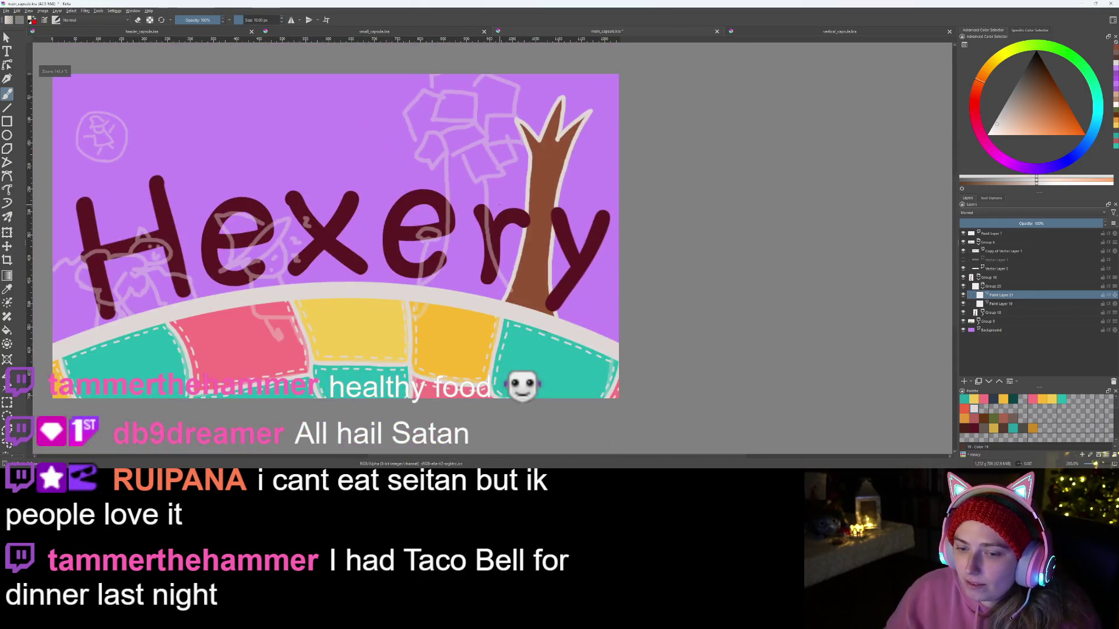
scroll(494, 209, up, 3)
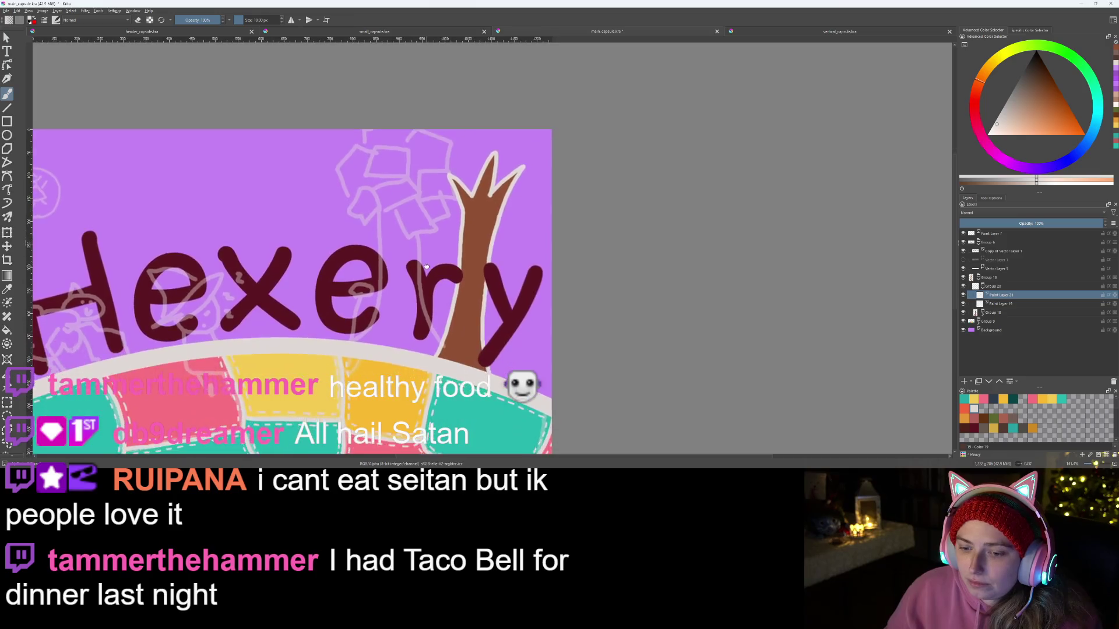
scroll(401, 226, up, 1)
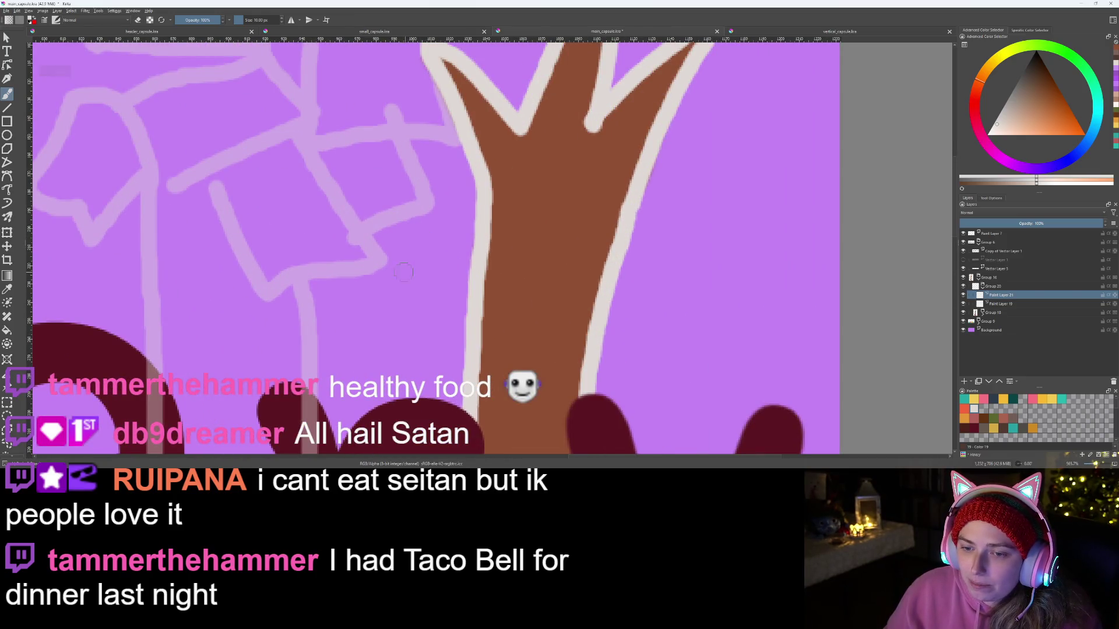
drag(355, 178, 367, 263)
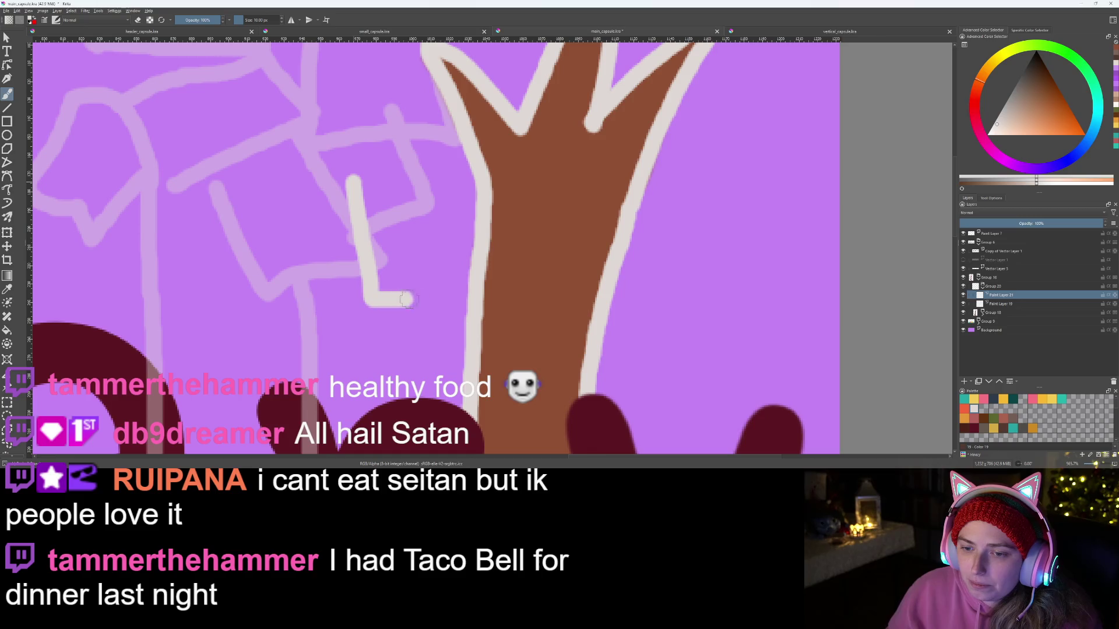
drag(403, 299, 496, 286)
mouse_move(357, 177)
mouse_down()
mouse_move(503, 162)
mouse_move(510, 247)
mouse_up()
scroll(513, 279, down, 3)
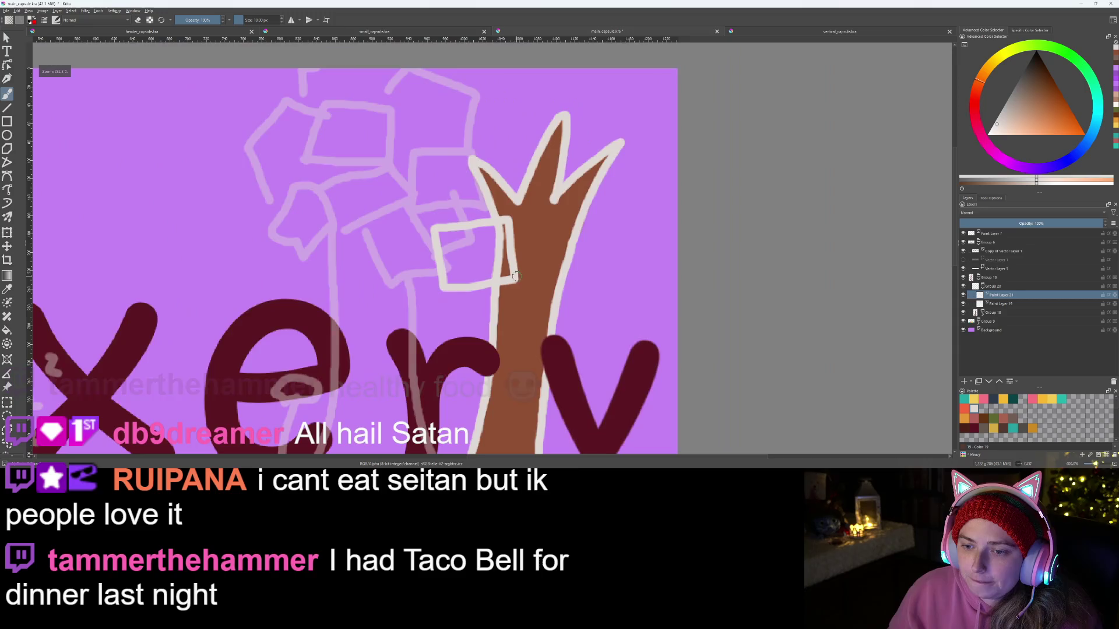
Step: Close the first square and outline a second square overlapping the trunk, undoing an overshoot
scroll(391, 233, up, 3)
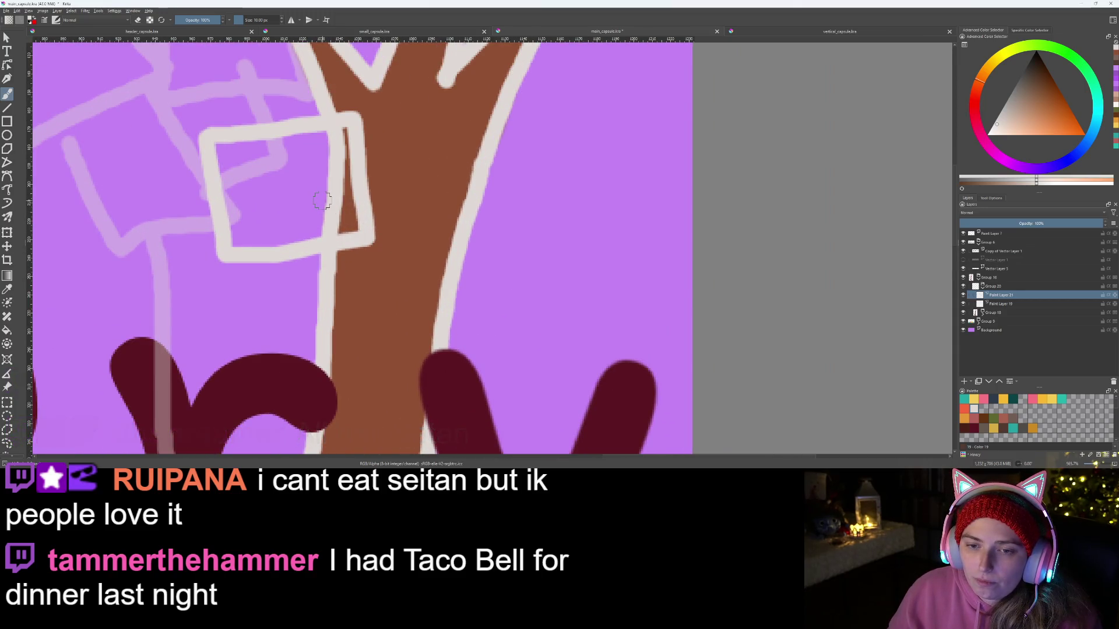
mouse_move(330, 212)
mouse_down()
mouse_move(513, 251)
mouse_move(530, 279)
mouse_up()
click(536, 273)
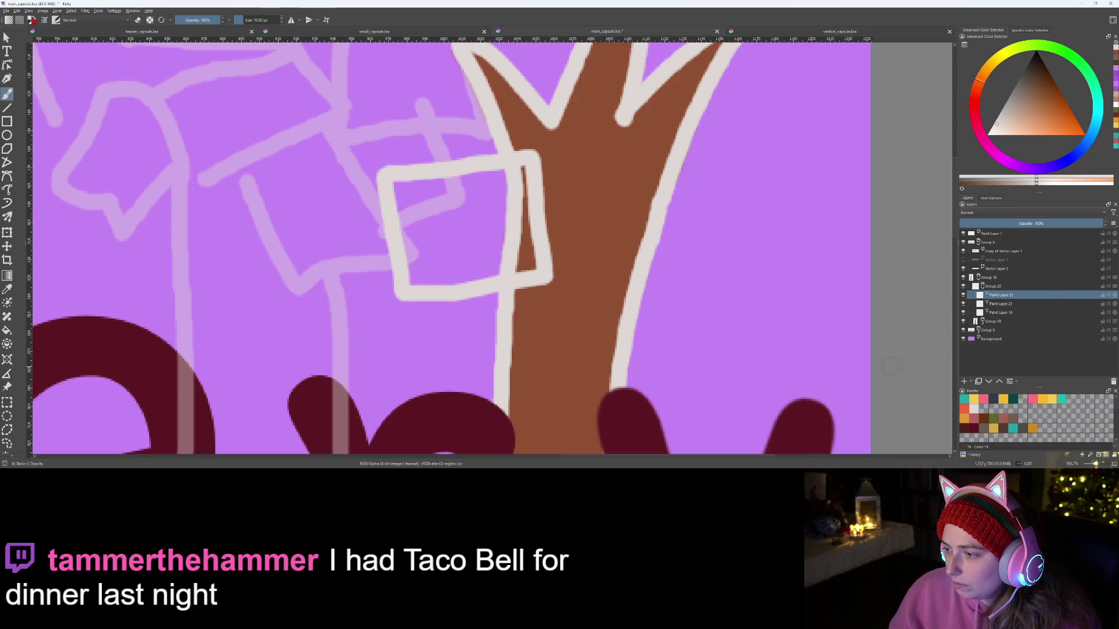
mouse_move(475, 222)
mouse_down()
mouse_move(487, 315)
mouse_move(598, 323)
mouse_up()
mouse_move(476, 222)
mouse_down()
mouse_move(568, 222)
mouse_move(600, 314)
mouse_up()
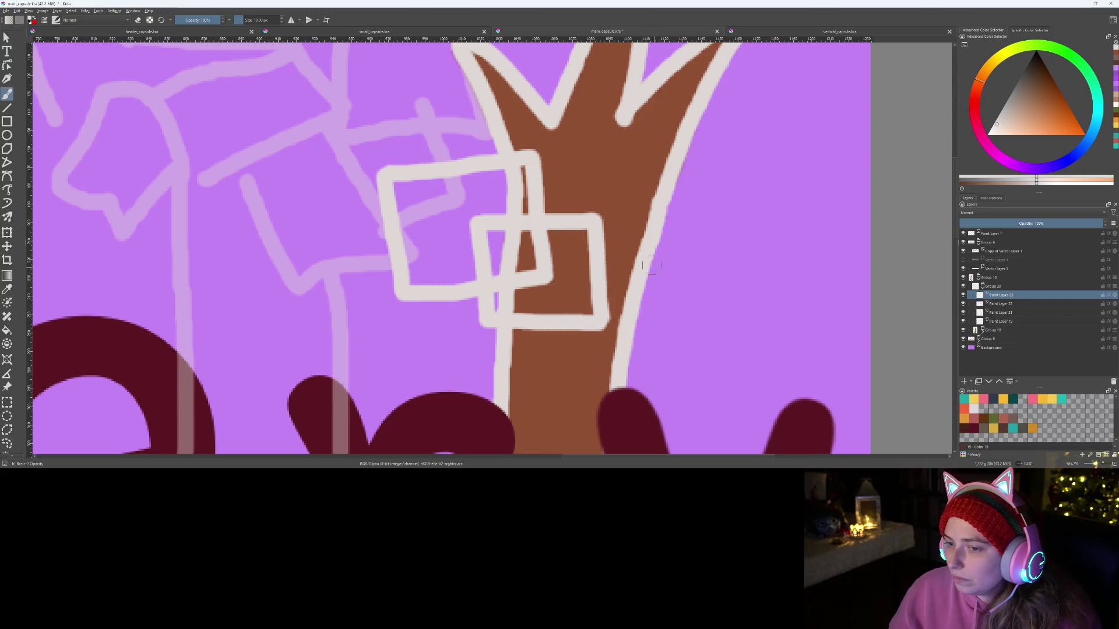
drag(597, 269, 700, 279)
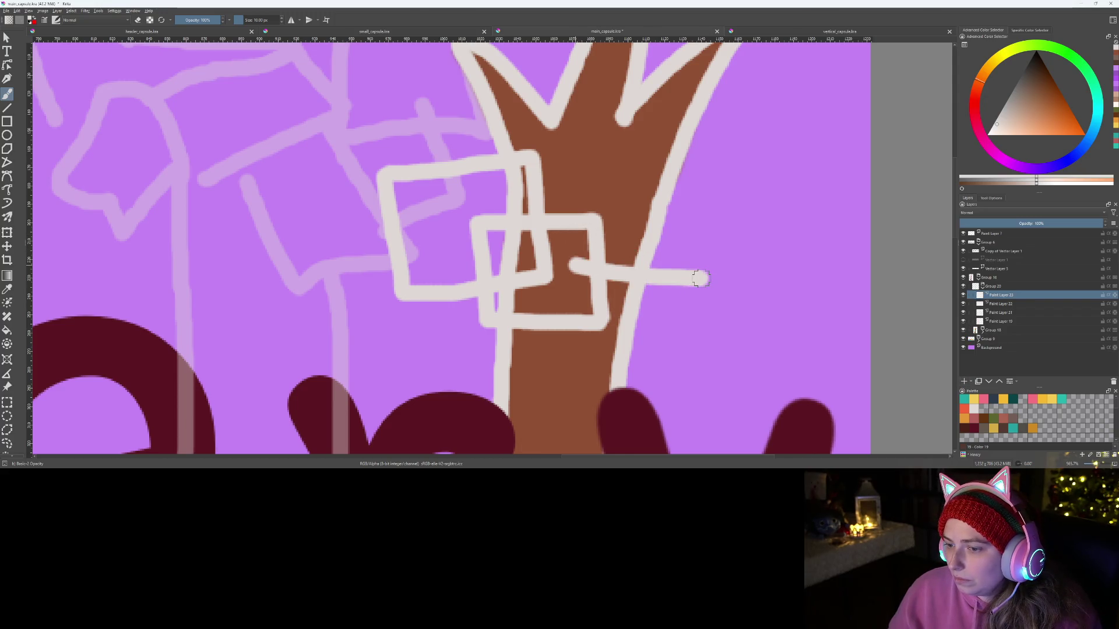
key(ctrl+z)
Step: Draw a third square reaching up to the right, then add a new paint layer
drag(665, 295, 700, 214)
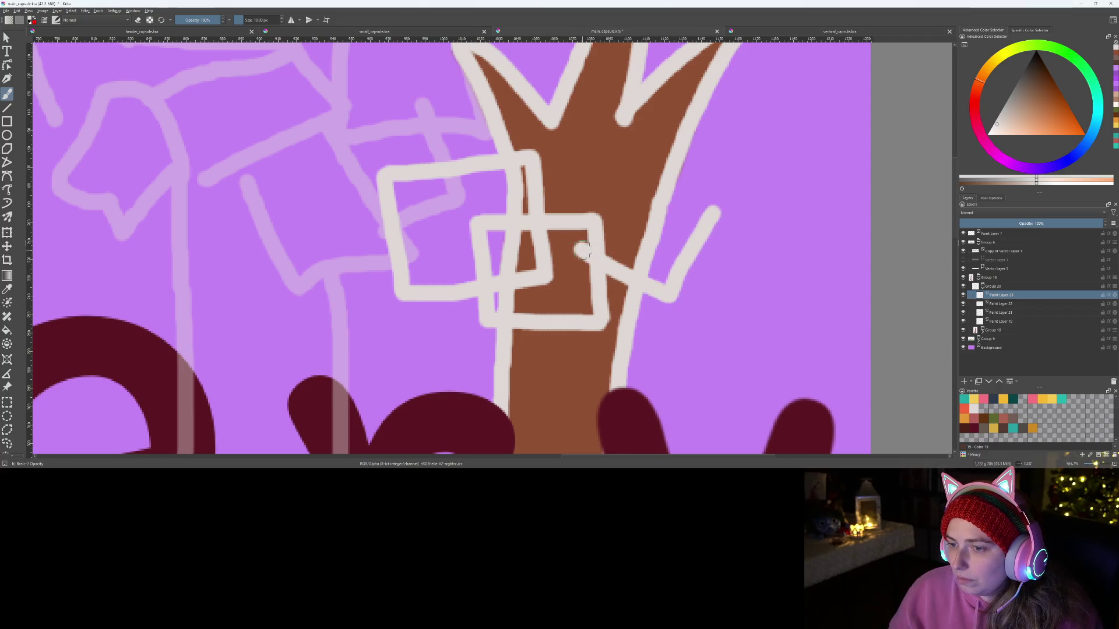
drag(618, 175, 666, 195)
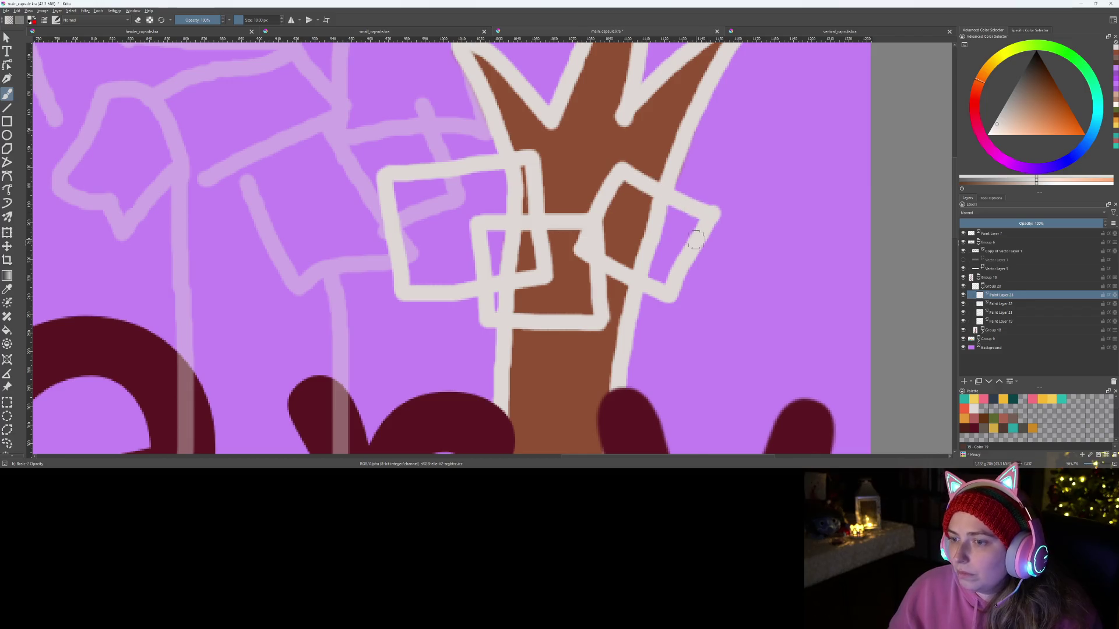
scroll(695, 241, down, 5)
scroll(524, 290, up, 6)
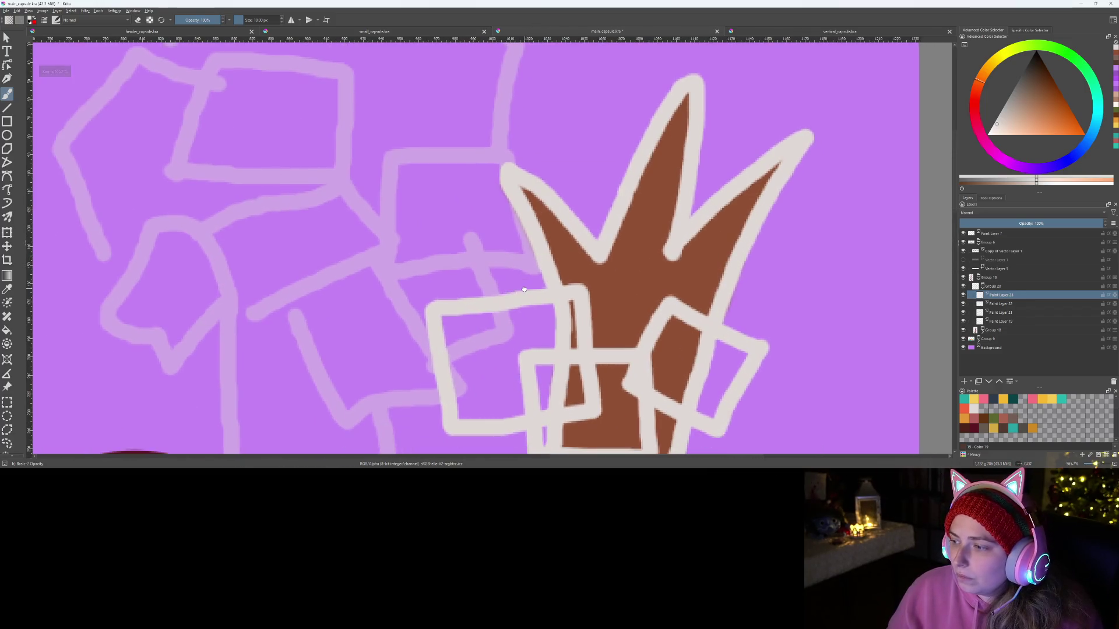
click(964, 382)
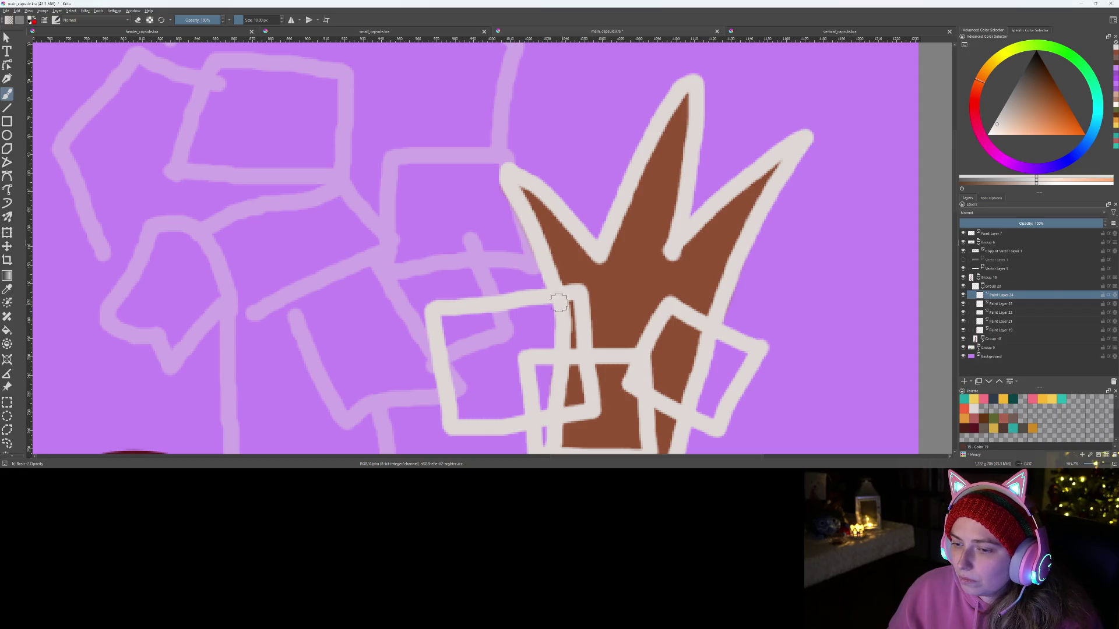
Step: Outline a square across the crown, redrawing a crooked edge and adding a lower edge
mouse_move(550, 280)
mouse_down()
mouse_move(590, 248)
mouse_move(701, 316)
mouse_up()
key(ctrl+z)
mouse_move(552, 278)
mouse_down()
mouse_move(638, 244)
mouse_move(658, 306)
mouse_up()
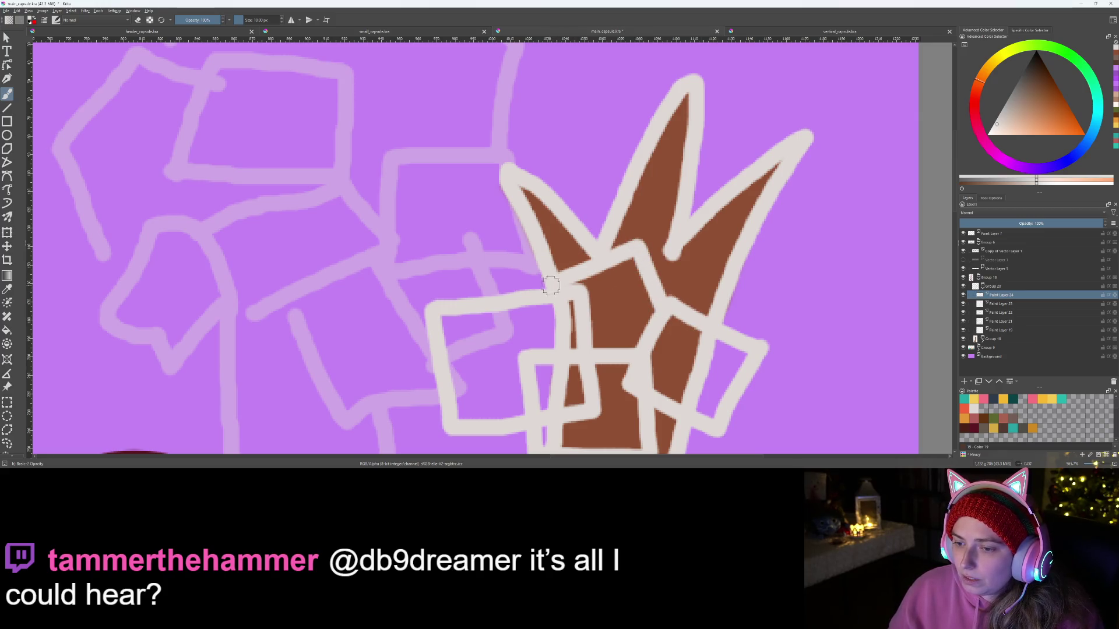
drag(606, 358, 665, 323)
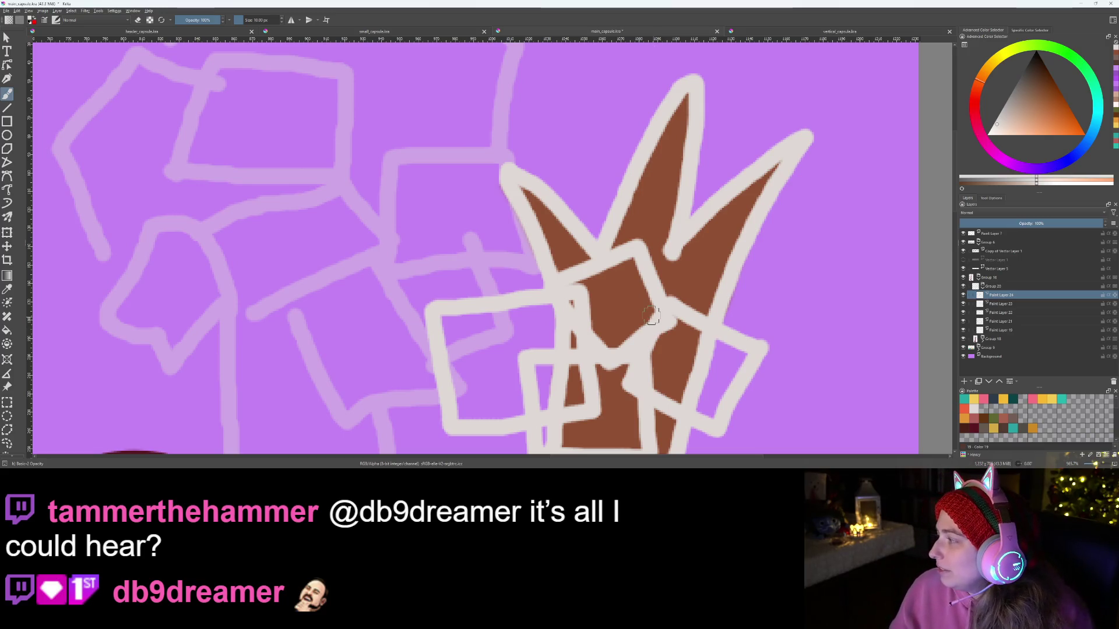
Step: Zoom in and add a vertical side plus another square's top edge
key(plus)
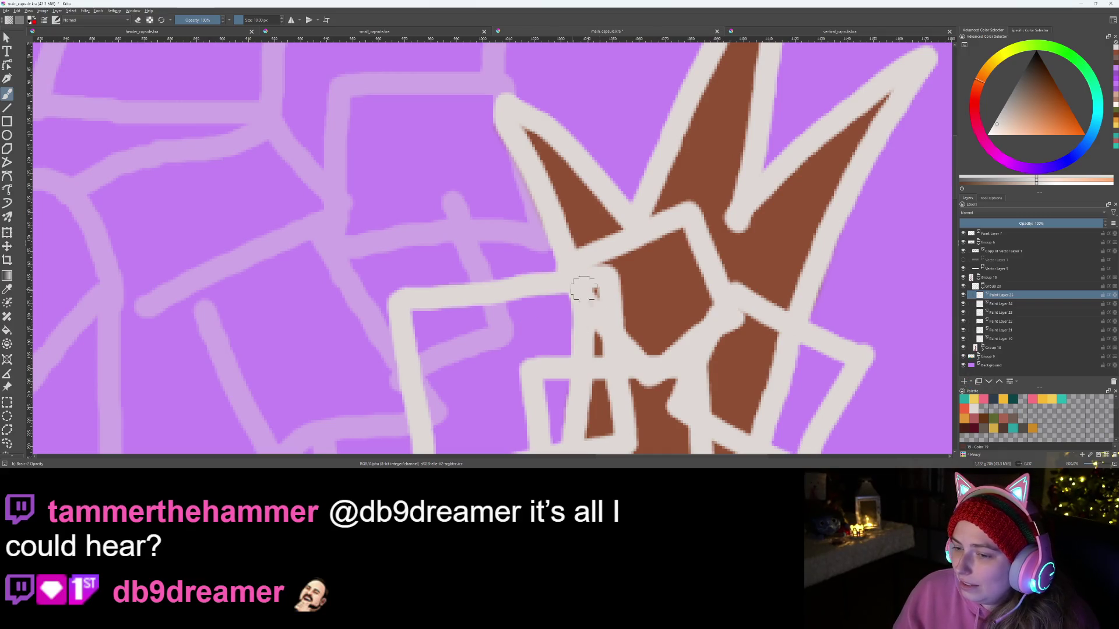
mouse_move(436, 288)
mouse_down()
mouse_move(432, 130)
mouse_move(582, 67)
mouse_move(657, 247)
mouse_up()
scroll(657, 247, down, 4)
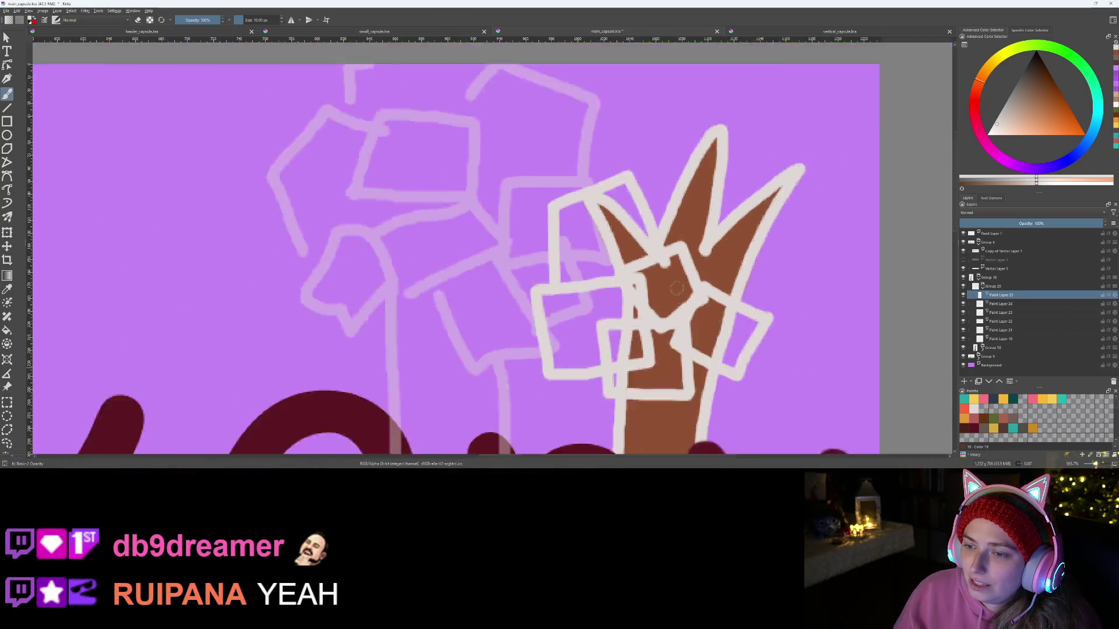
scroll(543, 276, up, 2)
drag(543, 276, 635, 252)
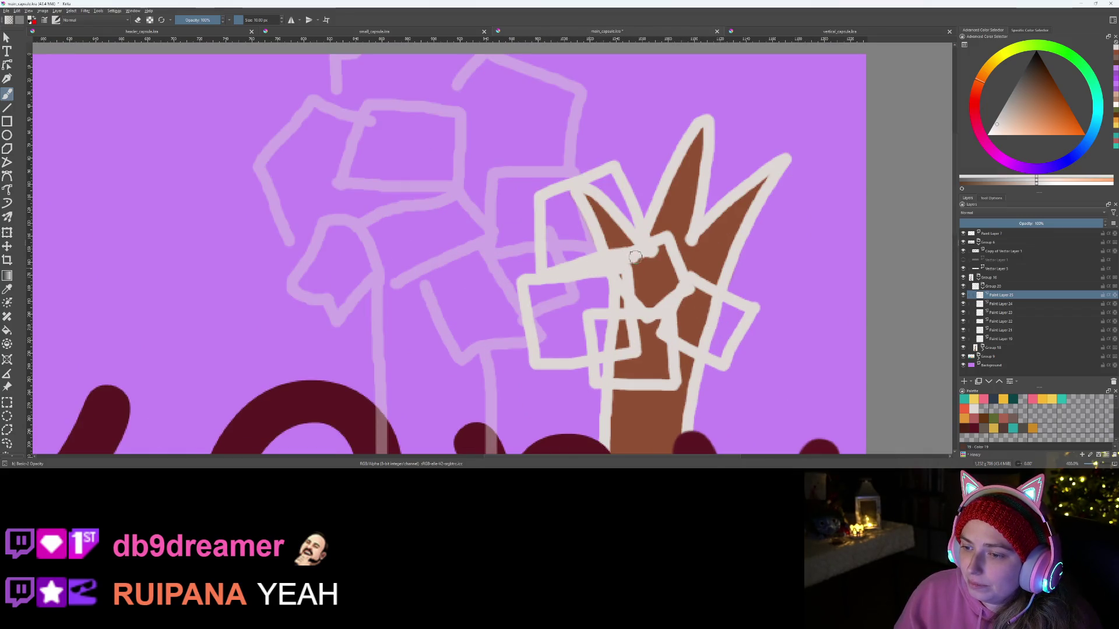
Step: Retouch the upper-left square's lower edge with the eraser and brush, undoing an overpaint
key(e)
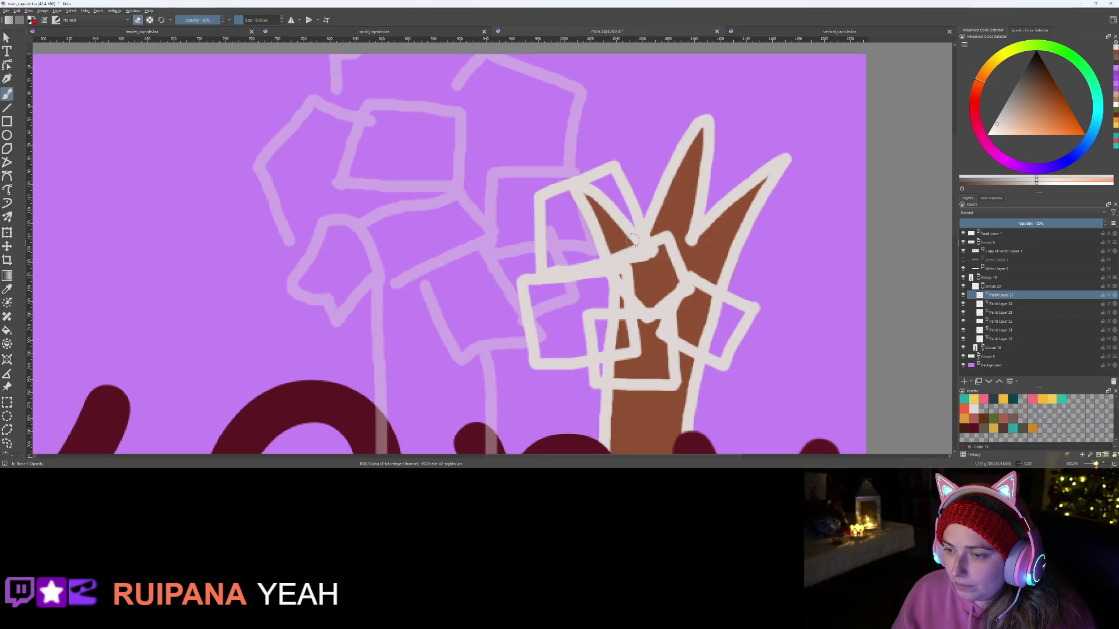
scroll(626, 262, up, 2)
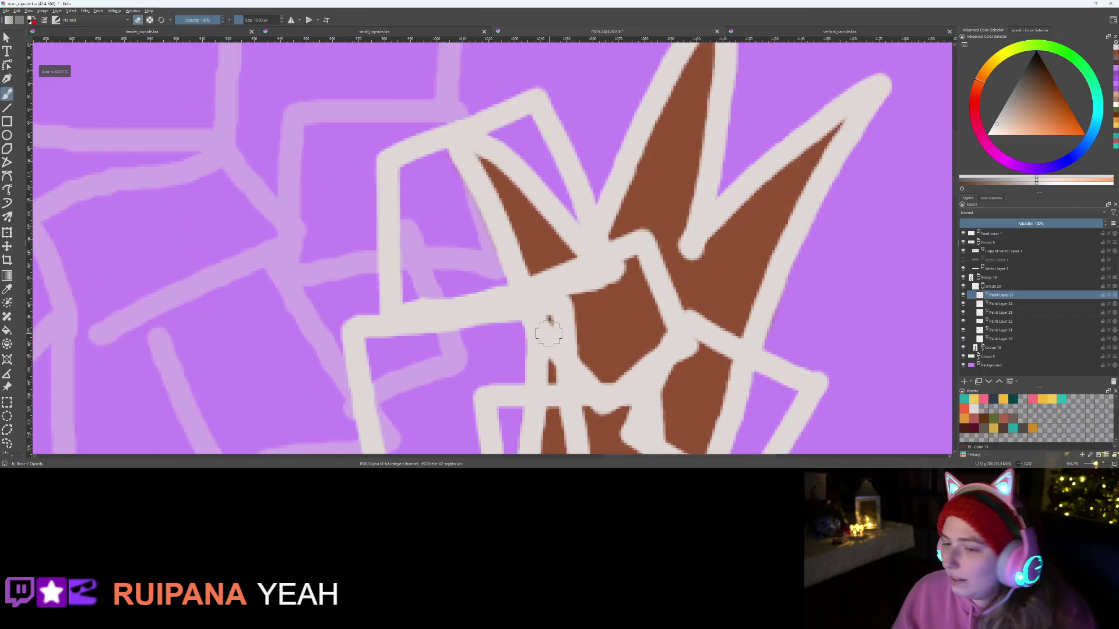
mouse_move(555, 275)
mouse_down()
mouse_move(607, 301)
mouse_move(593, 284)
mouse_up()
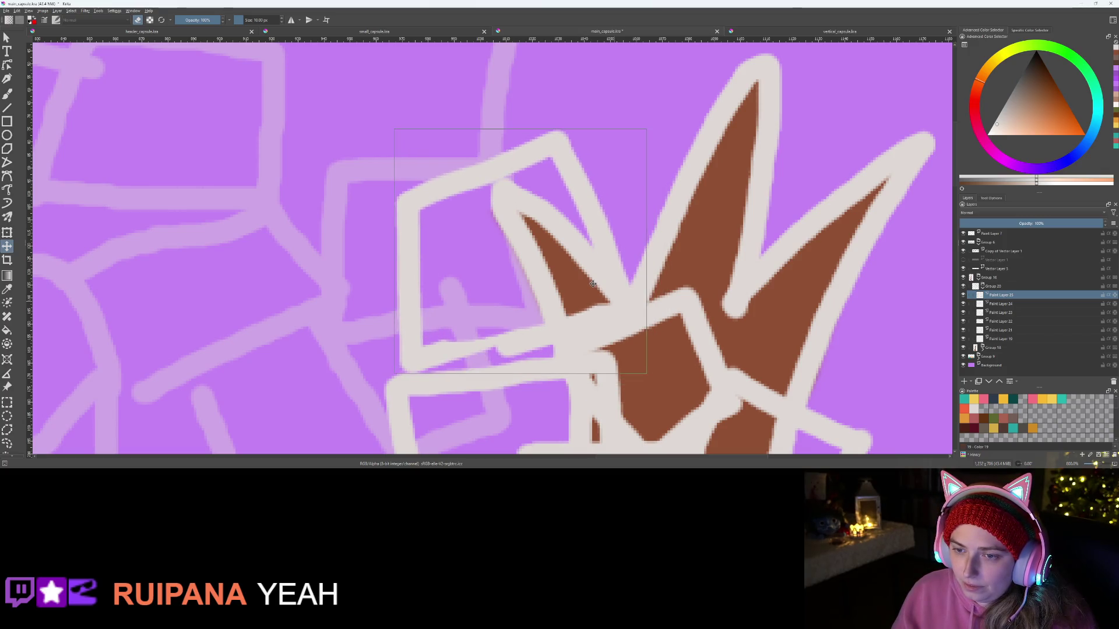
key(b)
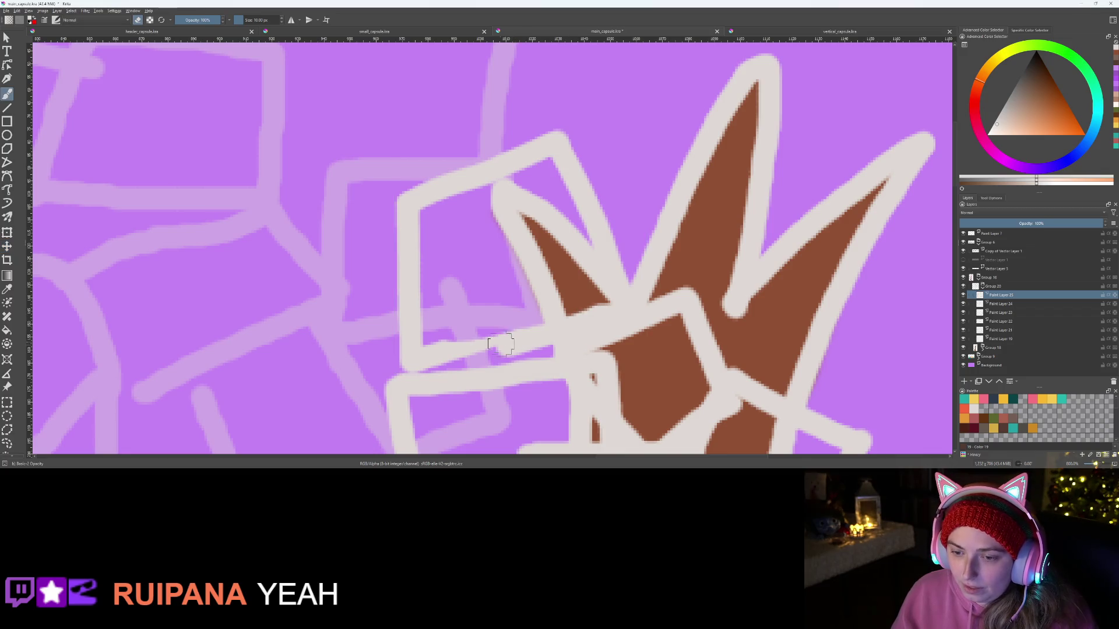
drag(420, 353, 468, 352)
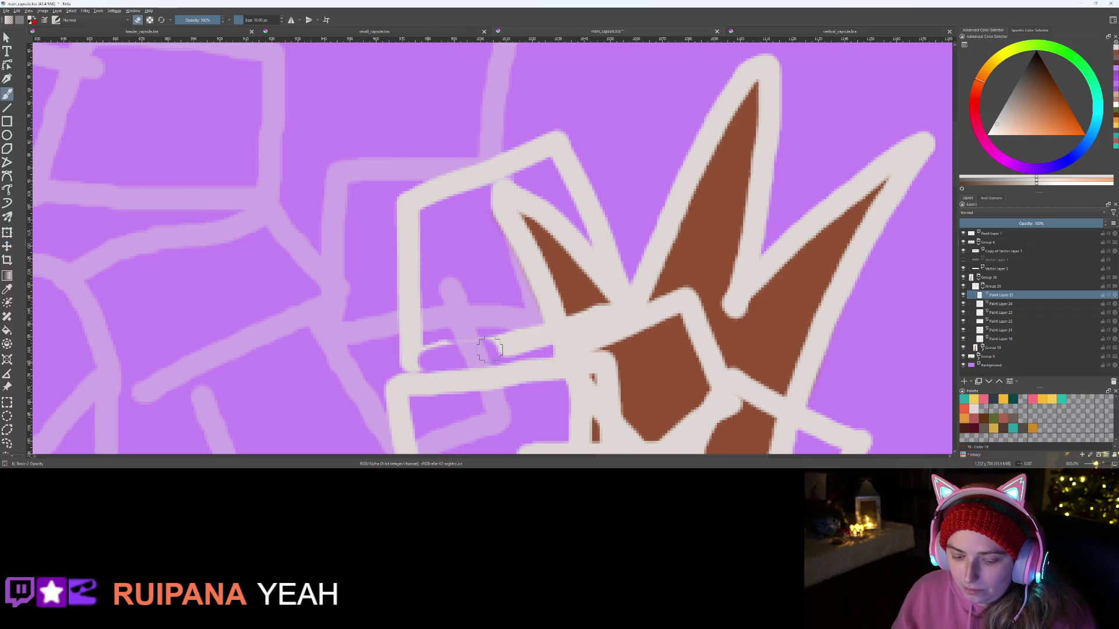
key(ctrl+z)
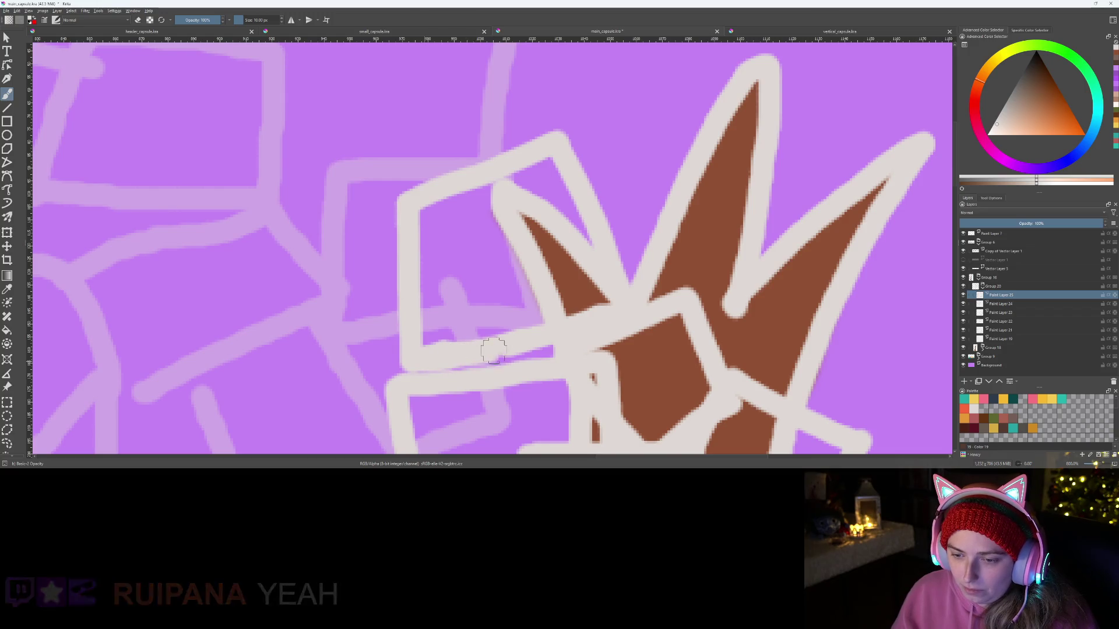
scroll(600, 368, down, 1)
scroll(600, 369, down, 2)
scroll(561, 364, up, 2)
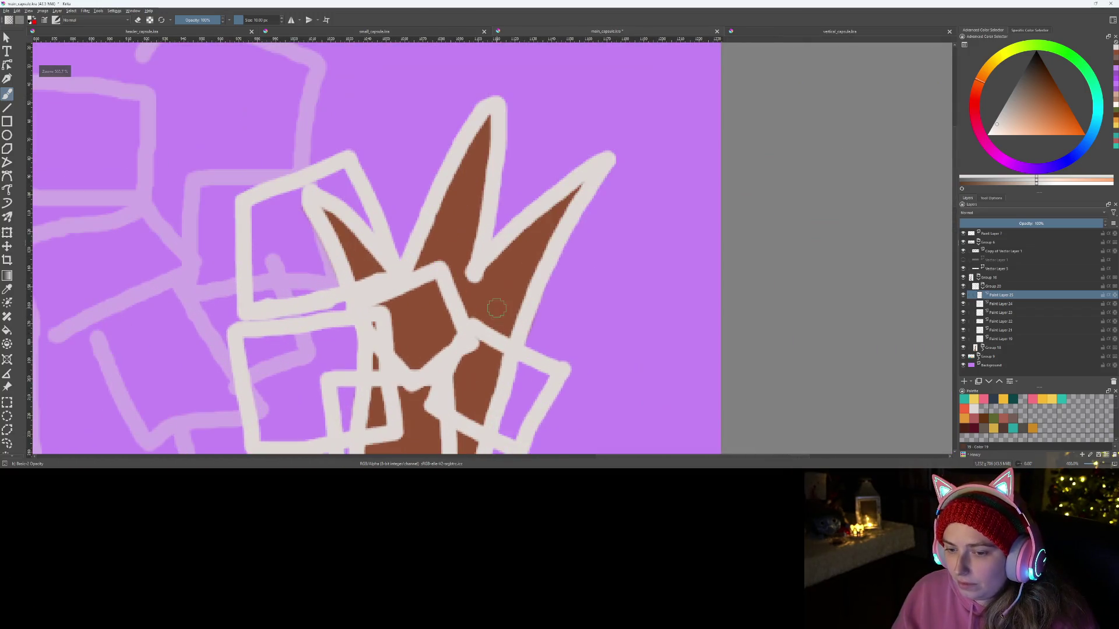
Step: Add a new paint layer and outline a square at the top of the crown
click(964, 381)
mouse_move(390, 190)
mouse_down()
mouse_move(407, 141)
mouse_move(511, 172)
mouse_move(520, 228)
mouse_up()
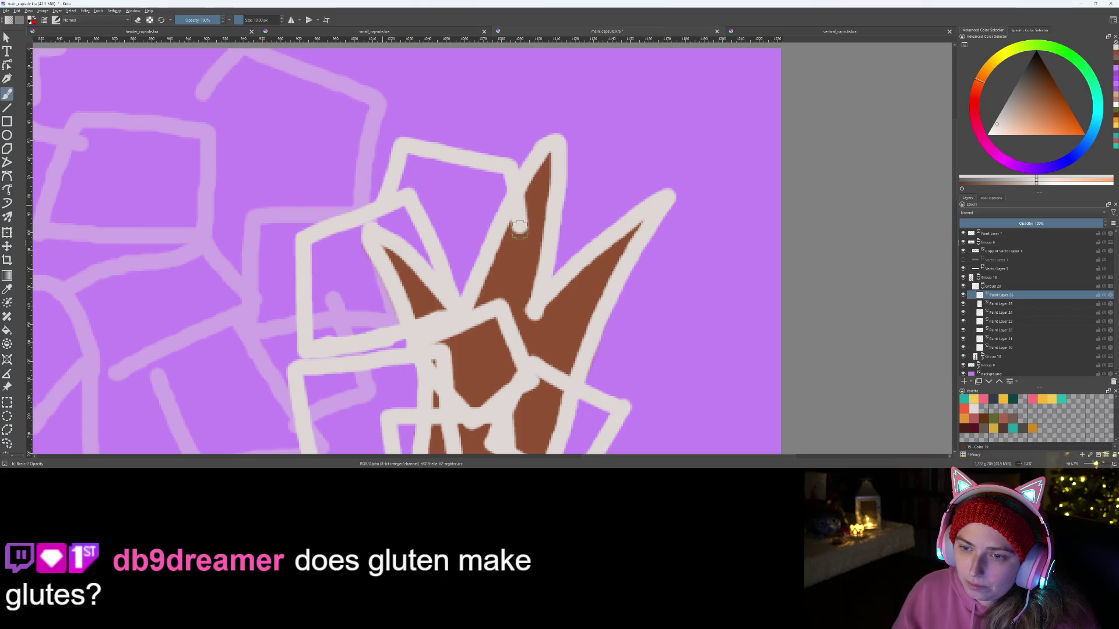
mouse_move(458, 101)
mouse_down()
mouse_move(501, 94)
mouse_move(599, 108)
mouse_move(591, 181)
mouse_move(680, 144)
mouse_move(717, 201)
mouse_up()
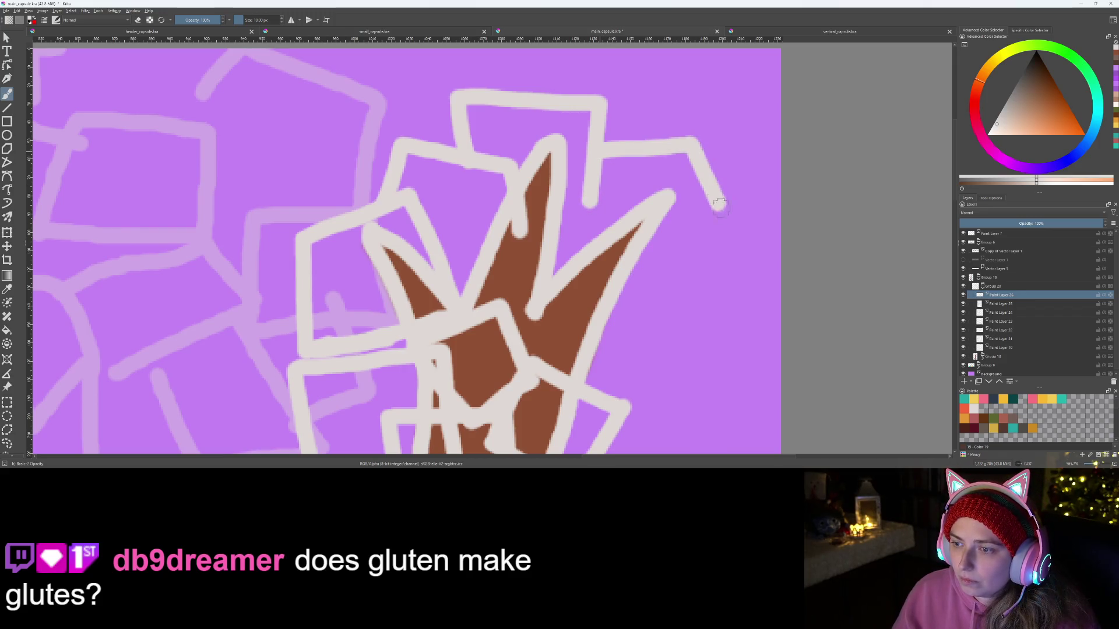
Step: Draw several grey box outlines along the crown's right side
drag(735, 244, 656, 279)
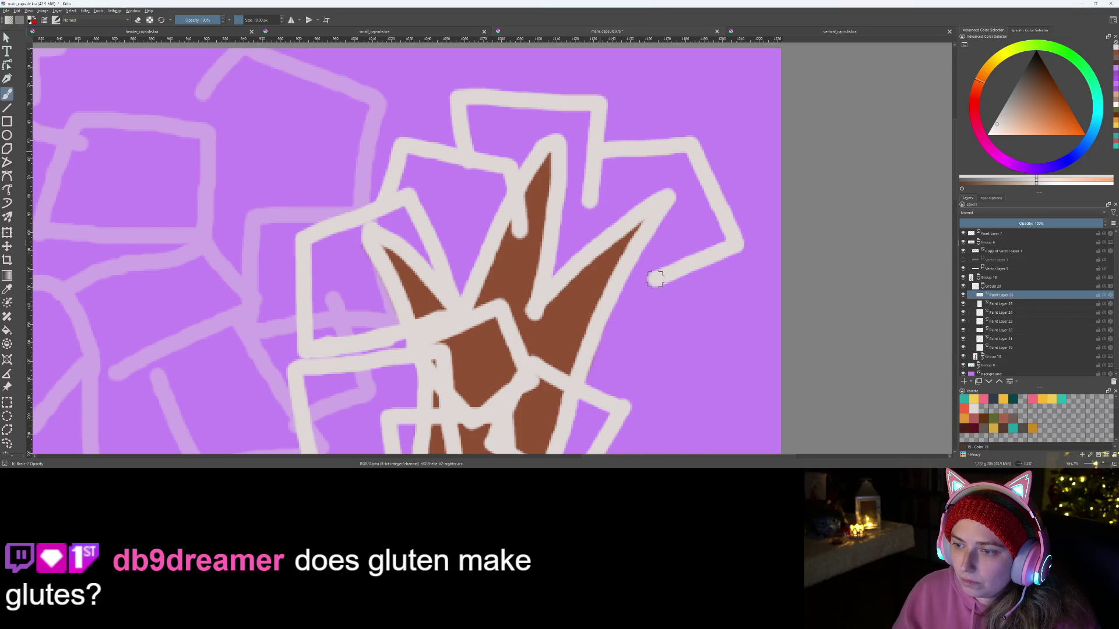
scroll(657, 283, down, 5)
scroll(635, 333, up, 7)
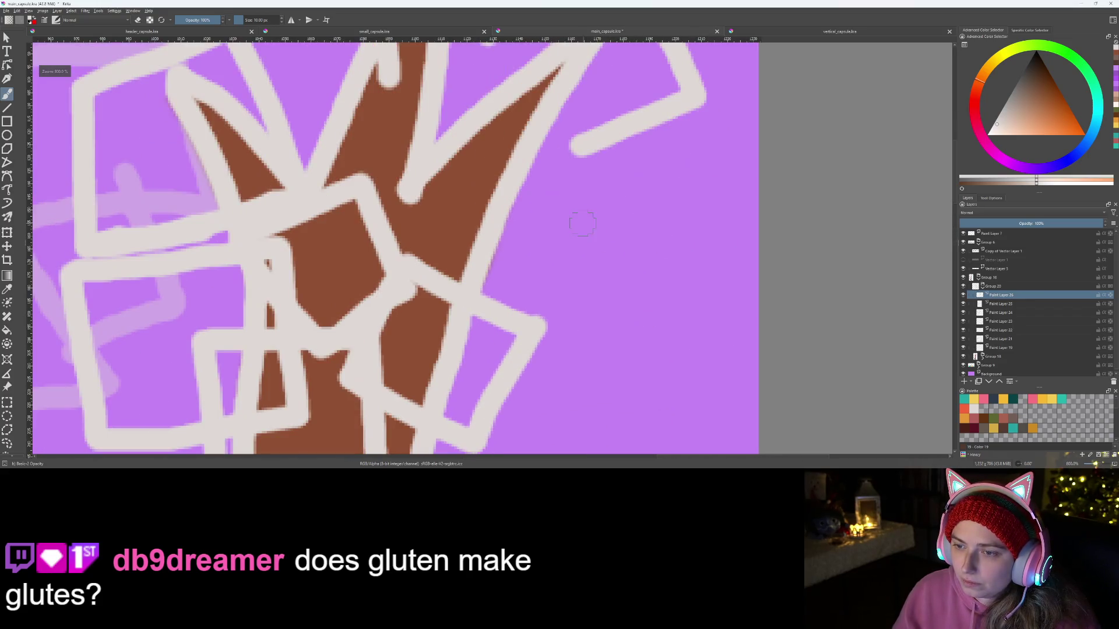
drag(635, 333, 652, 343)
mouse_move(461, 201)
mouse_down()
mouse_move(586, 169)
mouse_move(607, 281)
mouse_up()
mouse_move(458, 218)
mouse_down()
mouse_move(486, 291)
mouse_move(484, 323)
mouse_move(630, 301)
mouse_up()
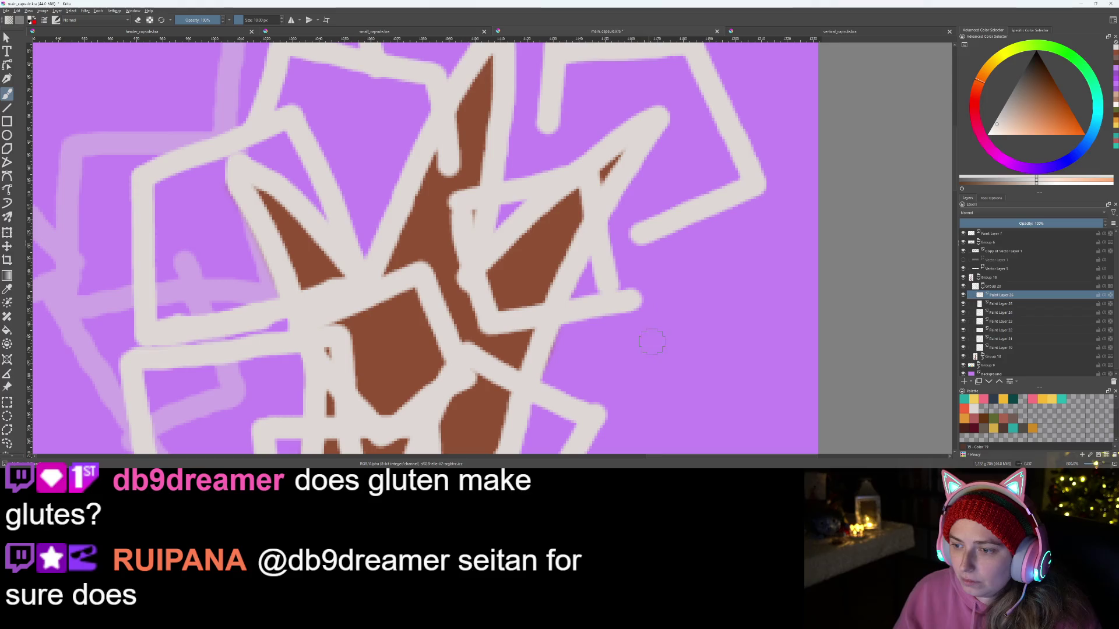
drag(605, 367, 536, 286)
mouse_move(514, 366)
mouse_down()
mouse_move(586, 382)
mouse_move(634, 245)
mouse_move(570, 145)
mouse_up()
Step: Sample the light grey and draw a box off the right branch with a redrawn diagonal line
scroll(614, 297, down, 2)
key(ctrl)
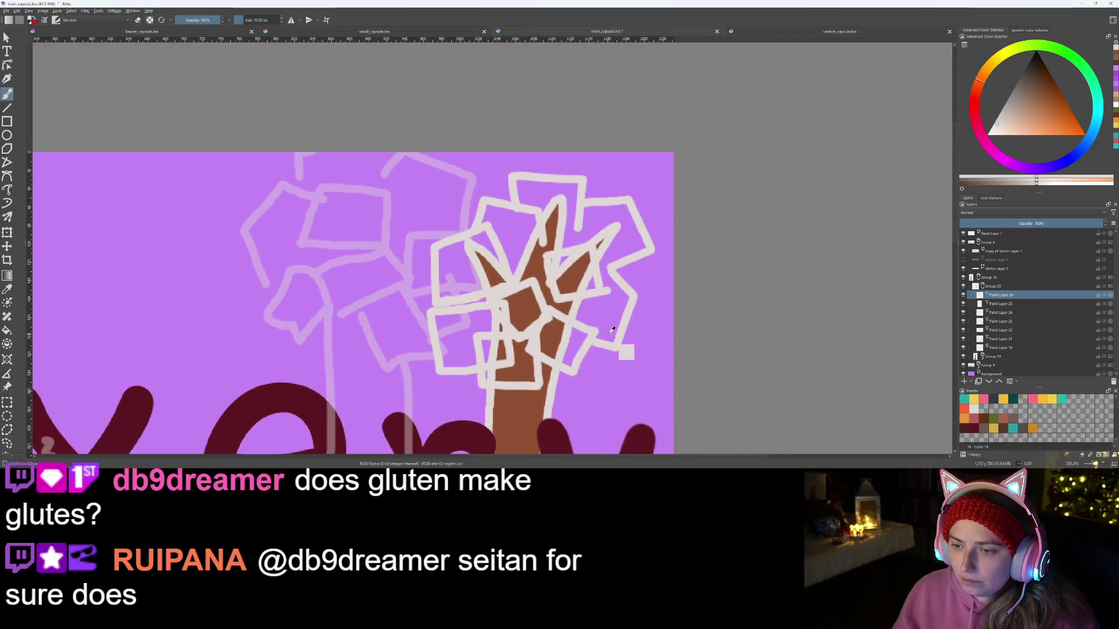
scroll(597, 289, up, 2)
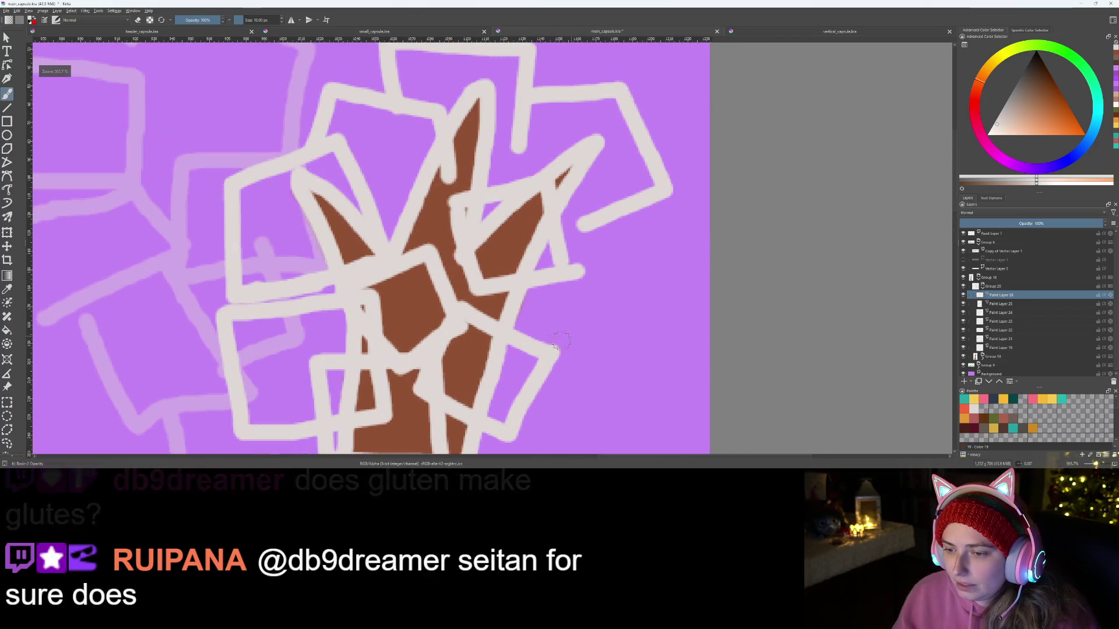
mouse_move(598, 290)
mouse_down()
mouse_move(641, 304)
mouse_move(607, 377)
mouse_move(565, 357)
mouse_up()
drag(604, 281, 650, 201)
key(ctrl+z)
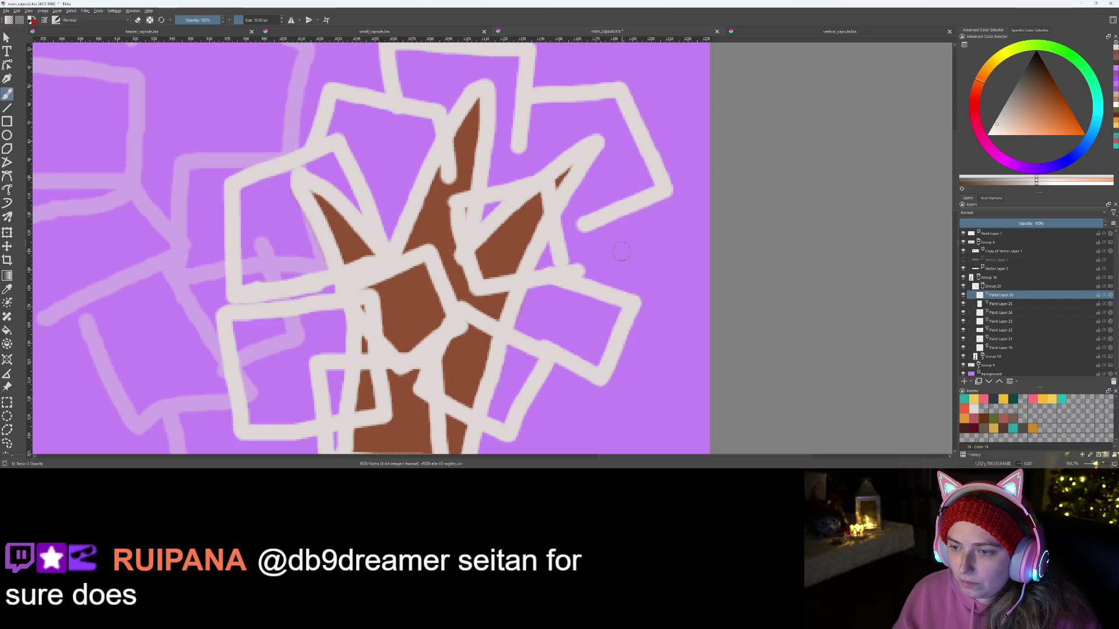
drag(608, 283, 644, 223)
scroll(615, 209, down, 3)
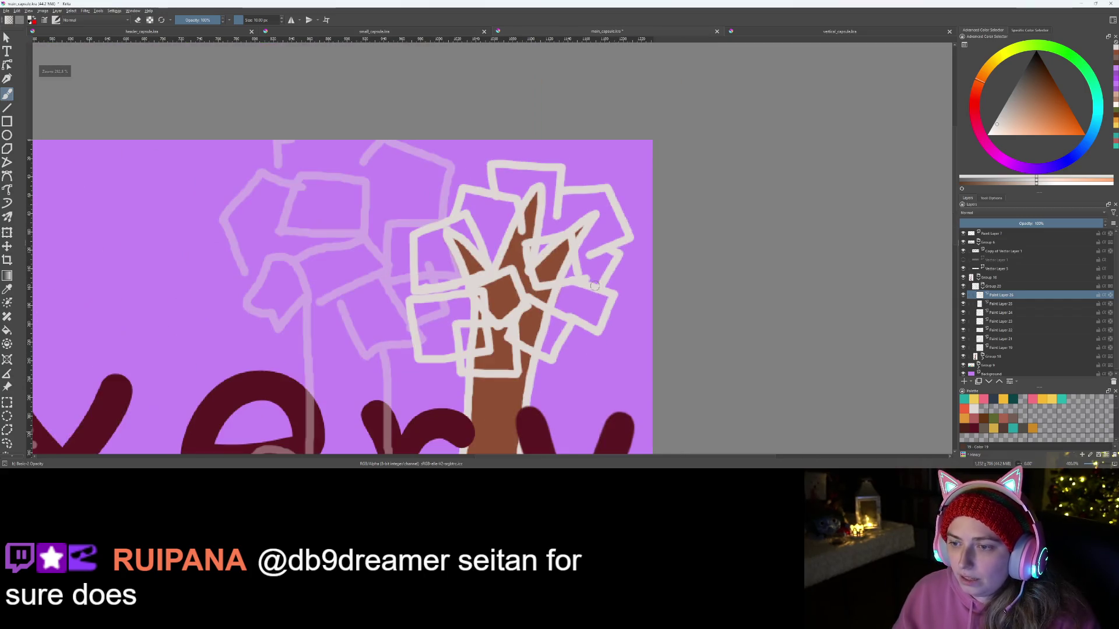
scroll(643, 303, up, 3)
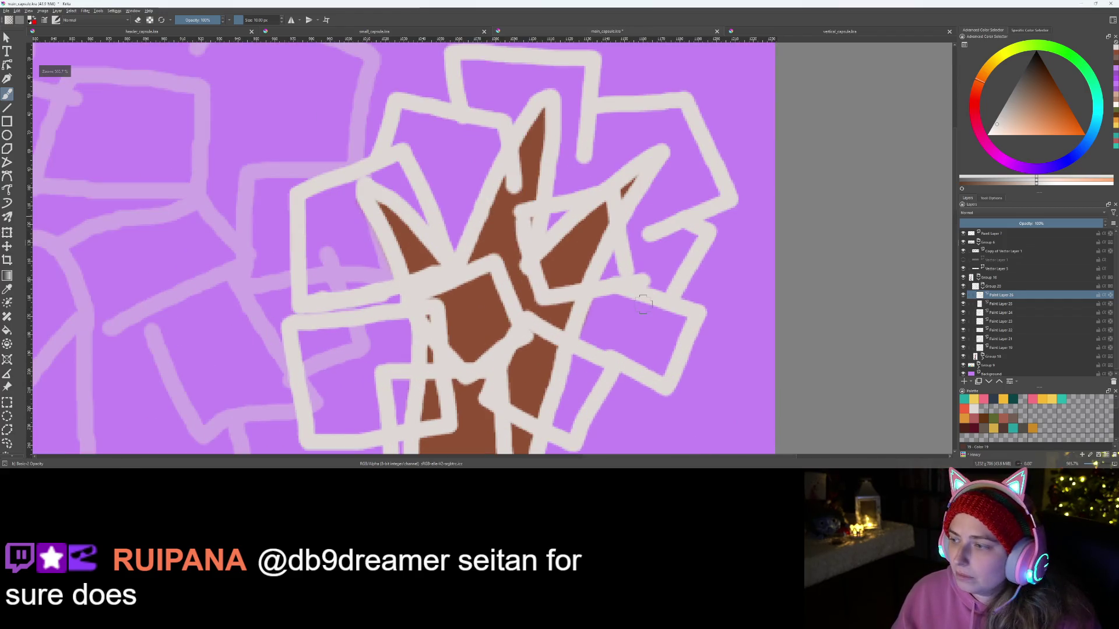
scroll(643, 304, down, 3)
scroll(569, 296, up, 3)
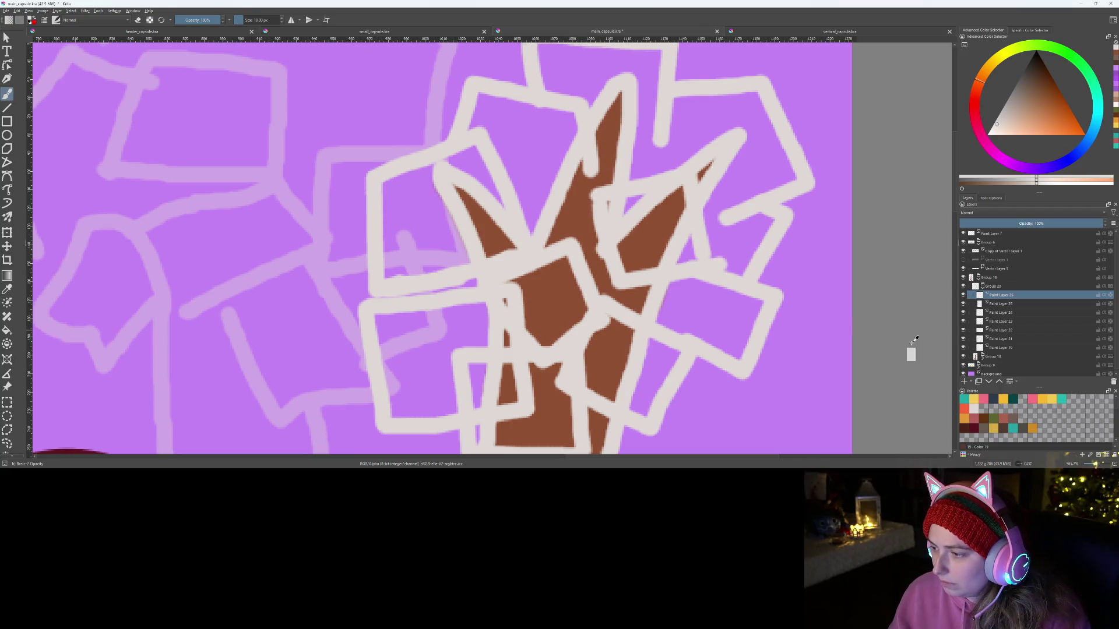
Step: Delete Paint Layer 26, zoom in, and reshape the grey line meeting the trunk
mouse_move(981, 349)
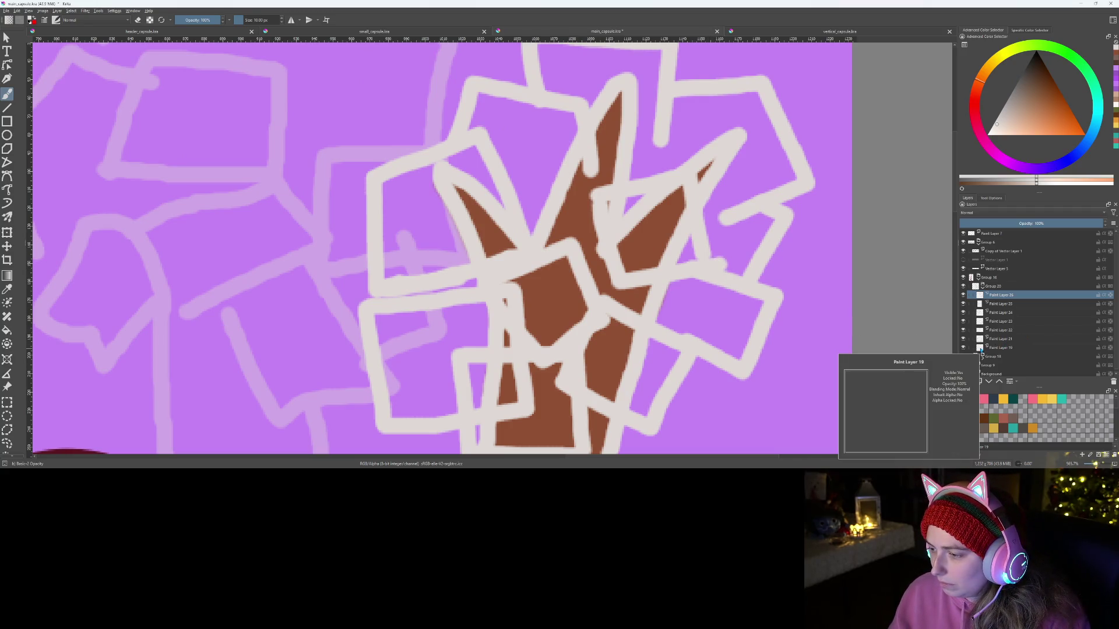
key(shift+Delete)
key(shift+Delete)
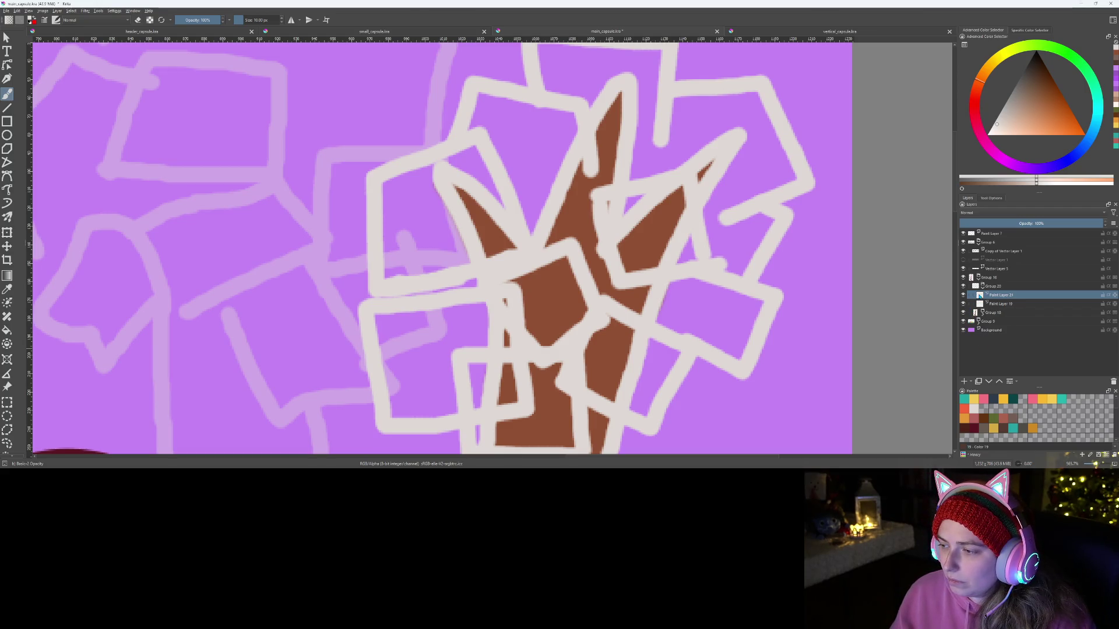
key(plus)
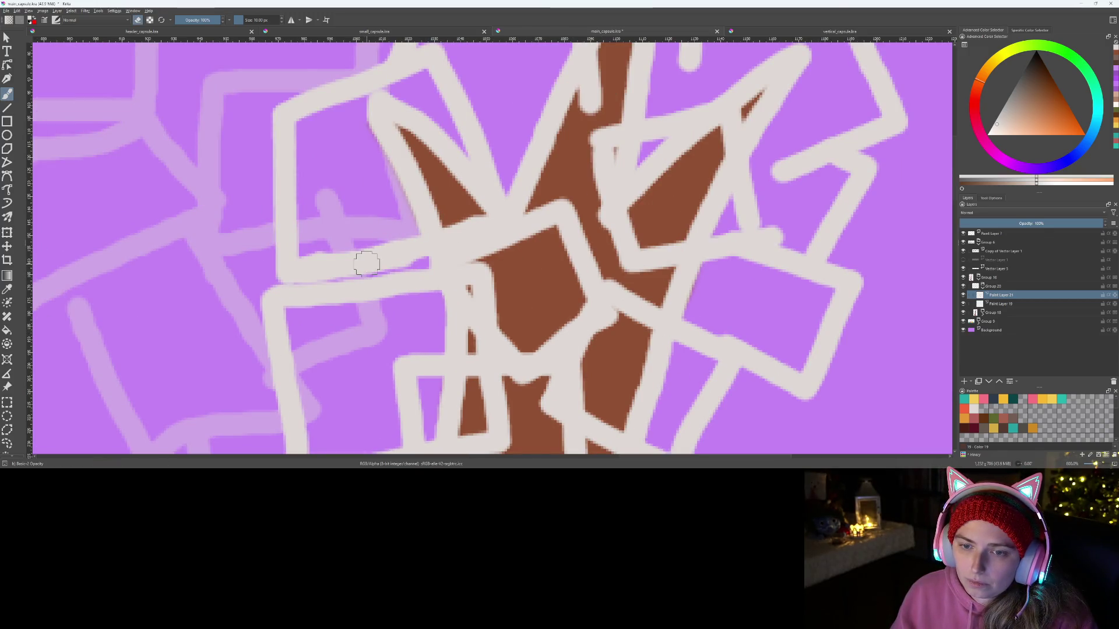
mouse_move(312, 254)
mouse_down()
mouse_move(311, 302)
mouse_move(332, 320)
mouse_up()
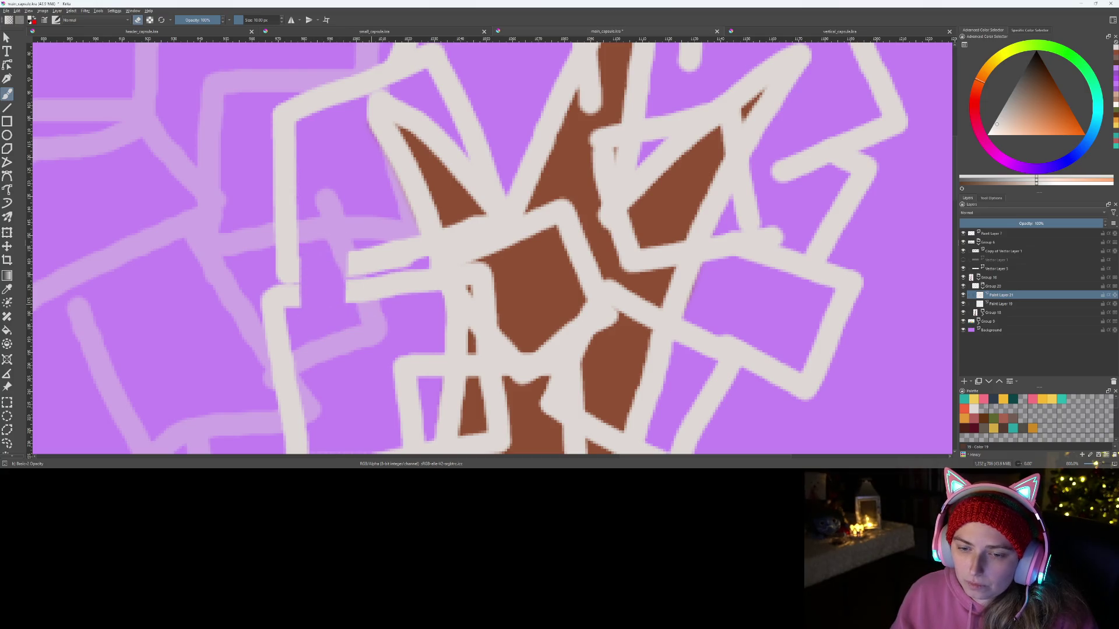
key(ctrl+z)
mouse_move(310, 260)
mouse_down()
mouse_move(355, 265)
mouse_move(483, 221)
mouse_move(467, 251)
mouse_move(448, 245)
mouse_move(491, 253)
mouse_move(568, 201)
mouse_move(580, 247)
mouse_move(569, 283)
mouse_up()
Step: Paint brown over the grey lines crossing the upper and lower trunk
scroll(570, 284, down, 5)
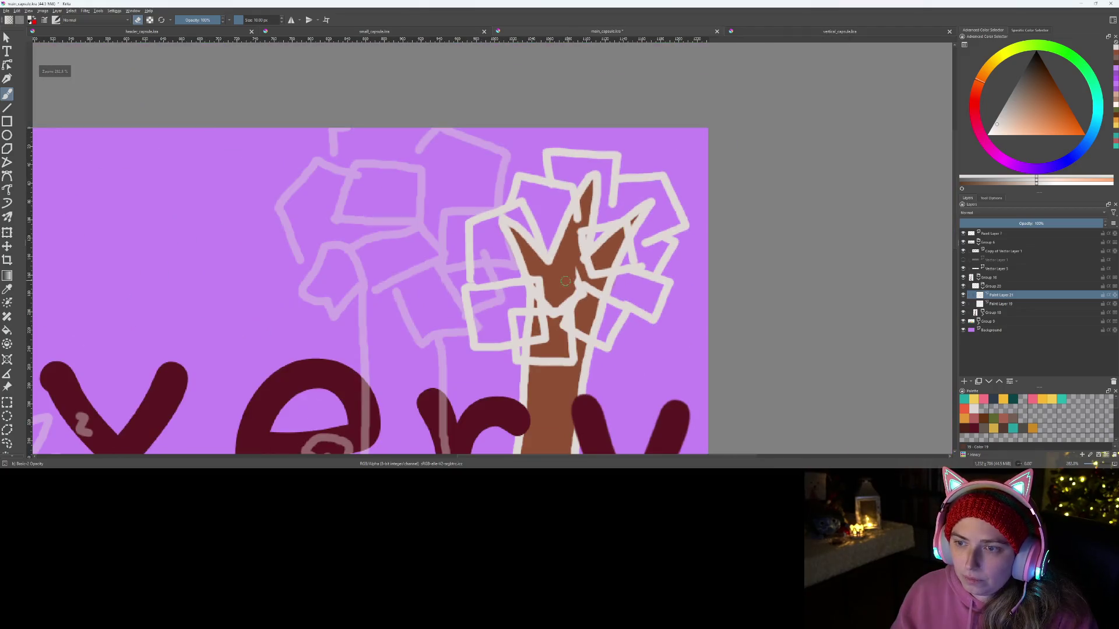
scroll(495, 233, up, 4)
mouse_move(507, 224)
mouse_down()
mouse_move(521, 274)
mouse_move(512, 253)
mouse_move(465, 310)
mouse_move(495, 294)
mouse_move(475, 309)
mouse_move(416, 253)
mouse_move(458, 300)
mouse_move(419, 239)
mouse_move(428, 217)
mouse_up()
mouse_move(473, 314)
mouse_down()
mouse_move(440, 338)
mouse_move(430, 303)
mouse_move(390, 306)
mouse_up()
mouse_move(434, 341)
mouse_down()
mouse_move(451, 341)
mouse_move(434, 296)
mouse_move(446, 325)
mouse_move(521, 317)
mouse_move(486, 338)
mouse_move(516, 305)
mouse_move(466, 335)
mouse_move(447, 366)
mouse_move(415, 372)
mouse_move(396, 350)
mouse_move(405, 379)
mouse_move(429, 349)
mouse_move(378, 306)
mouse_move(401, 328)
mouse_move(379, 348)
mouse_up()
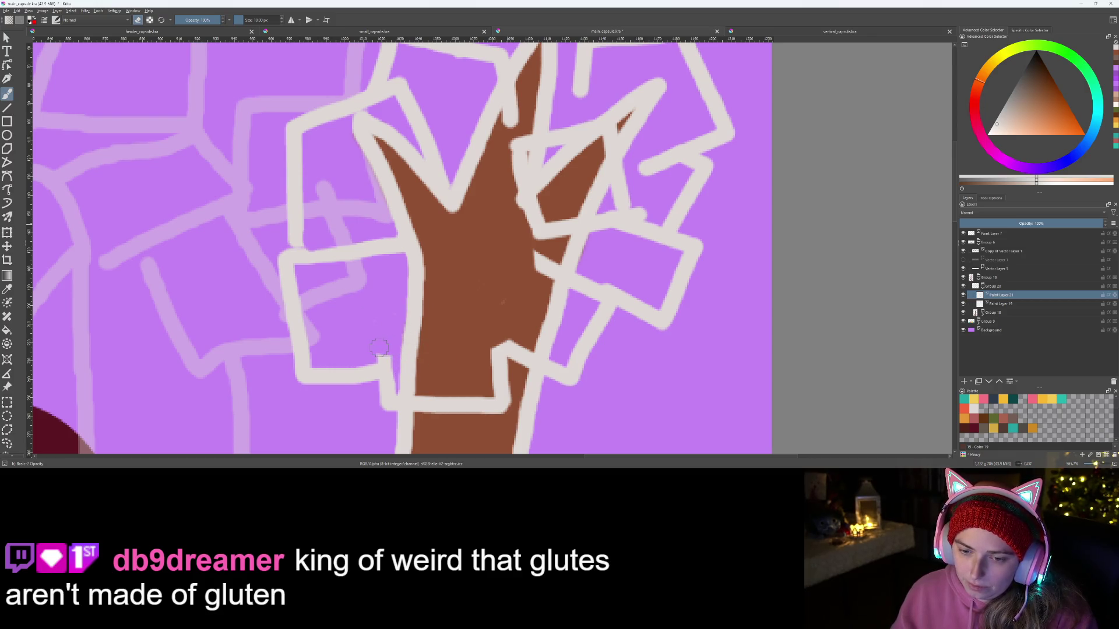
Step: Brush brown over the grey line at the trunk's right edge, then undo those strokes
scroll(489, 300, up, 1)
scroll(283, 248, down, 3)
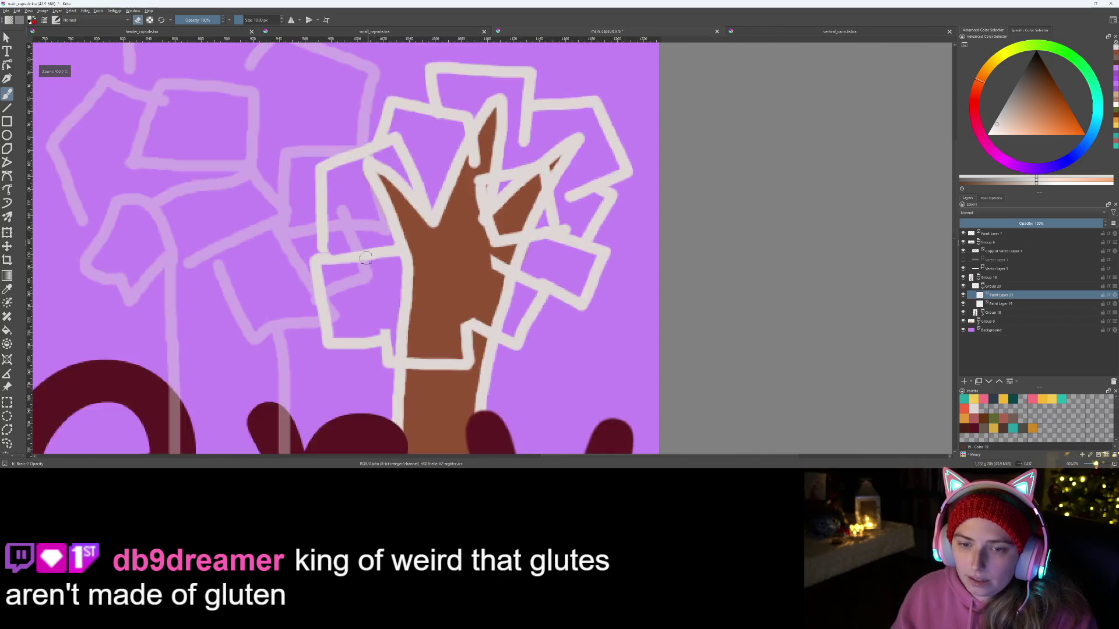
scroll(283, 247, up, 5)
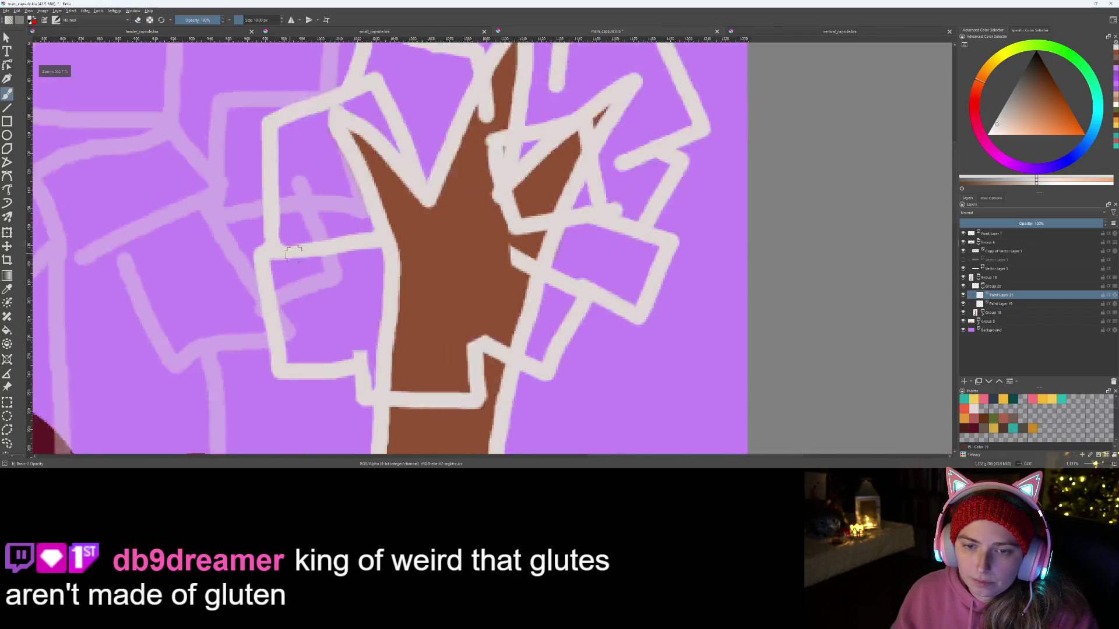
scroll(475, 267, down, 4)
scroll(475, 266, down, 1)
scroll(330, 322, up, 3)
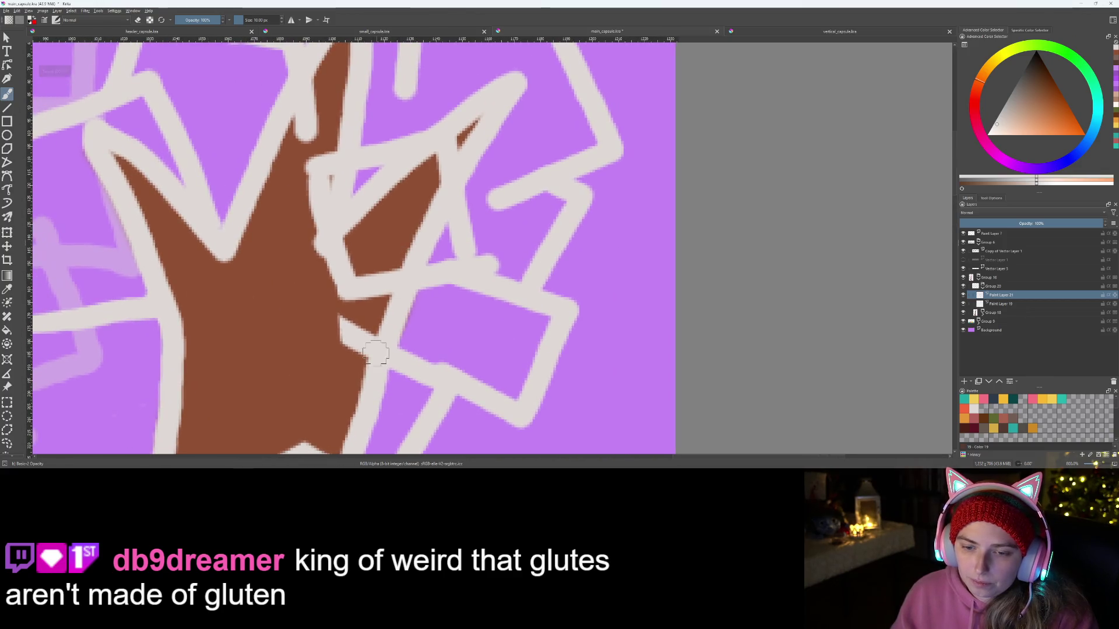
mouse_move(330, 321)
mouse_down()
mouse_move(385, 349)
mouse_move(379, 366)
mouse_move(408, 364)
mouse_move(368, 357)
mouse_move(420, 375)
mouse_move(429, 367)
mouse_move(411, 373)
mouse_move(333, 349)
mouse_move(342, 317)
mouse_move(313, 317)
mouse_up()
key(ctrl+z)
key(ctrl+z)
key(ctrl+z)
scroll(311, 326, down, 3)
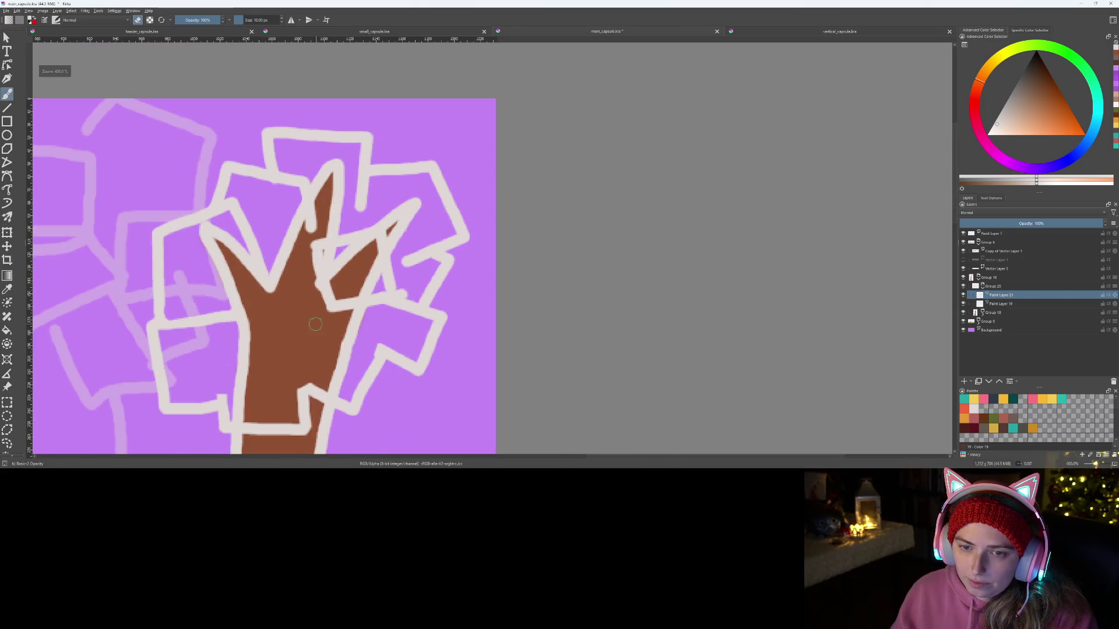
scroll(311, 330, down, 1)
scroll(487, 306, up, 1)
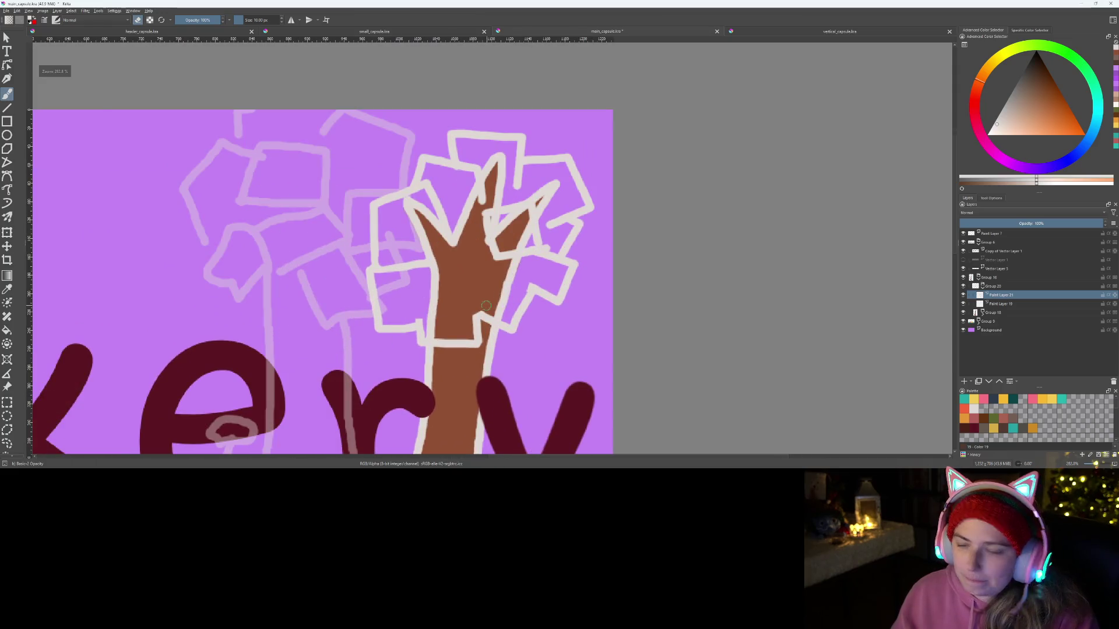
scroll(486, 305, up, 1)
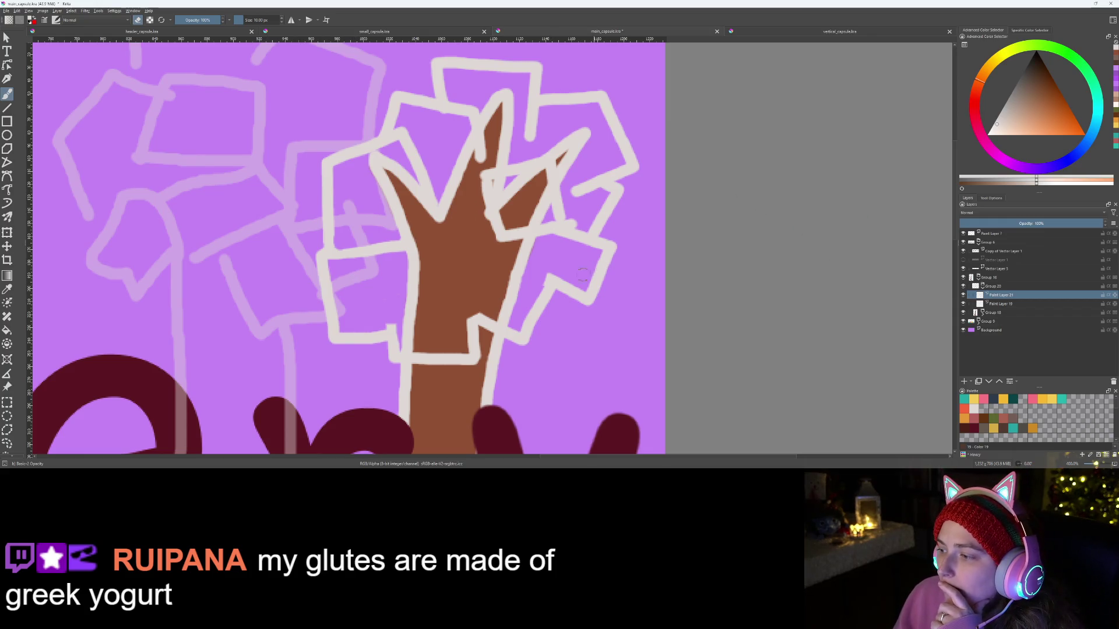
Step: Make Paint Layer 19 the active layer in the Layers docker
click(999, 304)
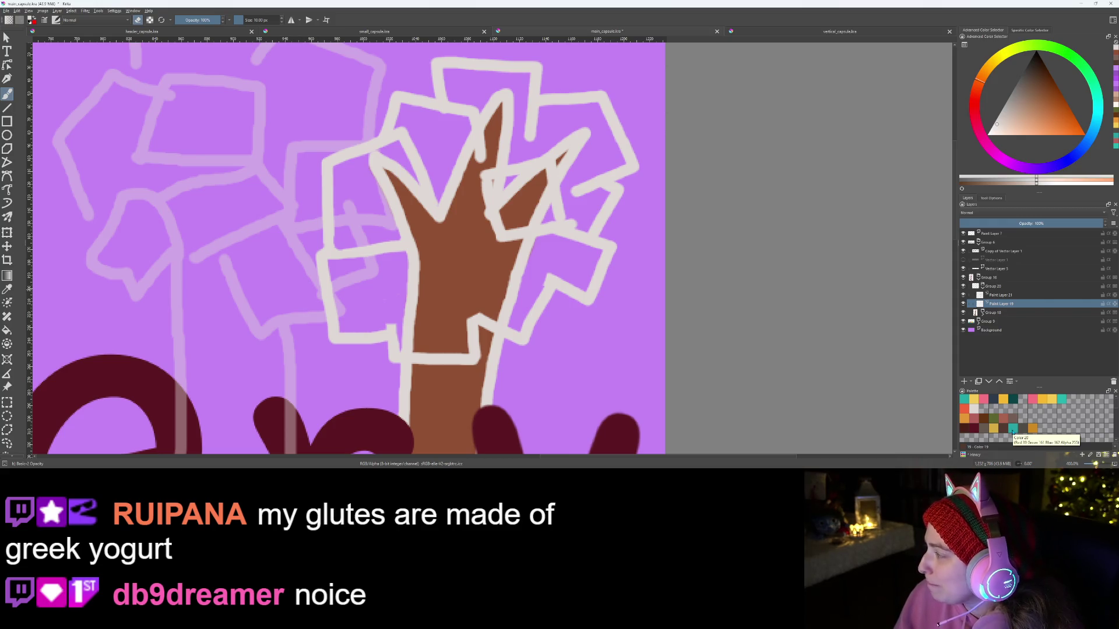
Step: Switch to teal, hide the sketch layer, resize the brush and paint the left crown box
click(1031, 431)
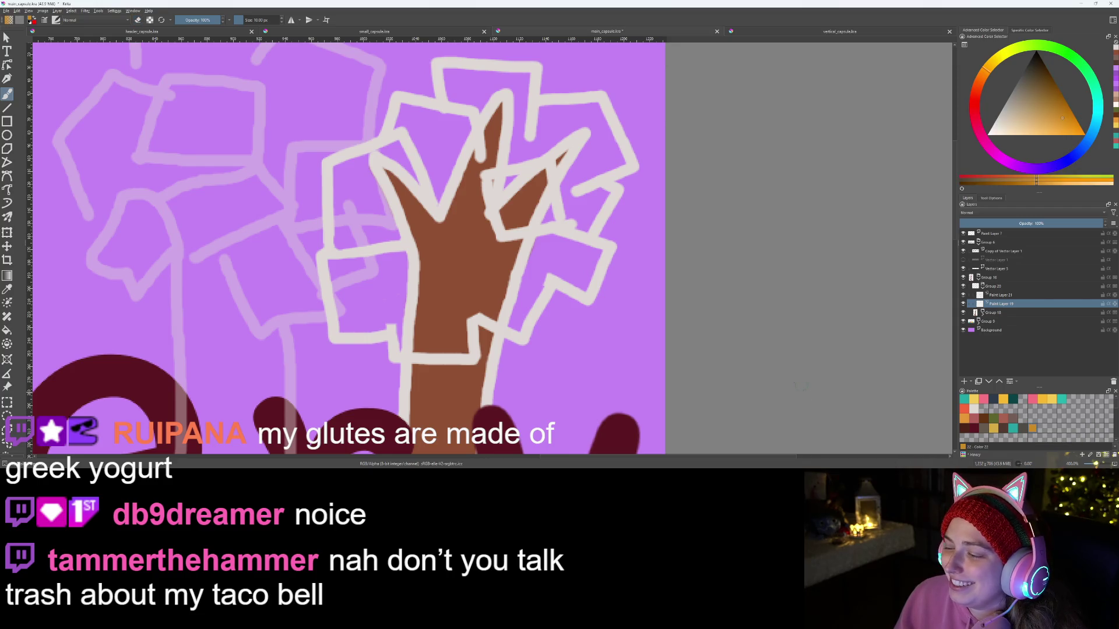
scroll(574, 356, down, 2)
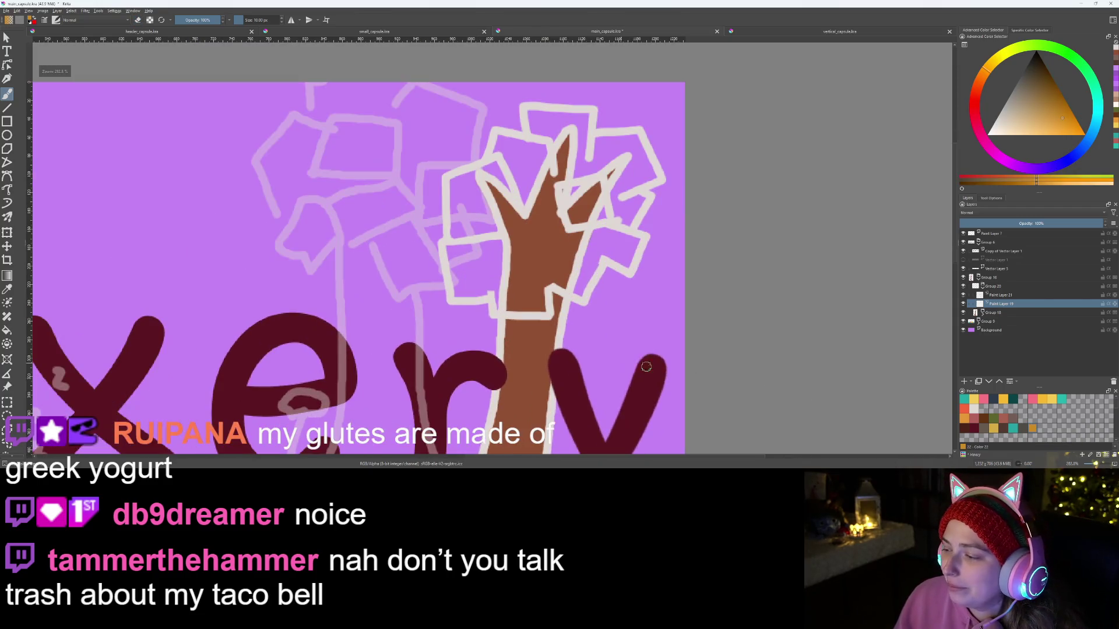
key(x)
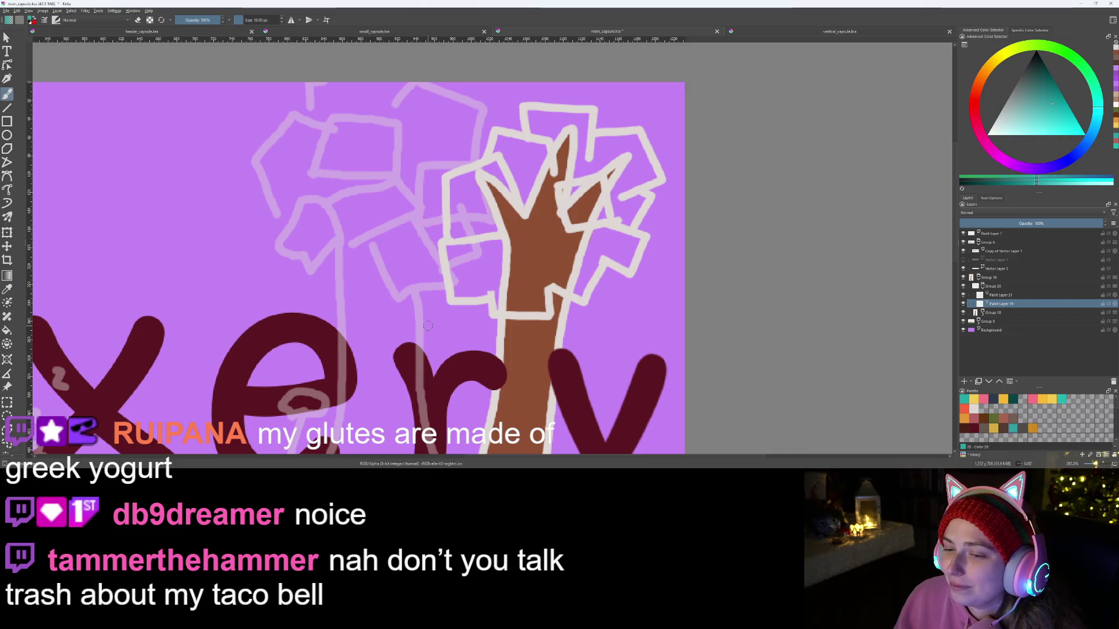
scroll(428, 325, up, 1)
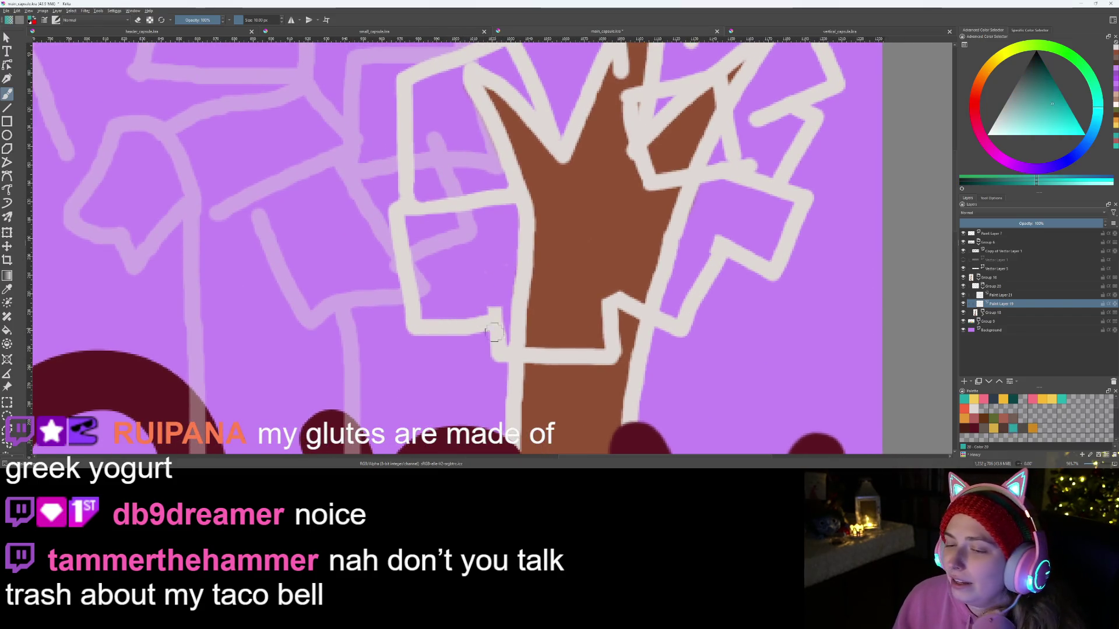
mouse_move(483, 312)
mouse_down()
mouse_move(422, 313)
mouse_move(410, 223)
mouse_move(498, 215)
mouse_up()
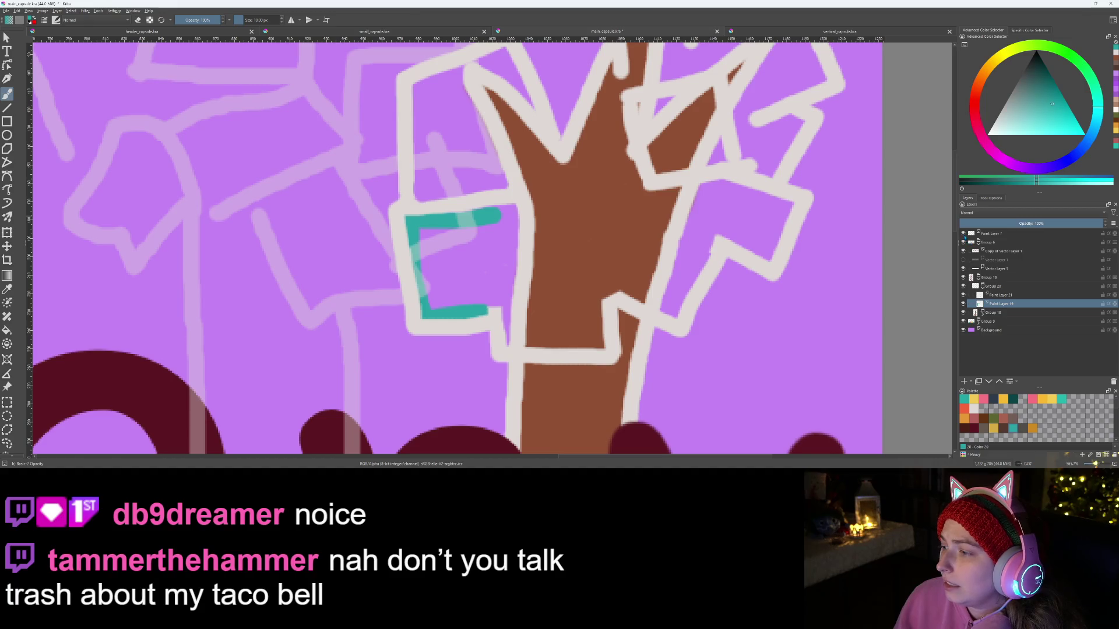
key(h)
drag(242, 20, 247, 20)
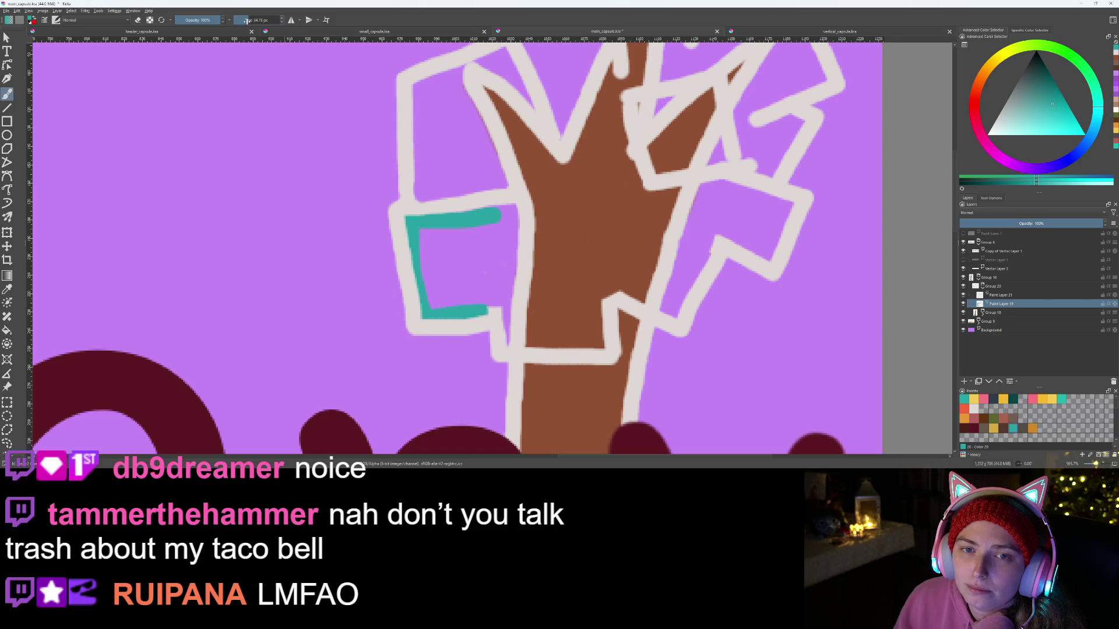
mouse_move(443, 257)
mouse_down()
mouse_move(427, 109)
mouse_move(498, 67)
mouse_move(527, 145)
mouse_move(554, 175)
mouse_move(571, 157)
mouse_move(515, 169)
mouse_move(470, 96)
mouse_move(506, 224)
mouse_move(458, 186)
mouse_move(533, 245)
mouse_move(503, 195)
mouse_up()
Step: Fill the lower crown box and the brown patch at the crown's top with teal
scroll(502, 195, down, 3)
scroll(502, 195, up, 2)
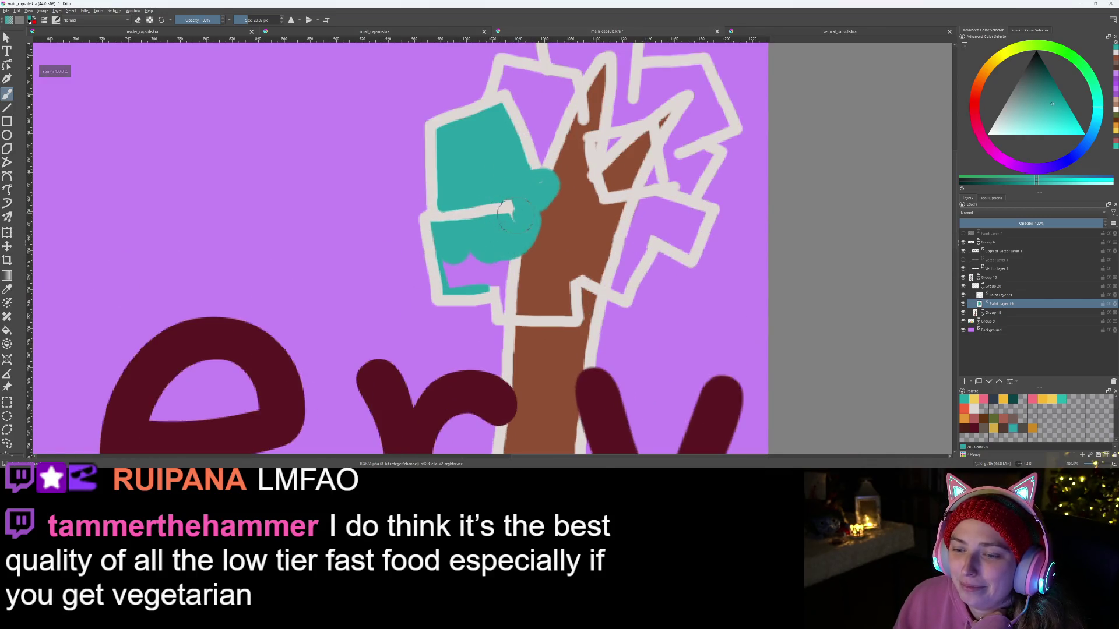
mouse_move(452, 265)
mouse_down()
mouse_move(461, 282)
mouse_move(507, 274)
mouse_move(514, 304)
mouse_move(571, 305)
mouse_move(562, 309)
mouse_move(560, 263)
mouse_move(585, 261)
mouse_move(619, 281)
mouse_move(653, 222)
mouse_move(648, 254)
mouse_move(628, 233)
mouse_up()
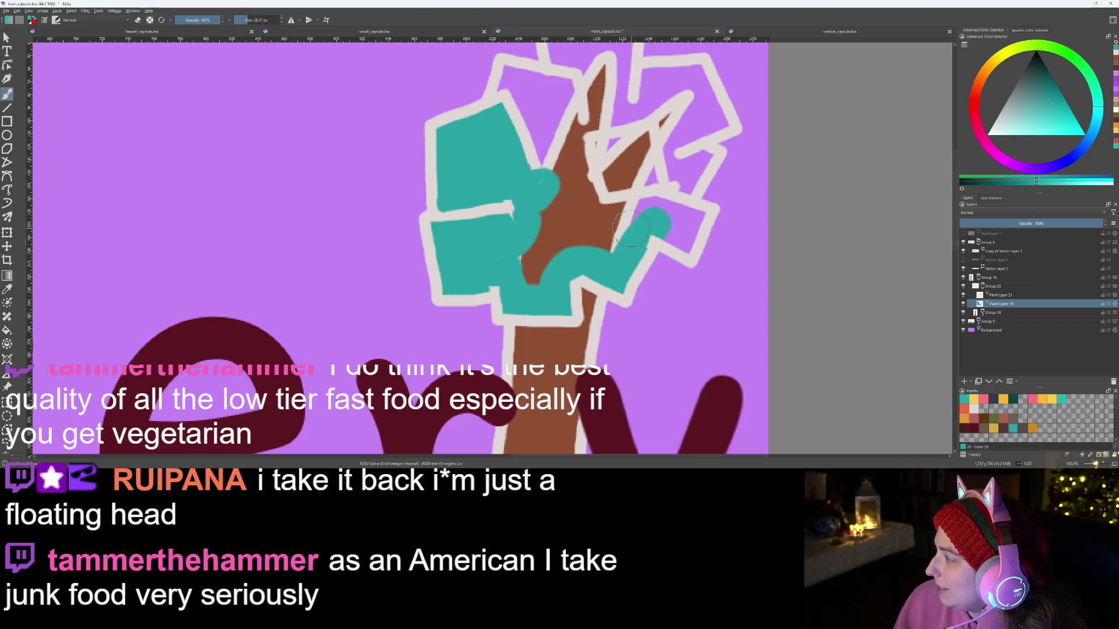
mouse_move(574, 291)
mouse_down()
mouse_move(532, 300)
mouse_move(609, 303)
mouse_up()
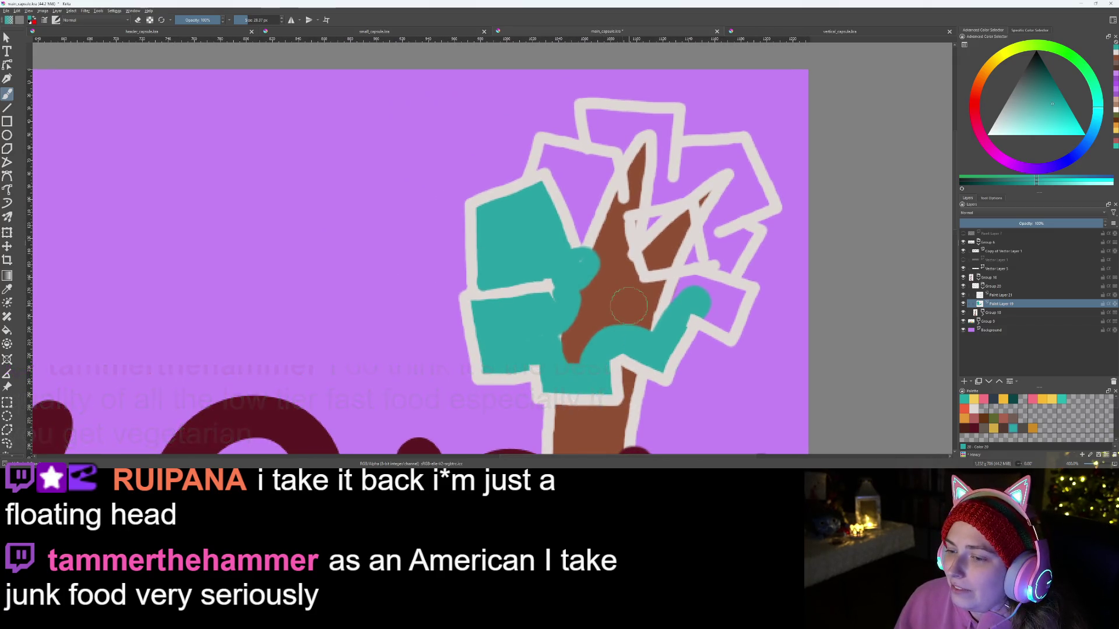
mouse_move(577, 348)
mouse_down()
mouse_move(565, 319)
mouse_move(591, 245)
mouse_move(551, 160)
mouse_move(559, 153)
mouse_move(611, 175)
mouse_move(594, 117)
mouse_move(670, 123)
mouse_move(681, 163)
mouse_move(738, 150)
mouse_move(757, 192)
mouse_move(700, 230)
mouse_move(739, 238)
mouse_move(713, 279)
mouse_move(737, 312)
mouse_move(728, 332)
mouse_move(708, 326)
mouse_move(685, 283)
mouse_move(699, 195)
mouse_move(710, 189)
mouse_move(635, 186)
mouse_move(630, 149)
mouse_move(606, 196)
mouse_move(587, 329)
mouse_move(653, 317)
mouse_move(618, 303)
mouse_move(656, 320)
mouse_move(664, 270)
mouse_move(620, 186)
mouse_move(616, 263)
mouse_up()
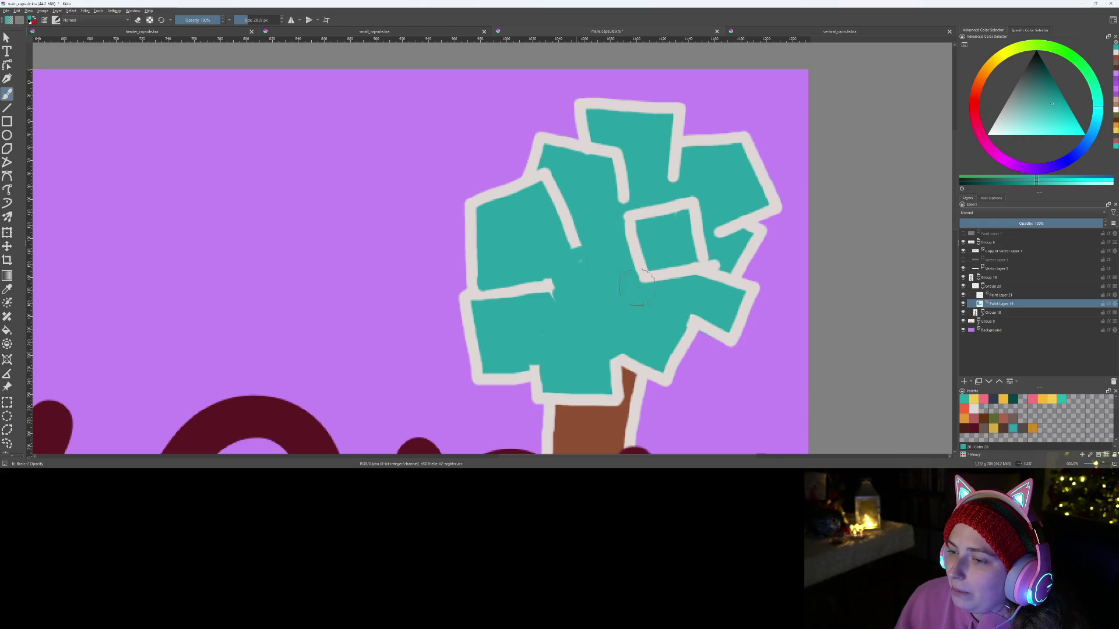
scroll(571, 283, down, 5)
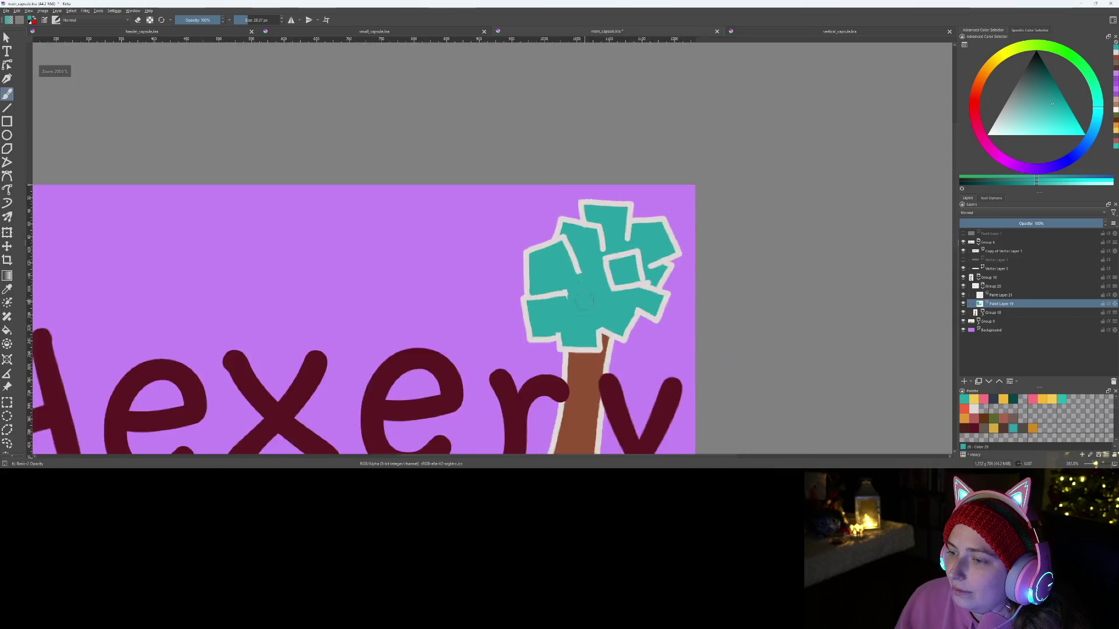
scroll(609, 320, down, 2)
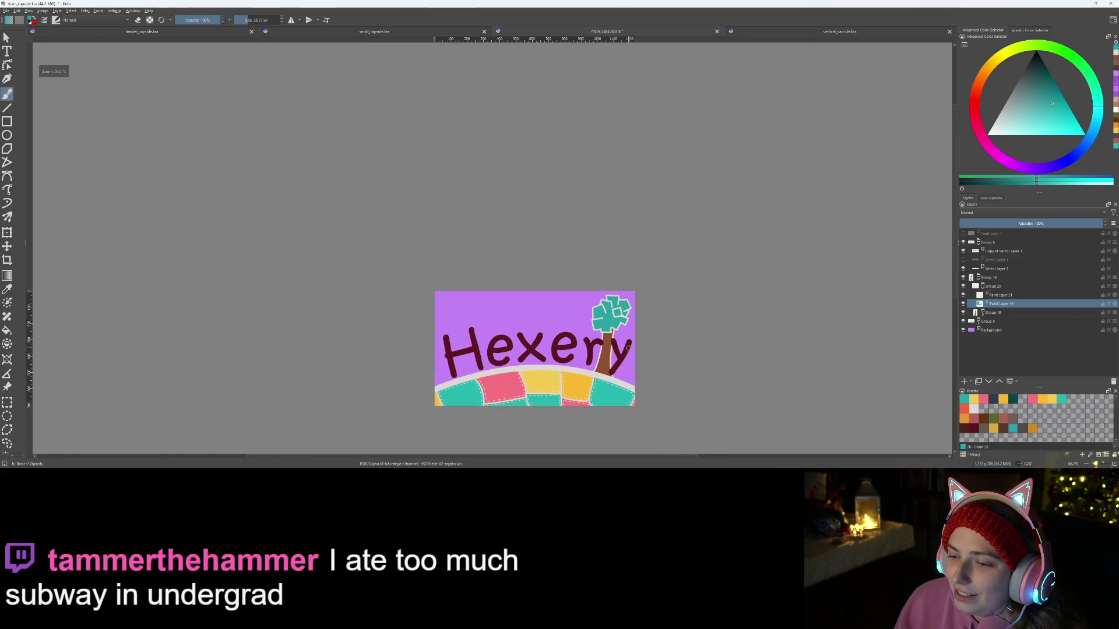
scroll(662, 289, up, 3)
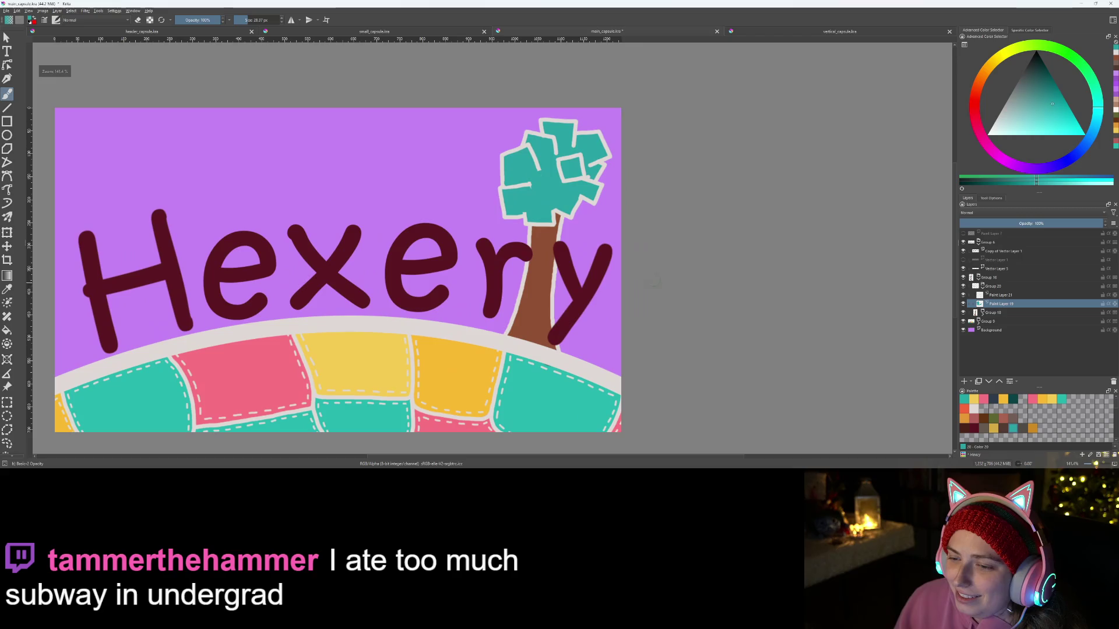
scroll(688, 297, left, 2)
scroll(706, 307, down, 1)
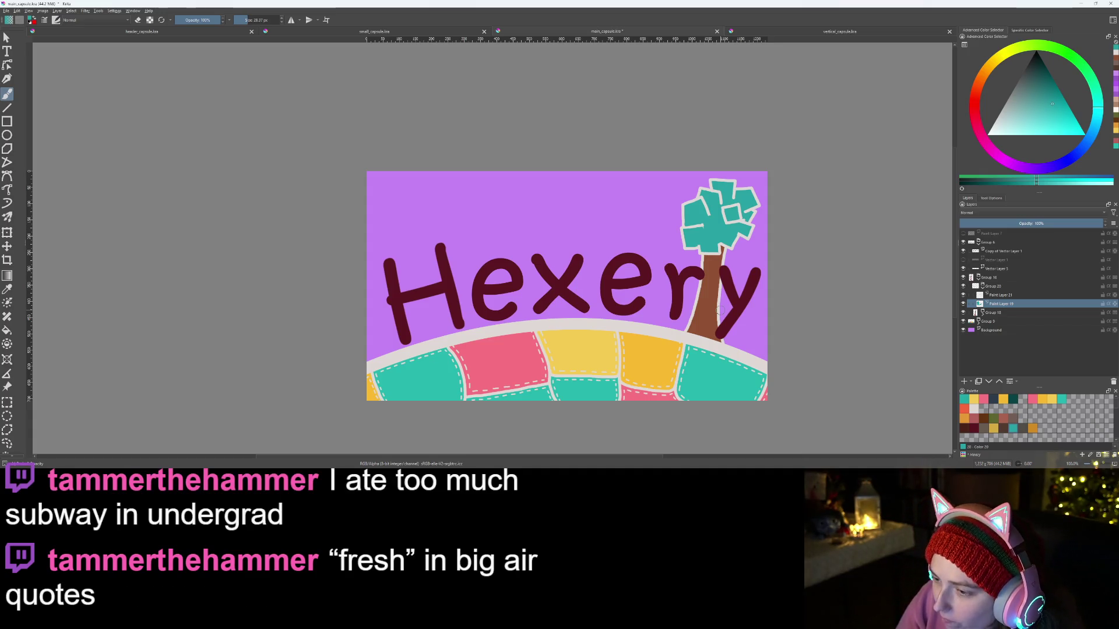
scroll(726, 212, up, 2)
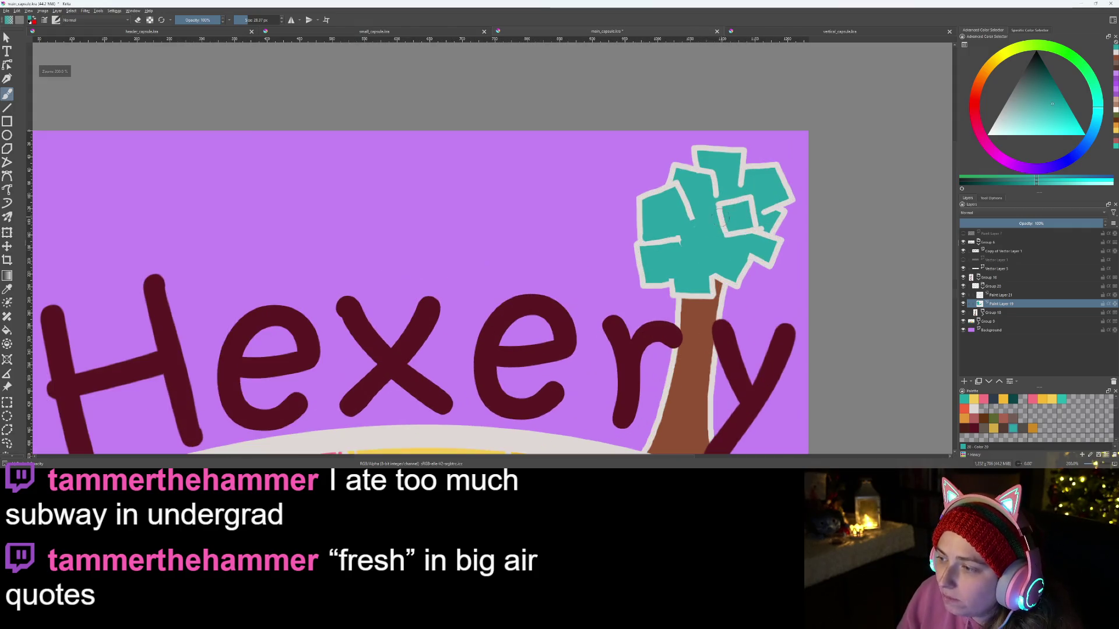
click(992, 286)
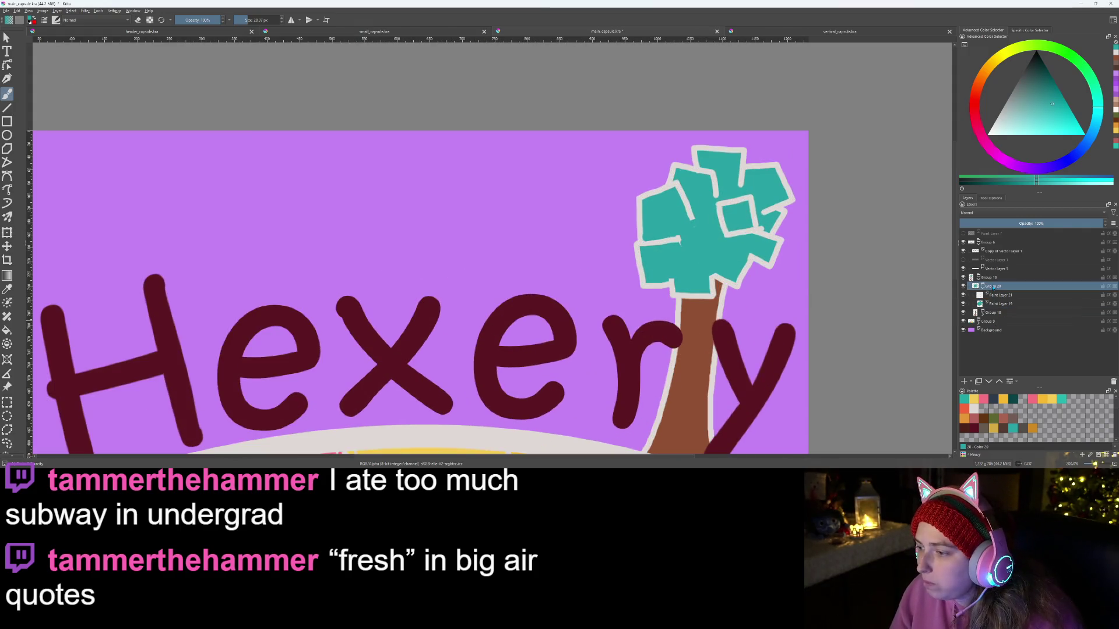
Step: Try scaling and moving the tree group with Ctrl+T, then undo to keep its original size
key(ctrl+t)
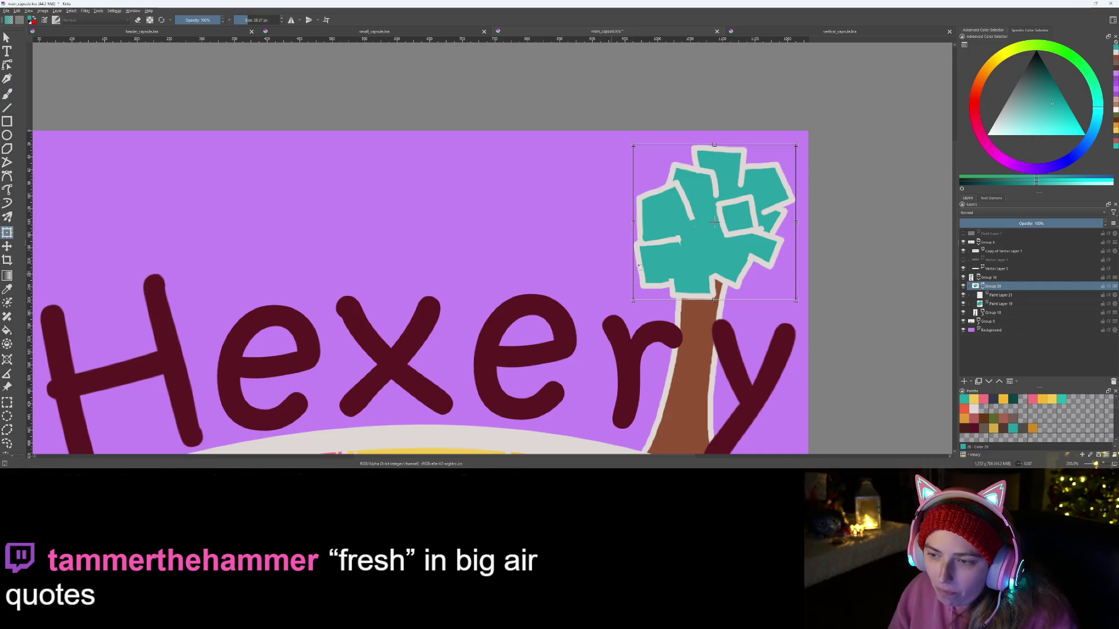
drag(632, 301, 610, 307)
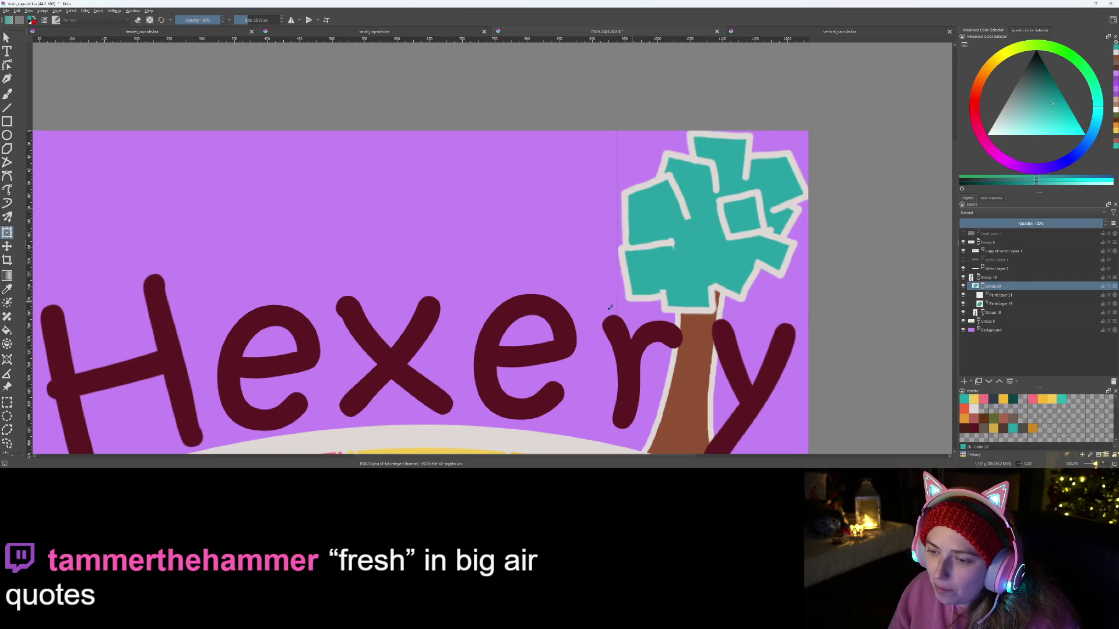
drag(732, 287, 723, 295)
key(ctrl+z)
key(ctrl+z)
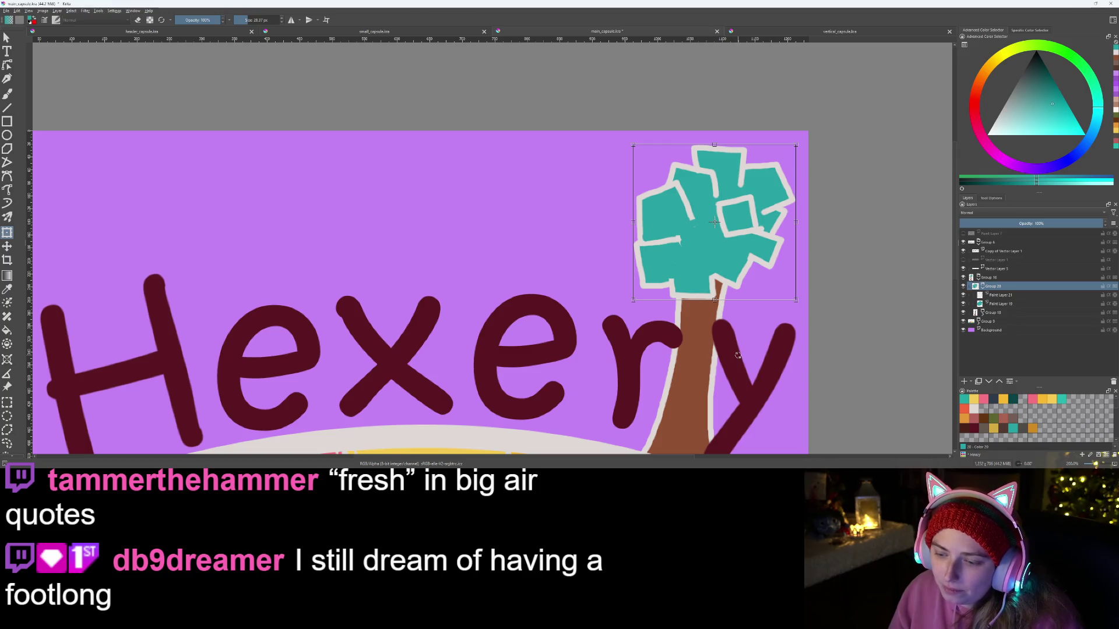
key(t)
Step: Select Paint Layer 21 and set the freehand brush to 10 px
scroll(753, 265, up, 3)
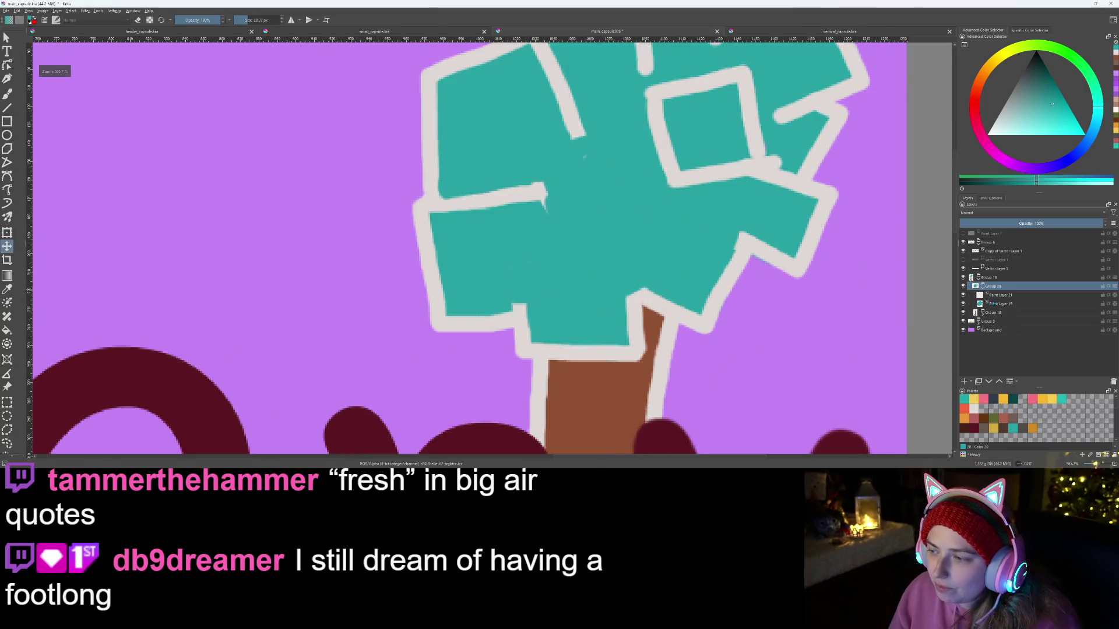
click(1000, 296)
key(b)
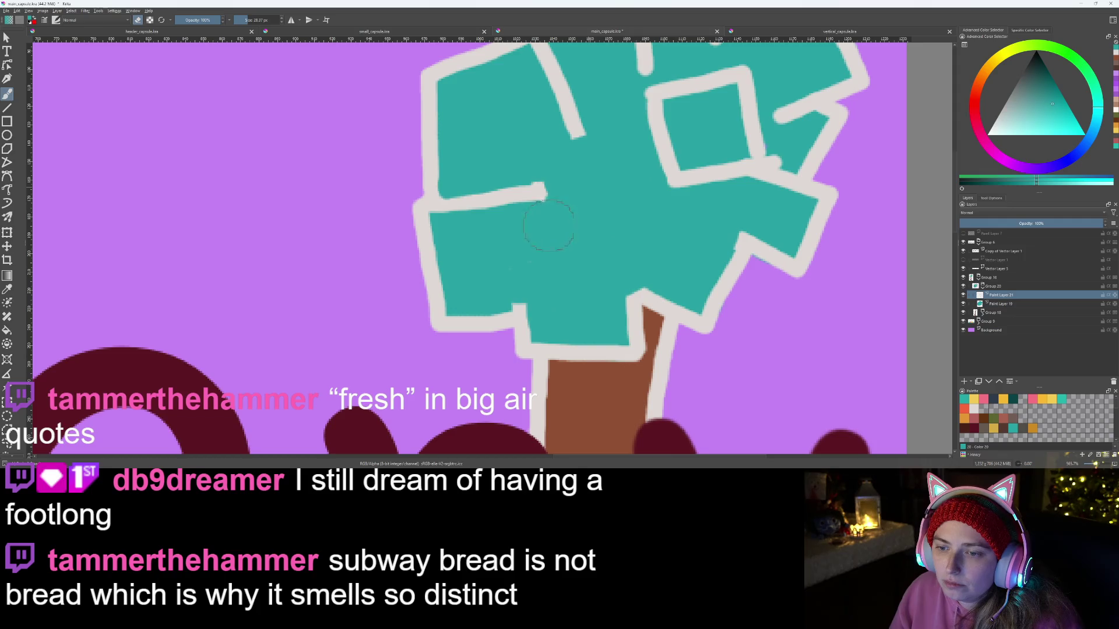
click(244, 20)
text(10)
key(Return)
Step: Paint teal over the grey stroke's rounded end and the grey bumps at the small square's corner
scroll(537, 174, down, 2)
scroll(501, 291, up, 5)
mouse_move(518, 277)
mouse_down()
mouse_move(491, 305)
mouse_move(495, 349)
mouse_up()
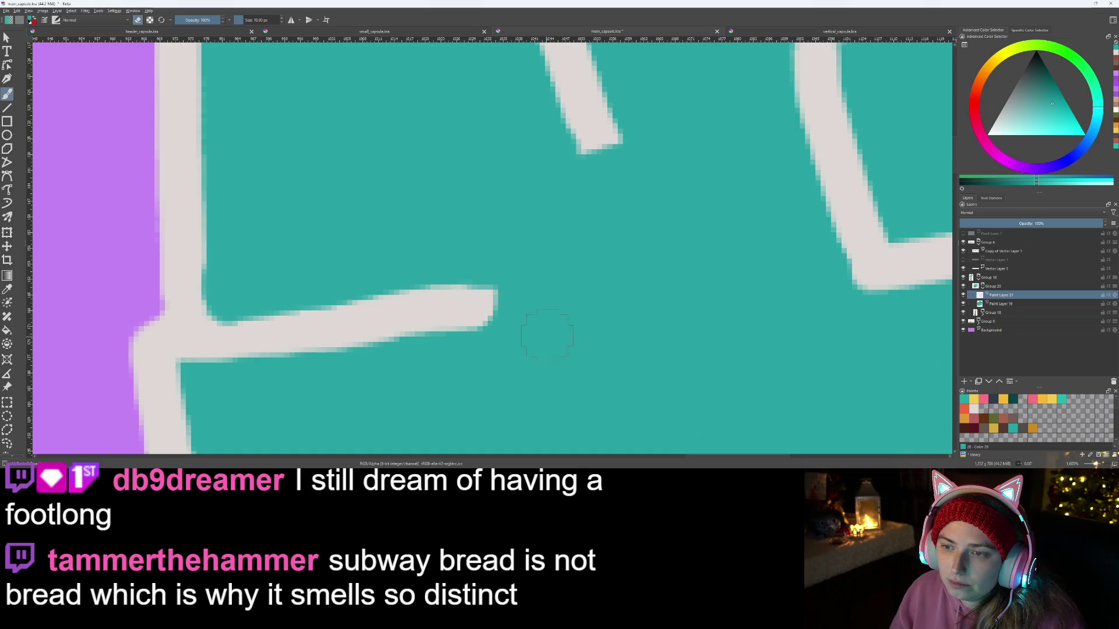
scroll(524, 332, down, 5)
scroll(458, 314, up, 4)
scroll(458, 315, up, 3)
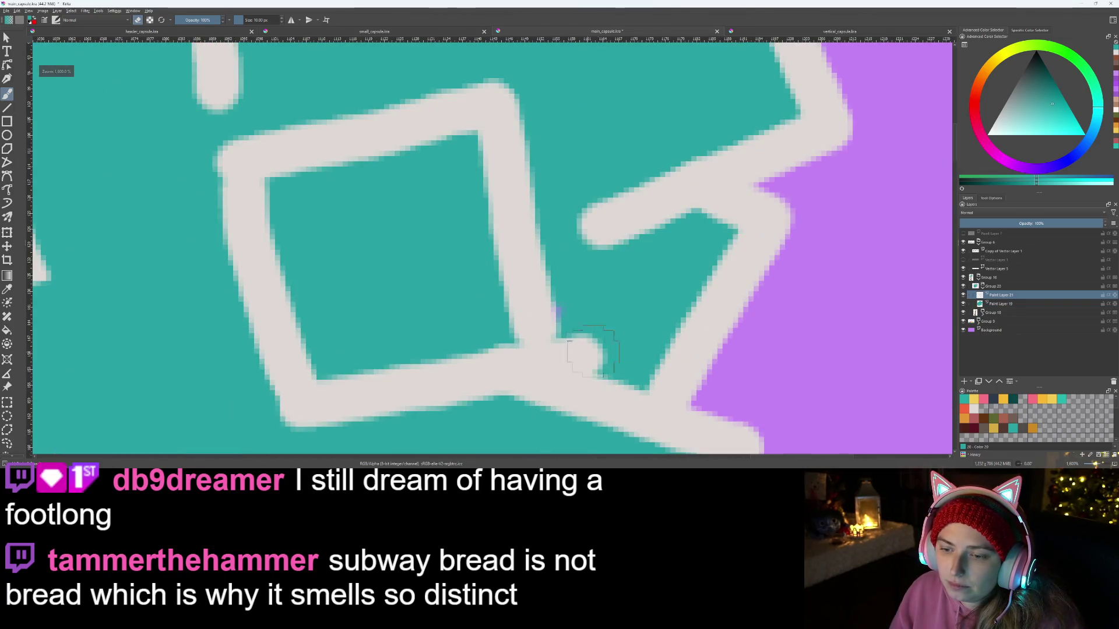
mouse_move(577, 349)
mouse_down()
mouse_move(600, 364)
mouse_move(608, 350)
mouse_up()
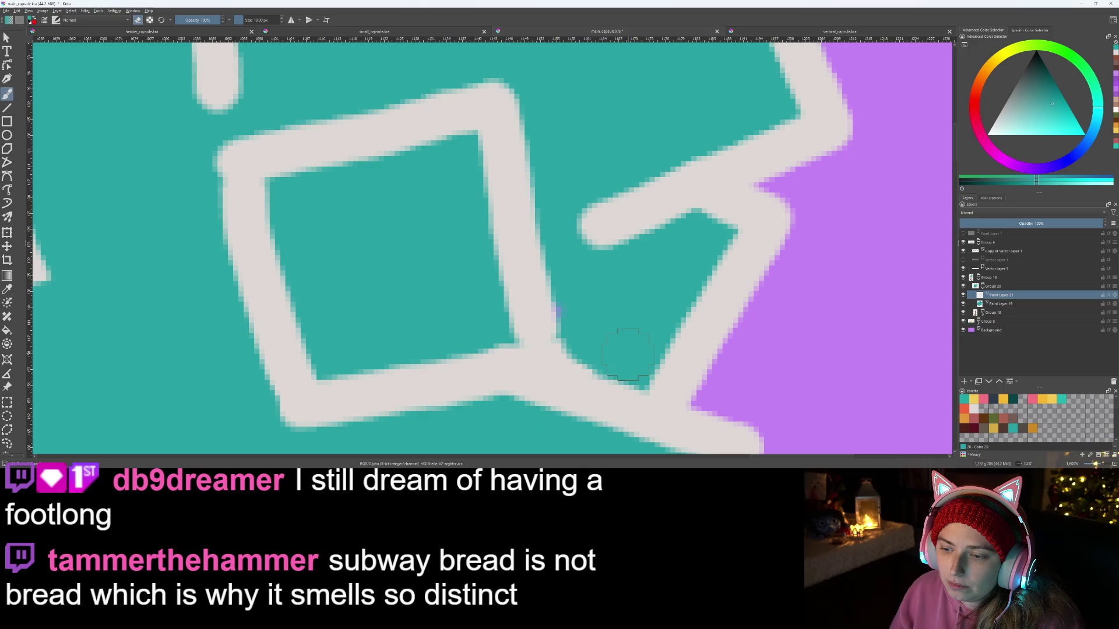
scroll(579, 315, down, 3)
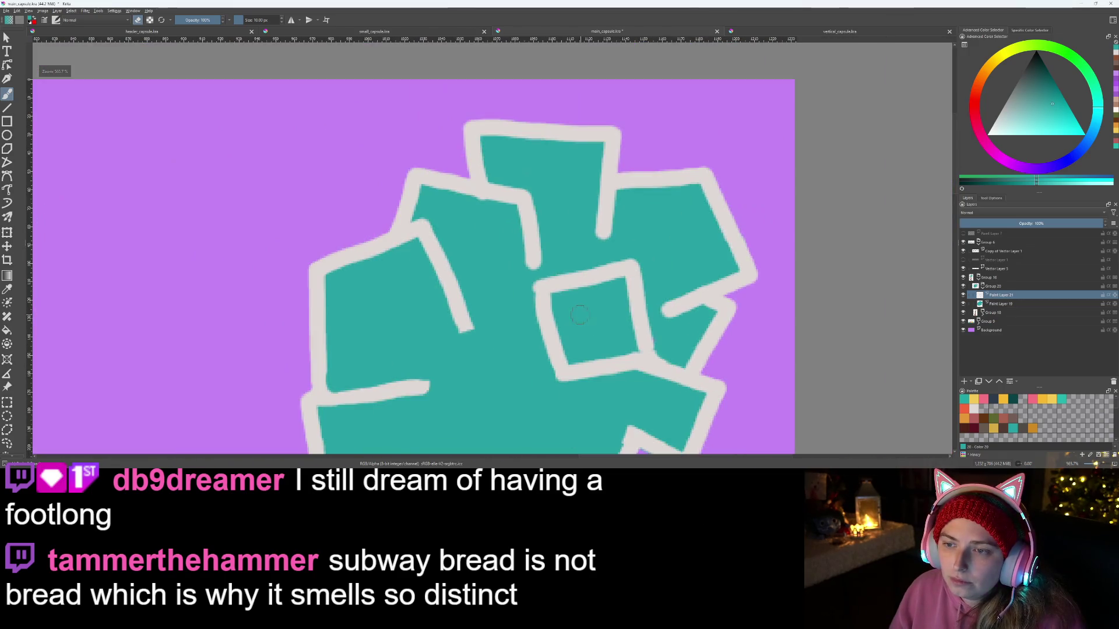
scroll(580, 315, down, 4)
scroll(672, 362, up, 9)
mouse_move(672, 362)
mouse_down()
mouse_move(751, 350)
mouse_move(769, 274)
mouse_move(684, 402)
mouse_up()
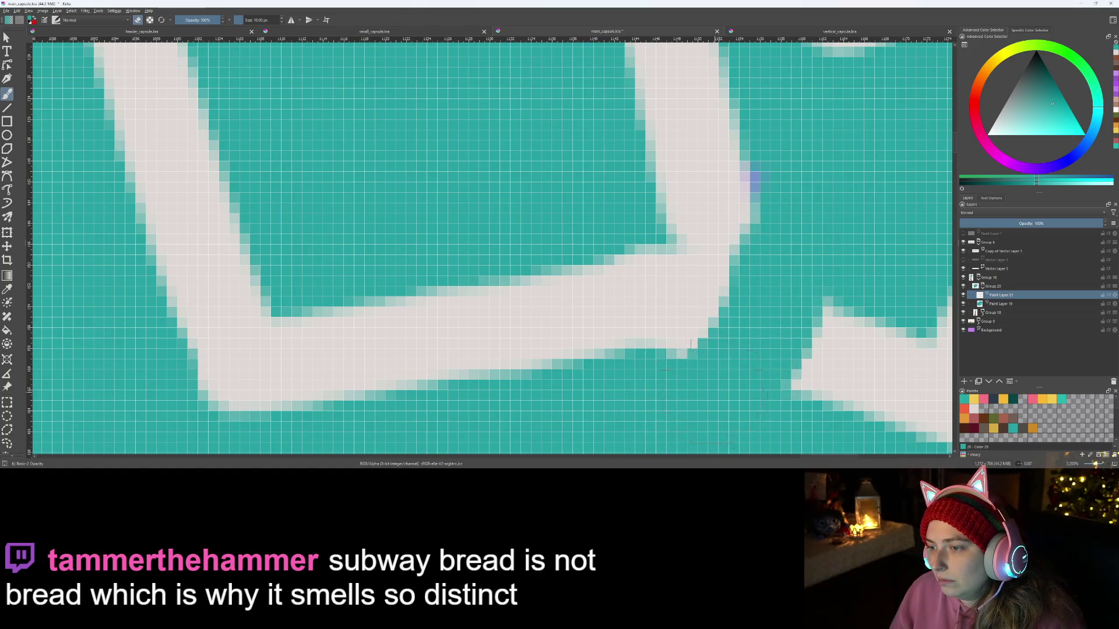
scroll(694, 348, down, 5)
scroll(724, 312, up, 4)
Step: On Paint Layer 21, erase the small square's top and right bars, leaving an L-shaped corner
click(998, 303)
key(e)
click(999, 296)
scroll(450, 295, down, 5)
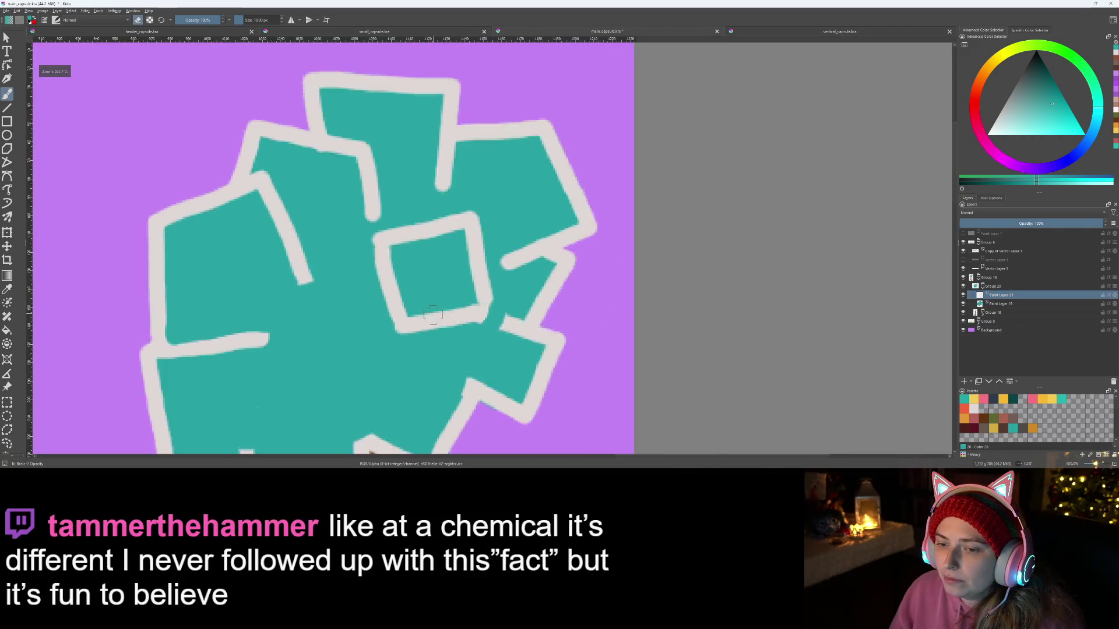
scroll(593, 318, up, 5)
mouse_move(593, 318)
mouse_down()
mouse_move(582, 344)
mouse_move(635, 274)
mouse_move(653, 201)
mouse_up()
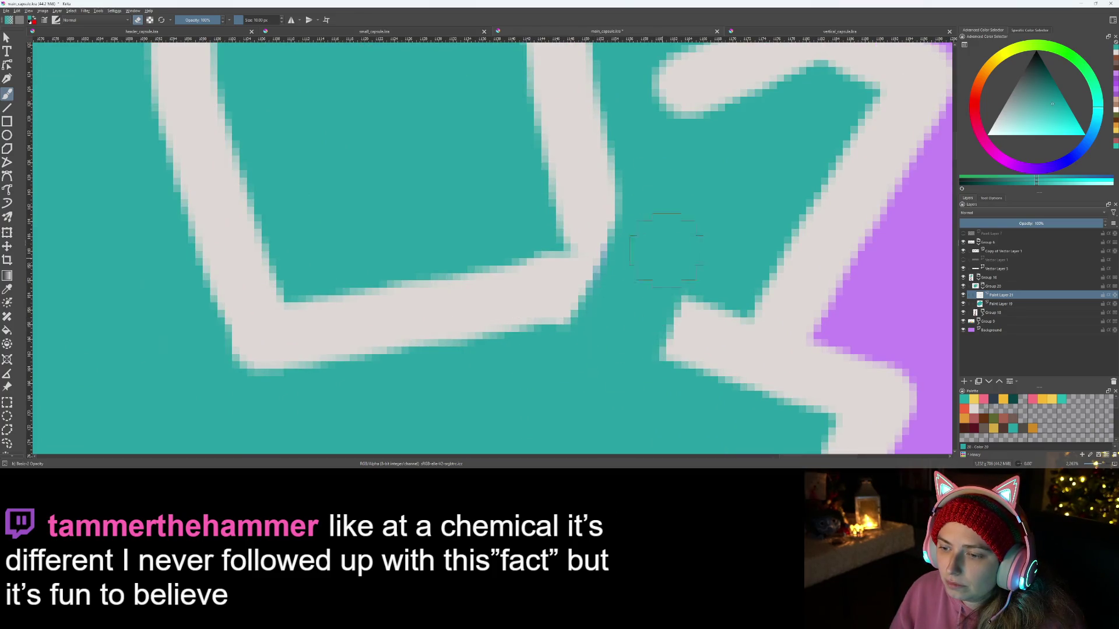
scroll(641, 262, down, 8)
scroll(627, 275, down, 2)
scroll(583, 304, up, 5)
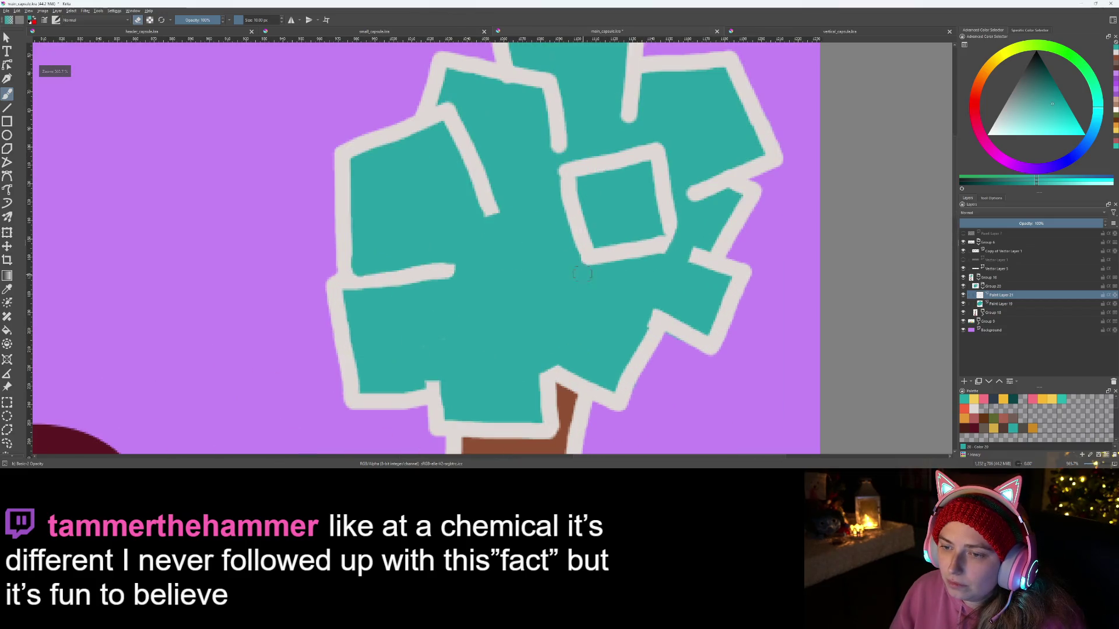
drag(584, 305, 549, 369)
mouse_move(708, 271)
mouse_down()
mouse_move(706, 257)
mouse_move(719, 268)
mouse_move(702, 122)
mouse_move(715, 239)
mouse_up()
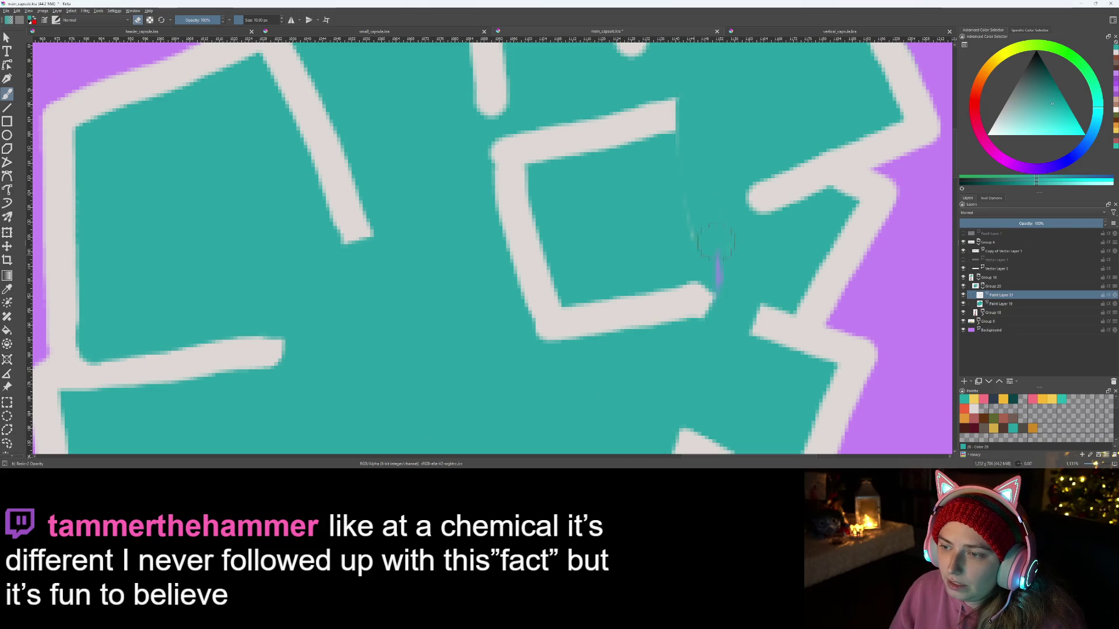
mouse_move(669, 165)
mouse_down()
mouse_move(662, 112)
mouse_move(487, 143)
mouse_move(524, 157)
mouse_move(677, 120)
mouse_up()
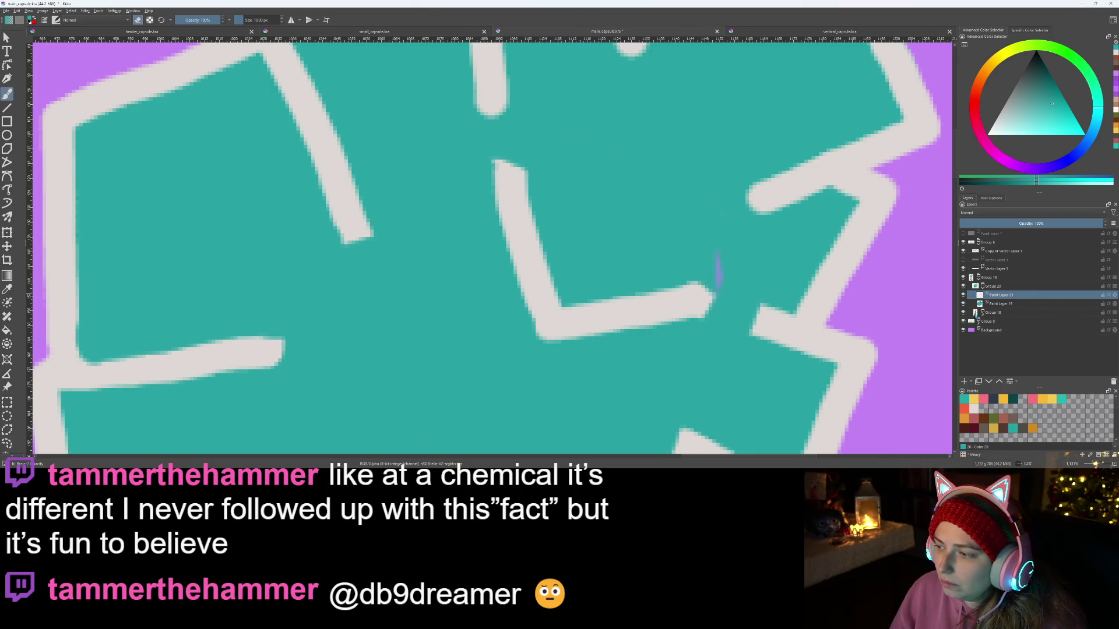
Step: Select Paint Layer 19 and zoom out to see the whole tree
key(Page_Down)
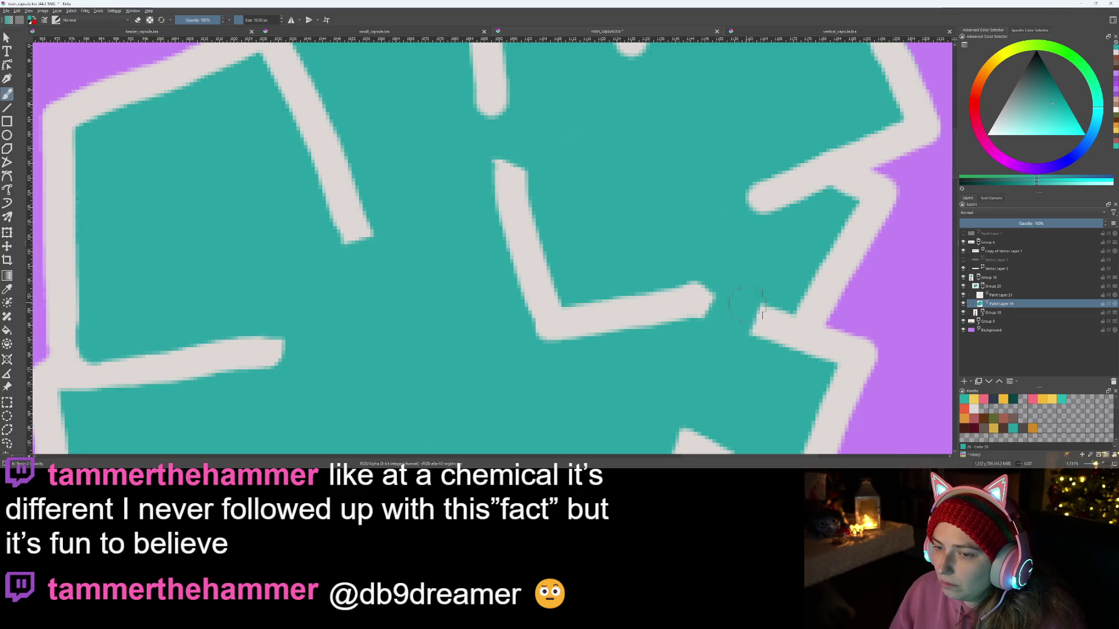
key(minus)
key(minus)
key(minus)
scroll(660, 307, up, 2)
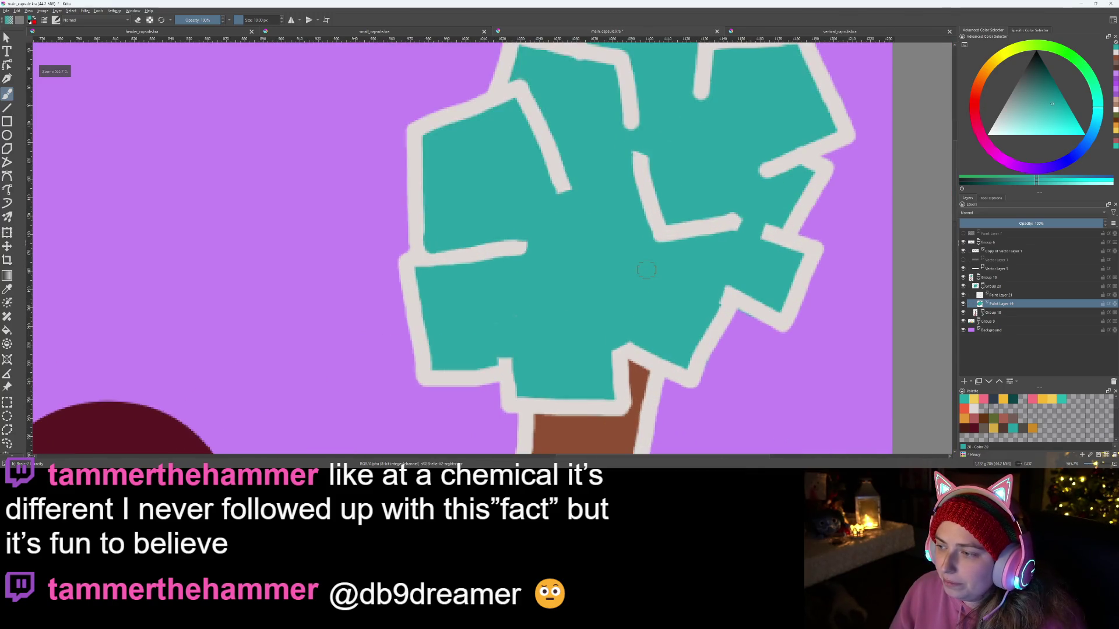
scroll(643, 254, down, 5)
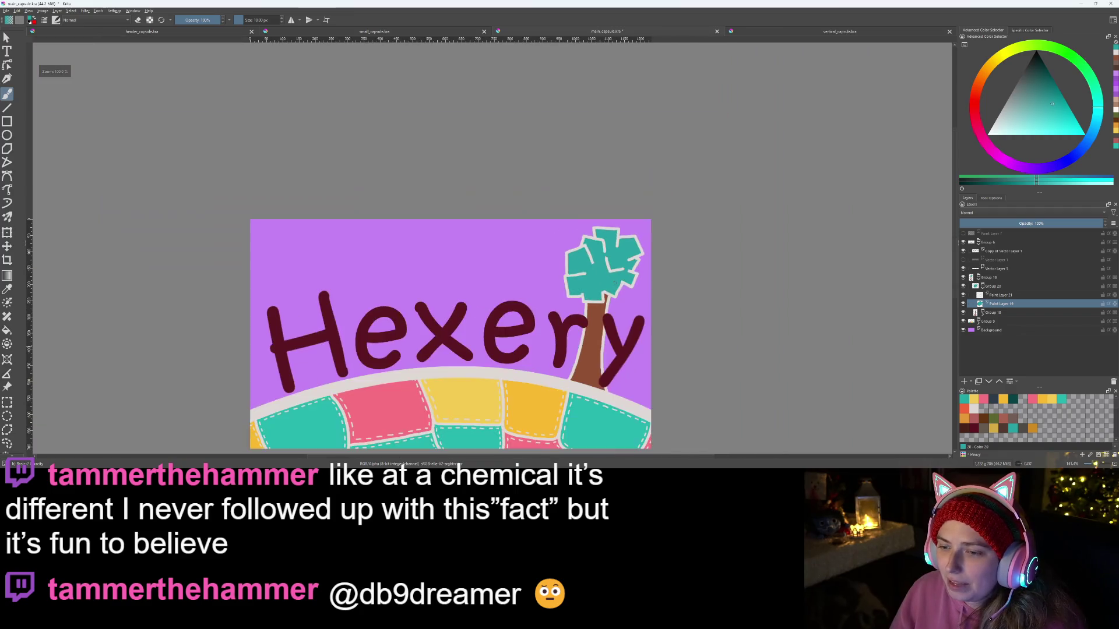
scroll(615, 283, down, 2)
scroll(618, 291, up, 2)
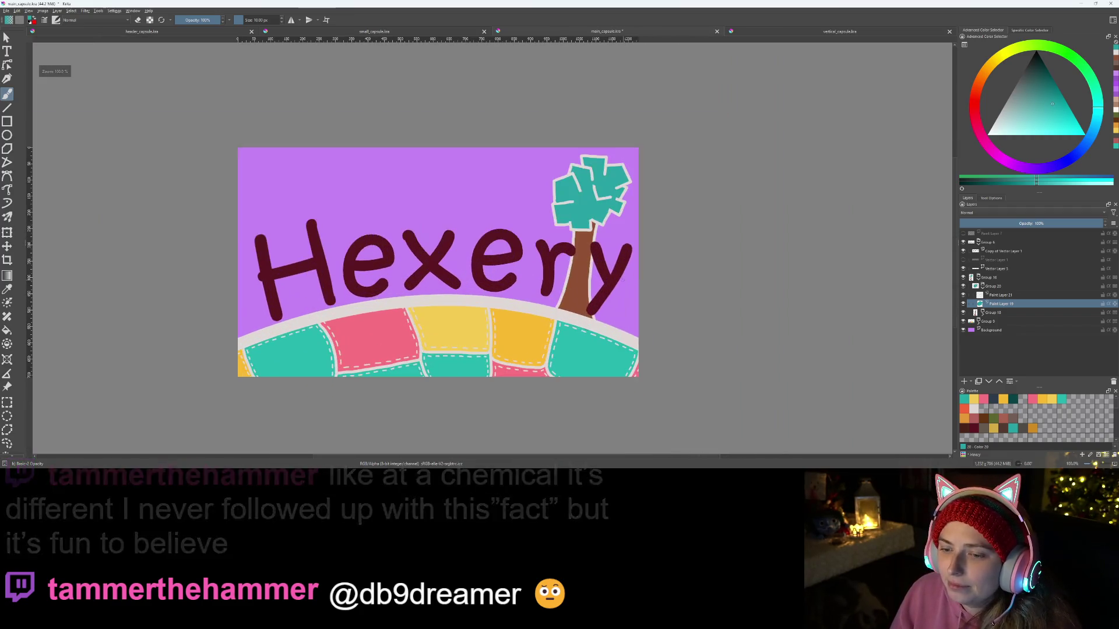
scroll(618, 311, up, 2)
scroll(774, 334, down, 2)
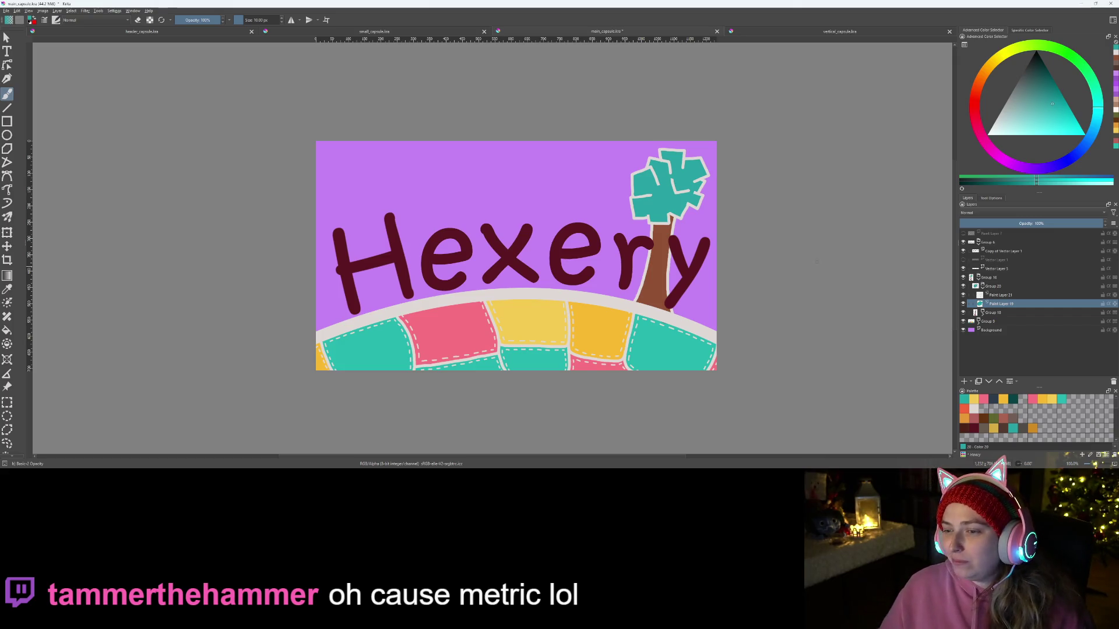
scroll(700, 288, up, 2)
scroll(588, 269, down, 1)
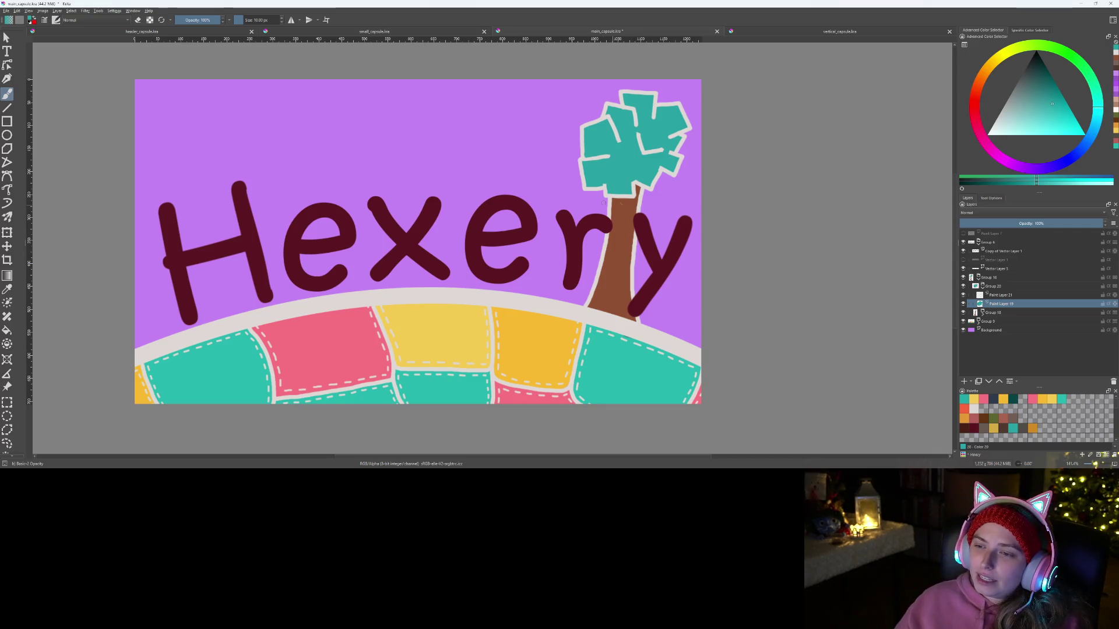
scroll(656, 202, up, 5)
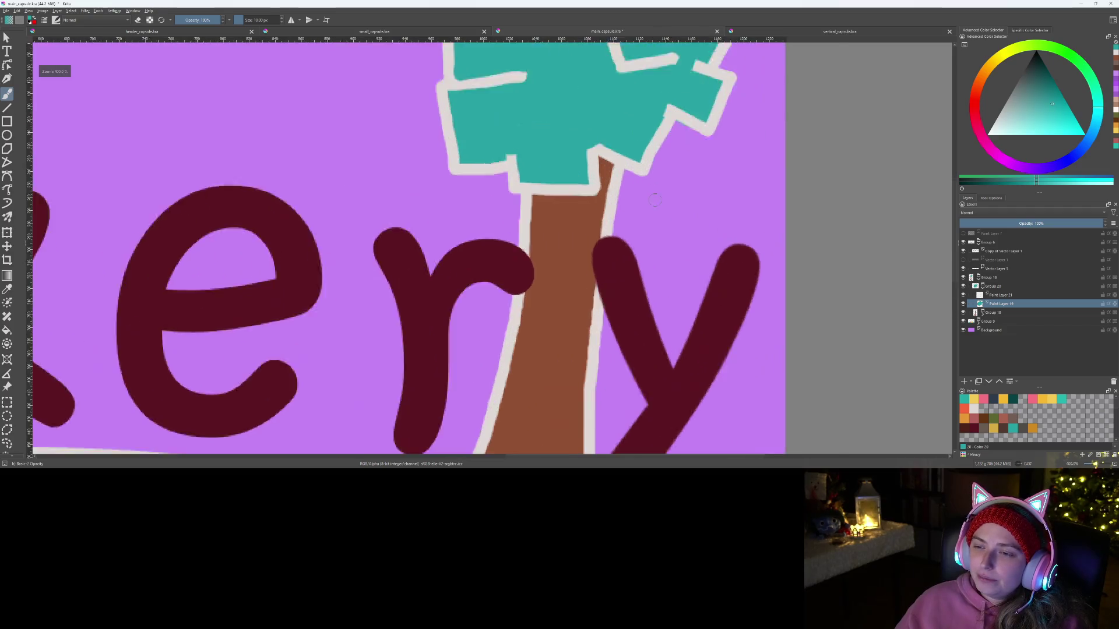
Step: On Paint Layer 21, draw a grey outline block below the crown's lower-right edge
scroll(547, 267, up, 3)
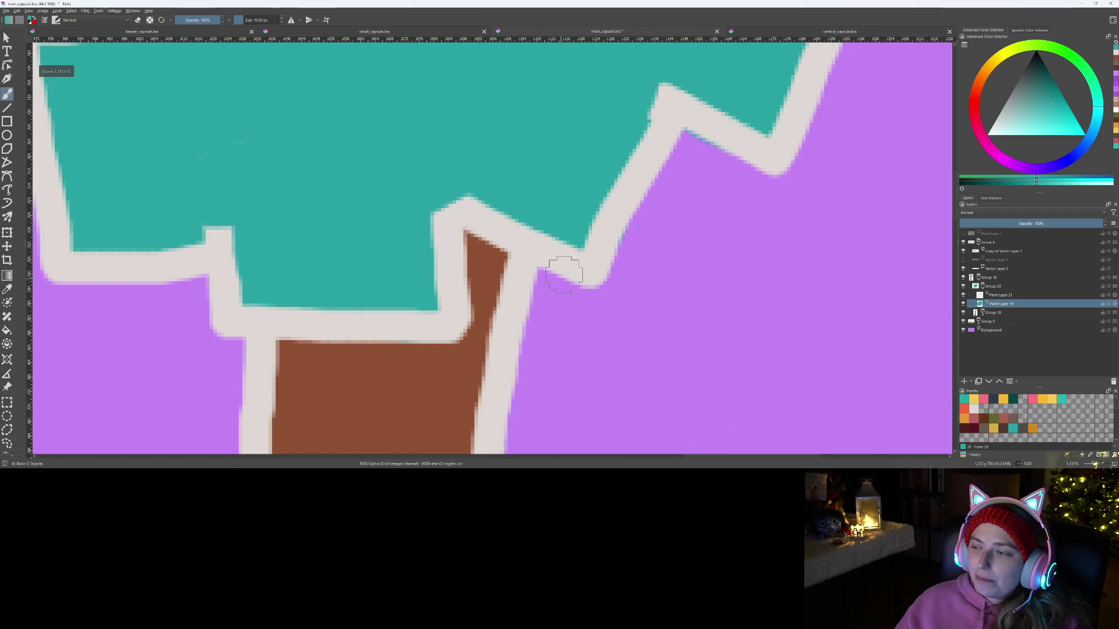
click(999, 295)
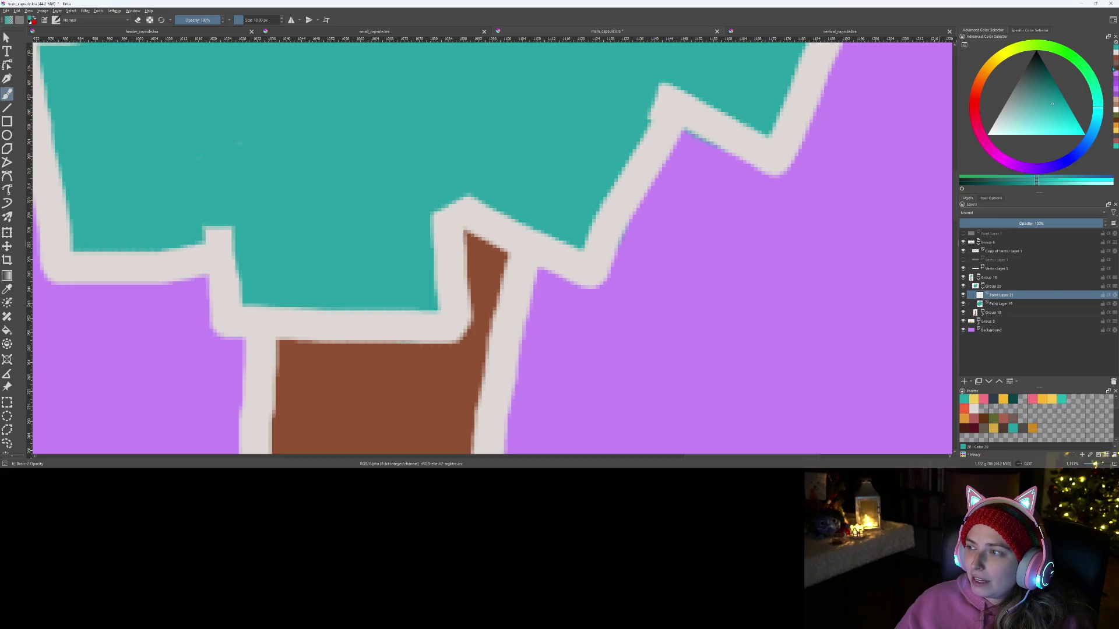
key(x)
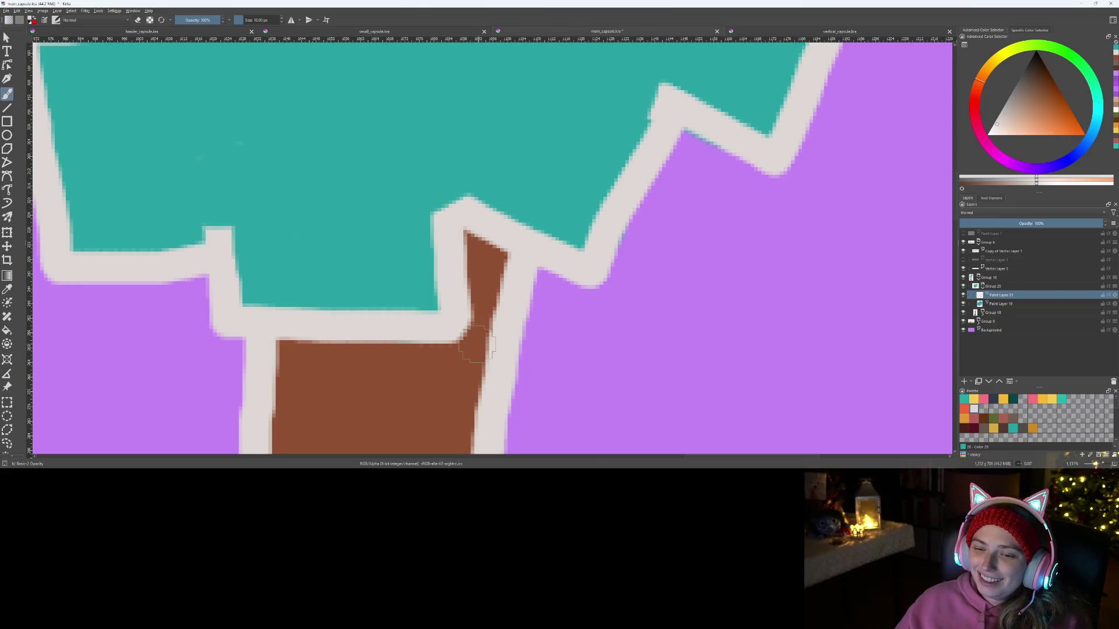
mouse_move(445, 341)
mouse_down()
mouse_move(467, 427)
mouse_move(676, 353)
mouse_move(629, 217)
mouse_up()
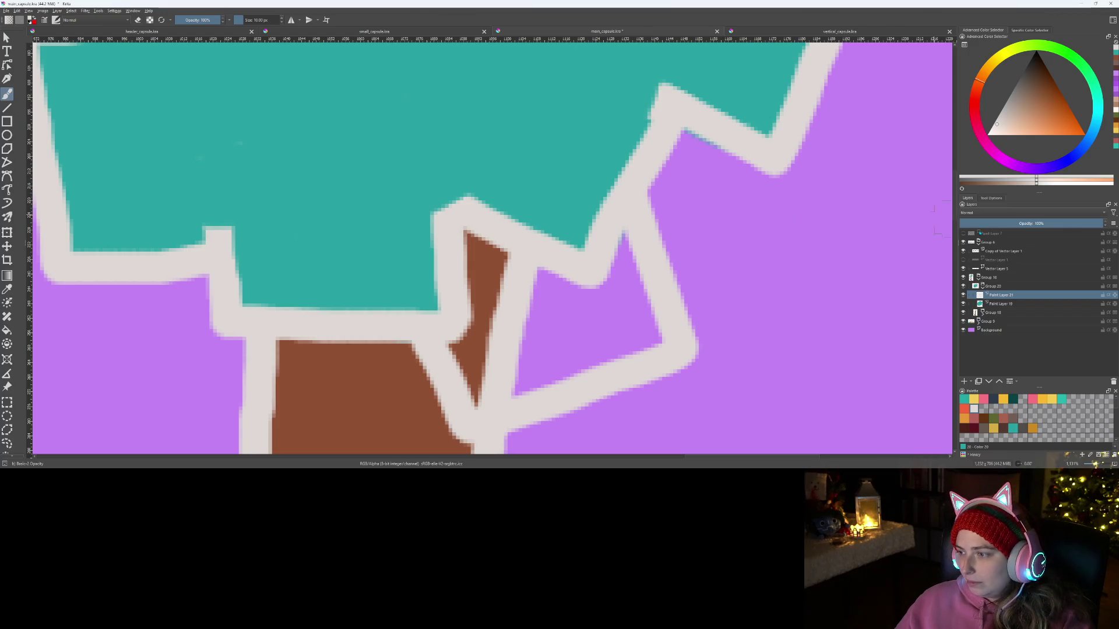
Step: Fill the new block with teal on Paint Layer 19, covering the brown branch and purple
click(998, 305)
click(1116, 54)
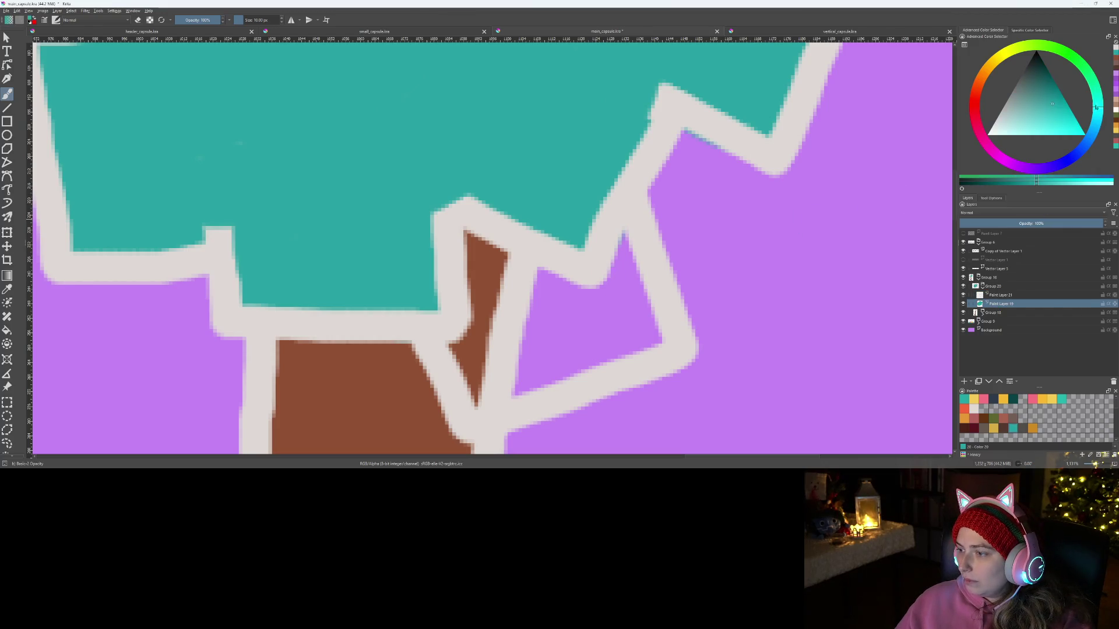
click(996, 295)
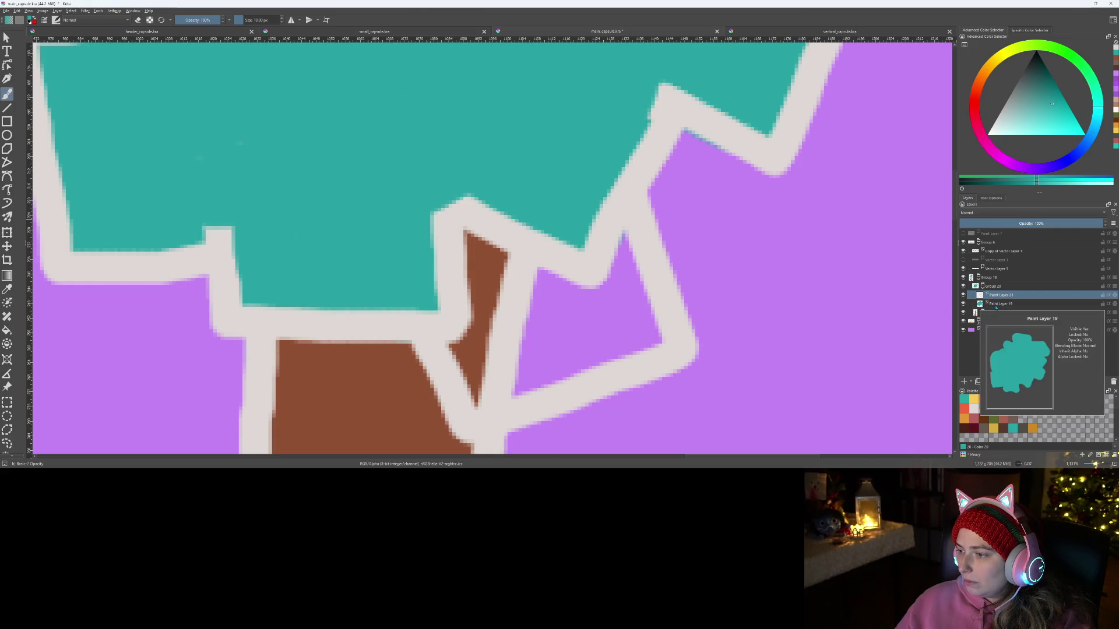
click(995, 306)
mouse_move(470, 332)
mouse_down()
mouse_move(457, 350)
mouse_move(474, 387)
mouse_move(474, 286)
mouse_move(486, 399)
mouse_move(644, 337)
mouse_move(613, 223)
mouse_move(611, 311)
mouse_move(546, 300)
mouse_move(492, 238)
mouse_move(512, 384)
mouse_move(526, 291)
mouse_up()
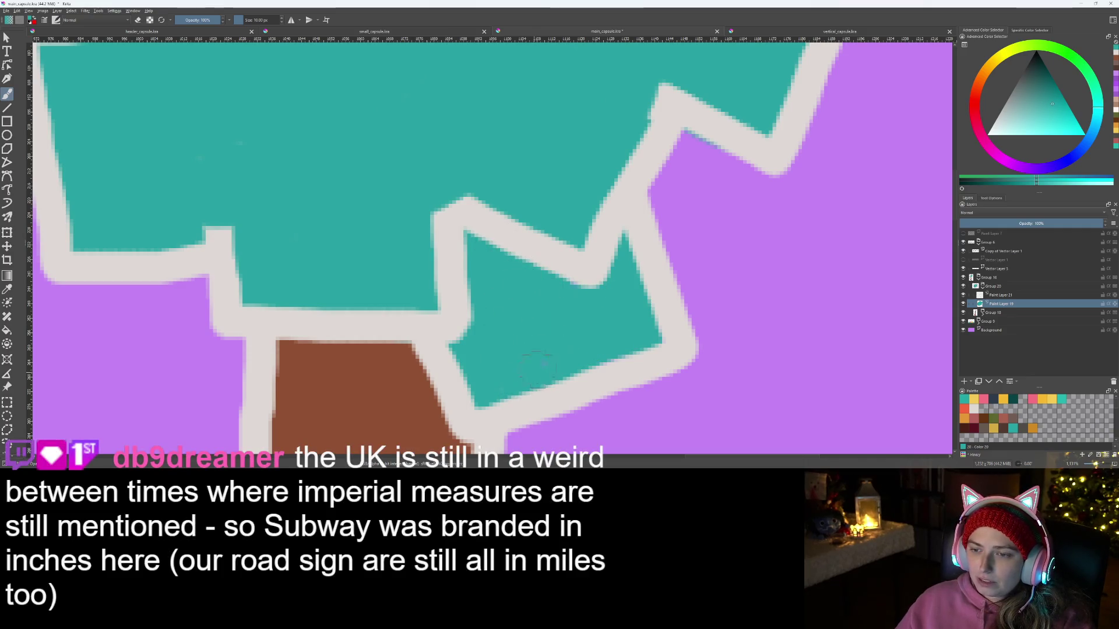
scroll(533, 373, down, 15)
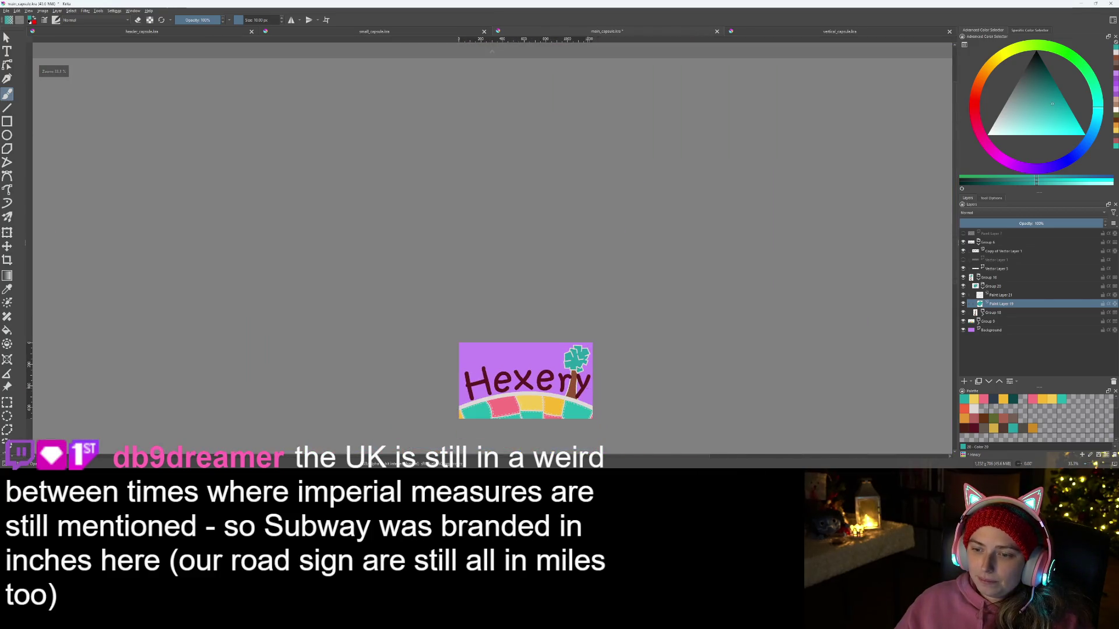
Step: Draw an off-white outline for another block on the crown's lower-right edge on Paint Layer 21
scroll(589, 343, up, 4)
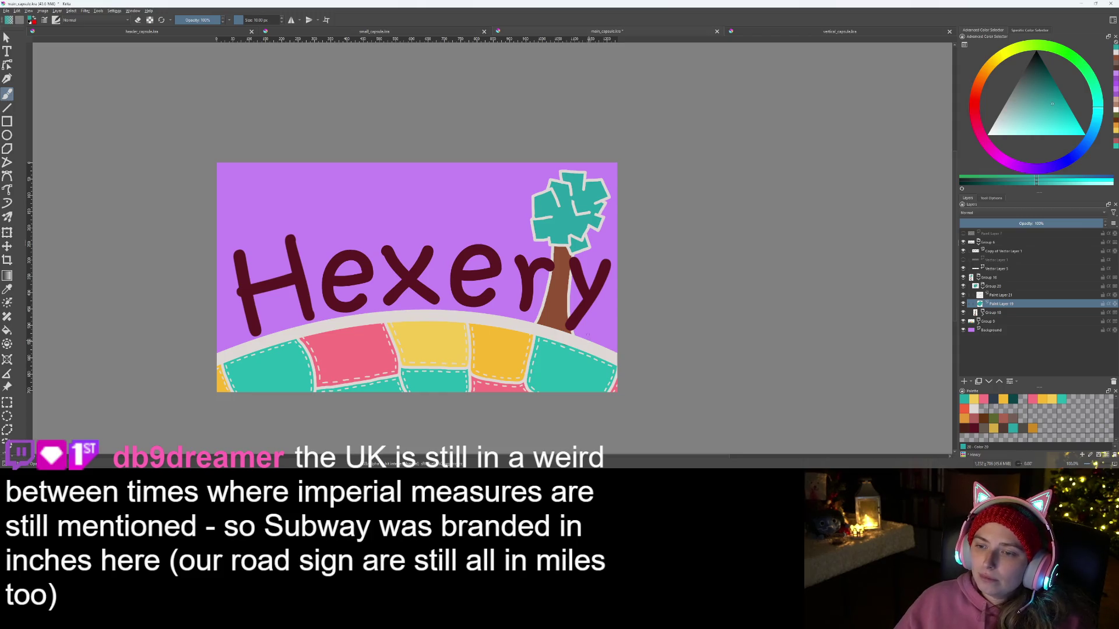
scroll(573, 281, up, 6)
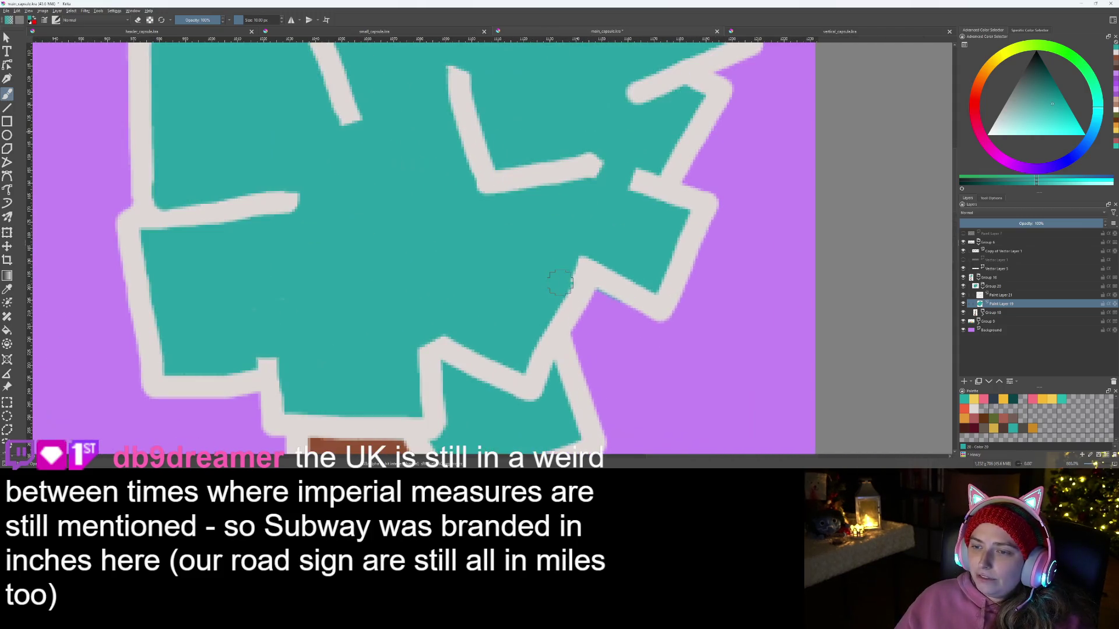
scroll(574, 281, down, 3)
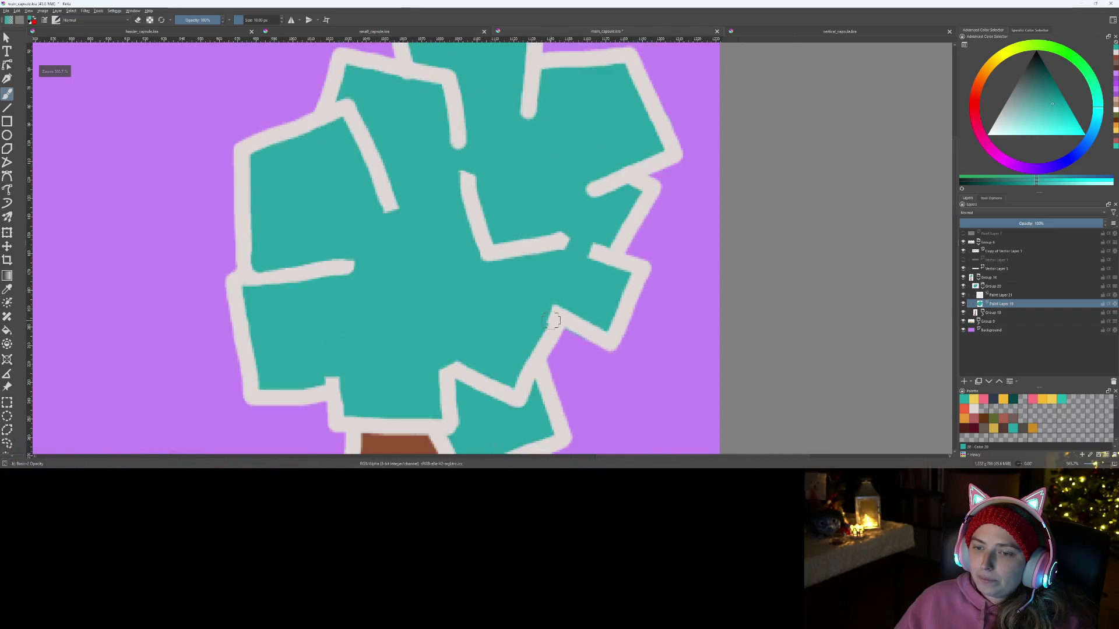
scroll(559, 354, up, 4)
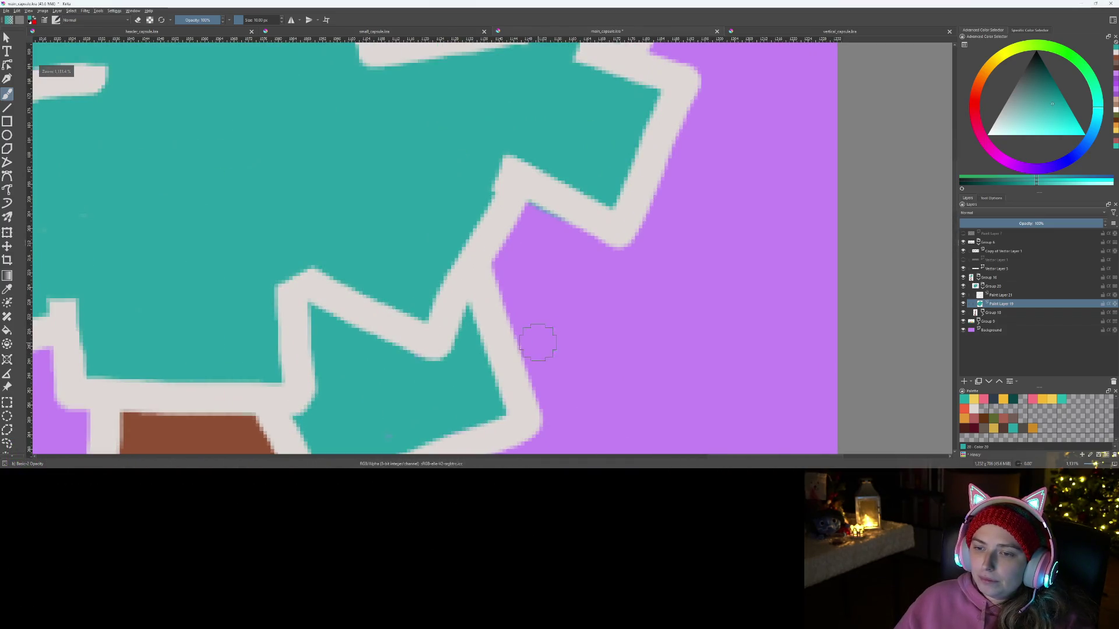
click(1012, 295)
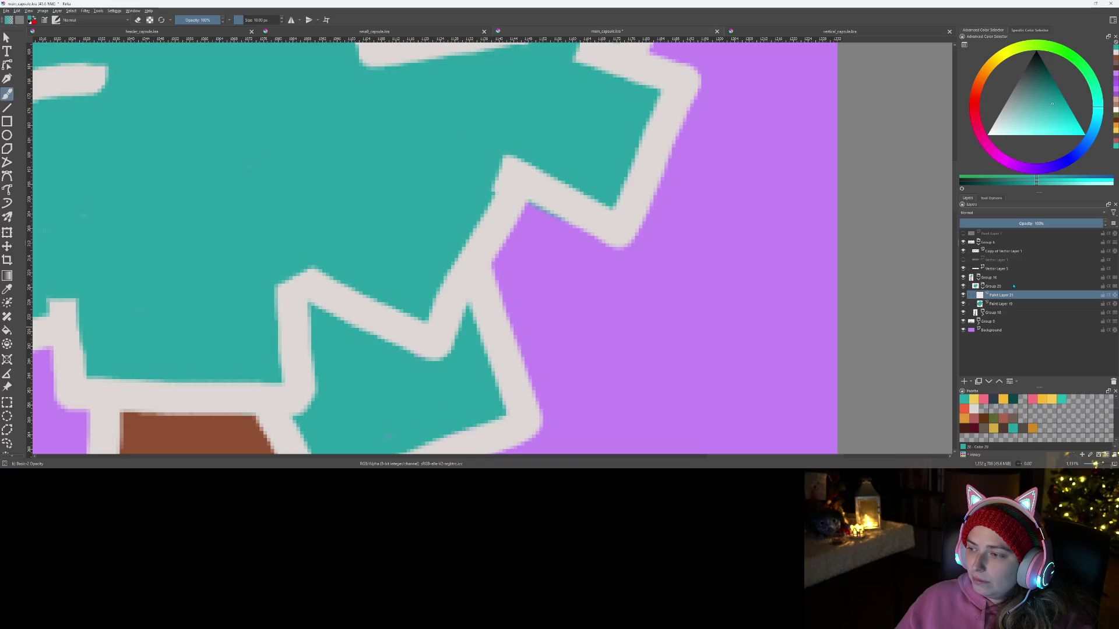
click(1114, 59)
drag(526, 381, 699, 256)
key(ctrl+z)
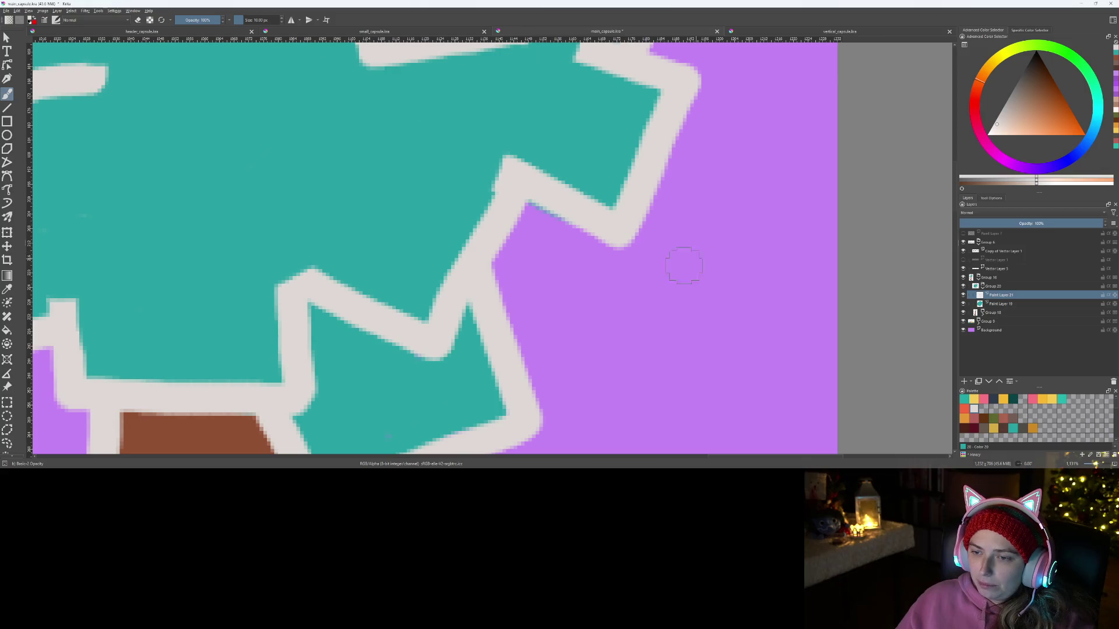
mouse_move(526, 379)
mouse_down()
mouse_move(619, 320)
mouse_move(694, 252)
mouse_move(652, 194)
mouse_up()
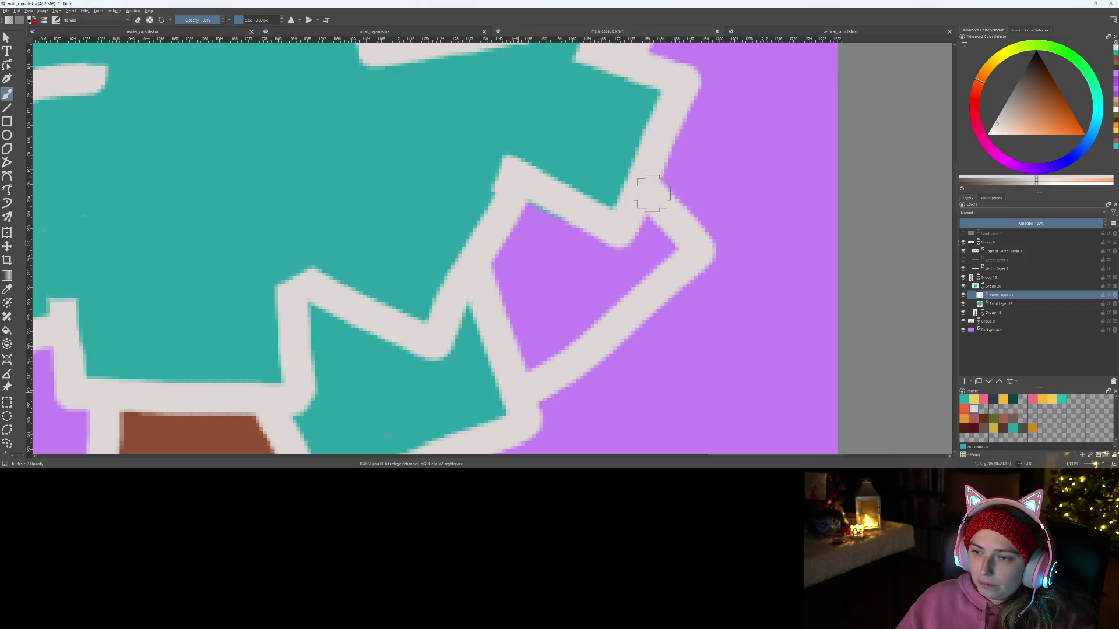
Step: Fill the new block with teal on Paint Layer 19, covering the leftover purple triangle
click(1011, 304)
click(1113, 51)
mouse_move(518, 346)
mouse_down()
mouse_move(600, 320)
mouse_move(654, 267)
mouse_move(653, 224)
mouse_up()
mouse_move(558, 207)
mouse_down()
mouse_move(492, 277)
mouse_move(531, 332)
mouse_move(536, 218)
mouse_up()
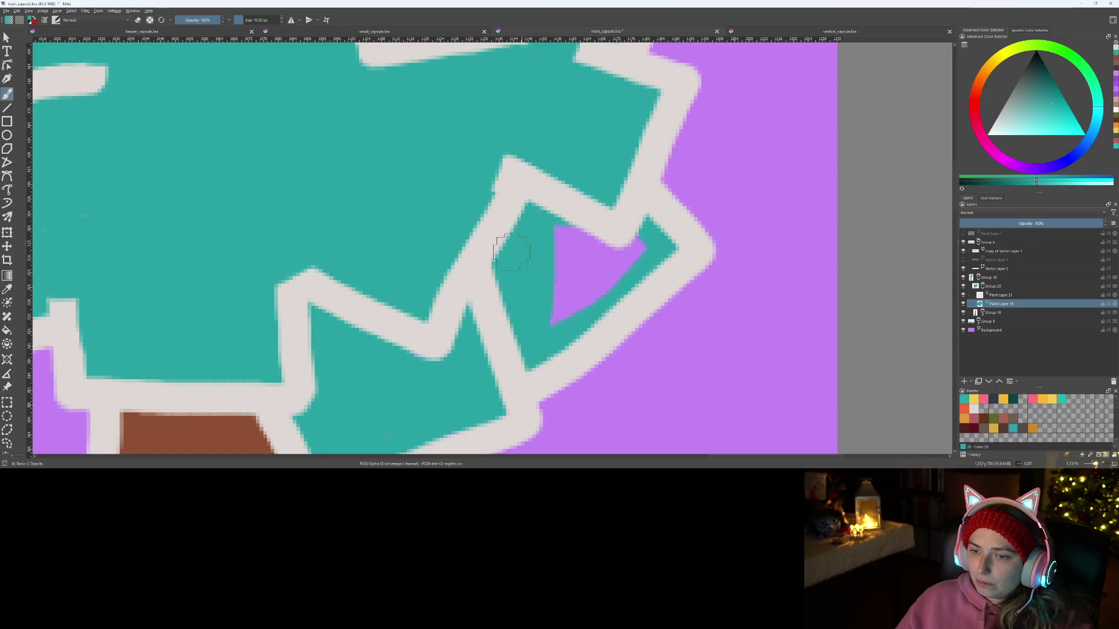
mouse_move(559, 326)
mouse_down()
mouse_move(626, 233)
mouse_move(559, 274)
mouse_move(559, 223)
mouse_up()
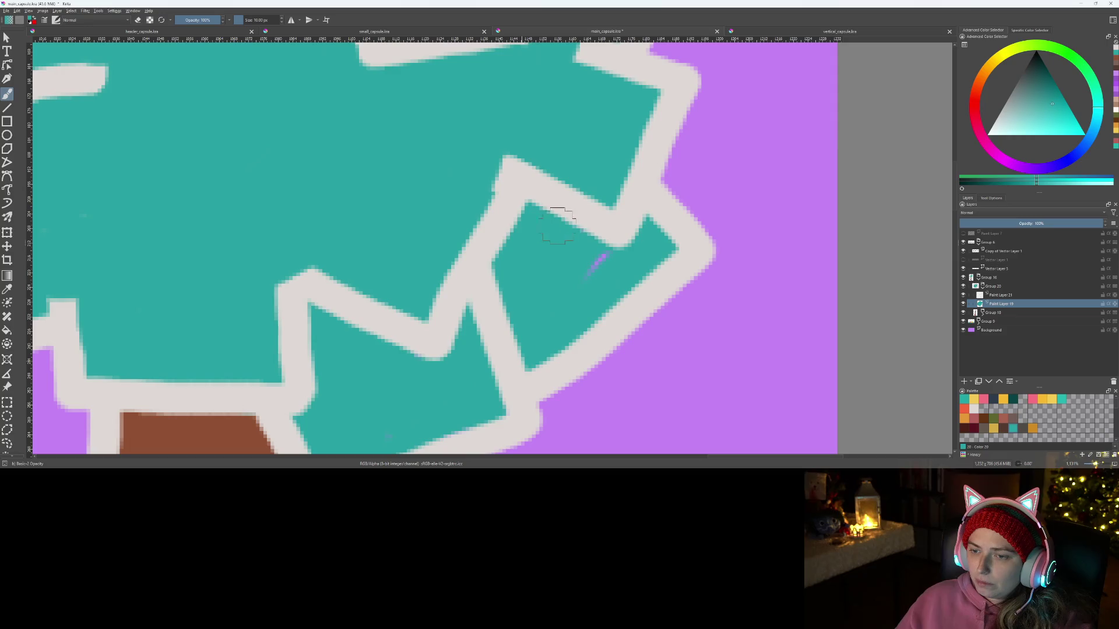
scroll(557, 281, down, 6)
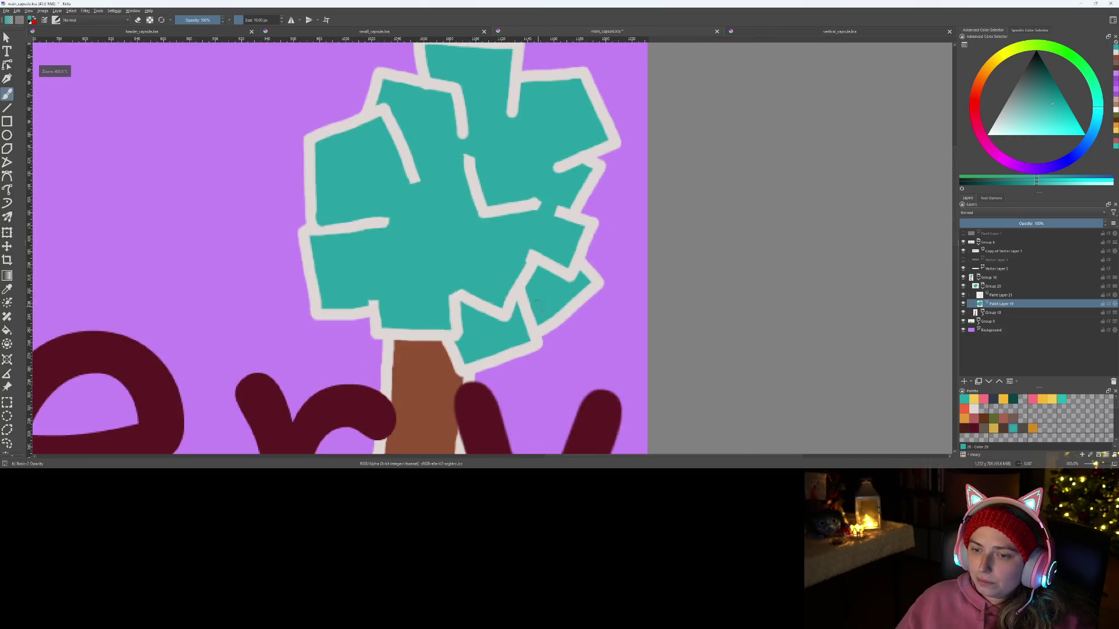
scroll(536, 316, up, 4)
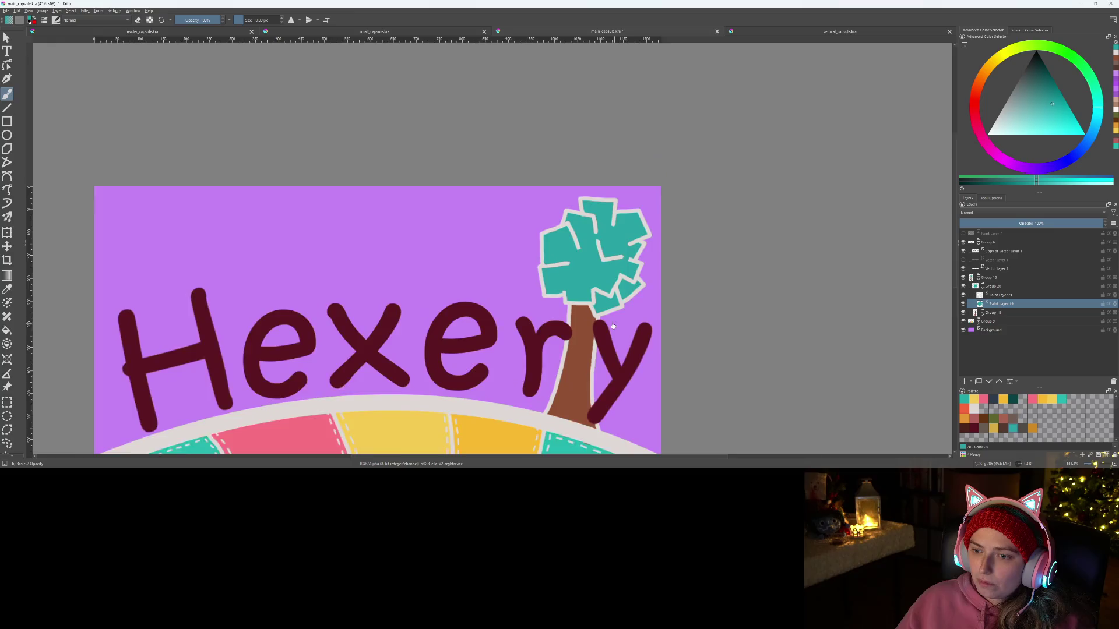
scroll(577, 219, up, 2)
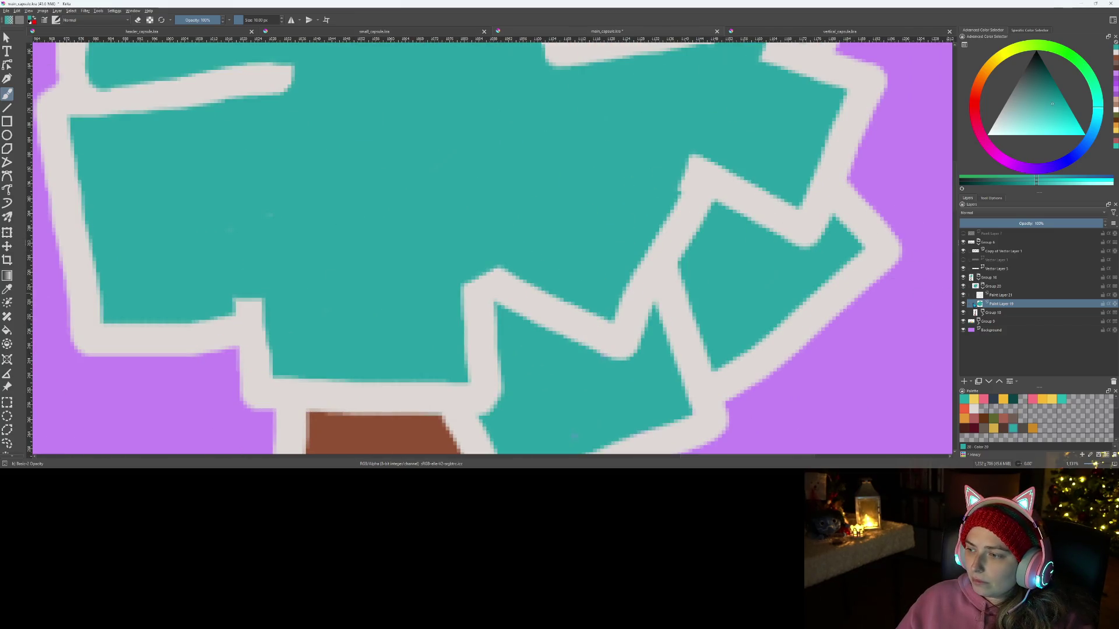
Step: Erase the stray outline joining two zigzag arms and paint teal over the brown specks
click(999, 295)
scroll(577, 326, up, 1)
key(e)
mouse_move(455, 261)
mouse_down()
mouse_move(501, 269)
mouse_move(511, 331)
mouse_move(524, 300)
mouse_up()
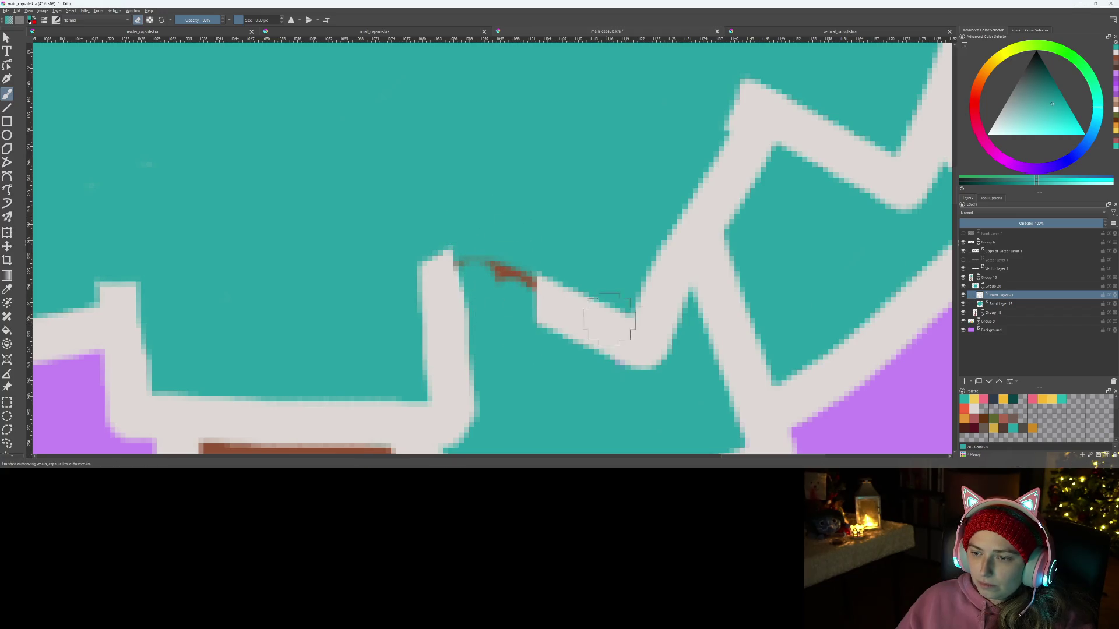
click(998, 304)
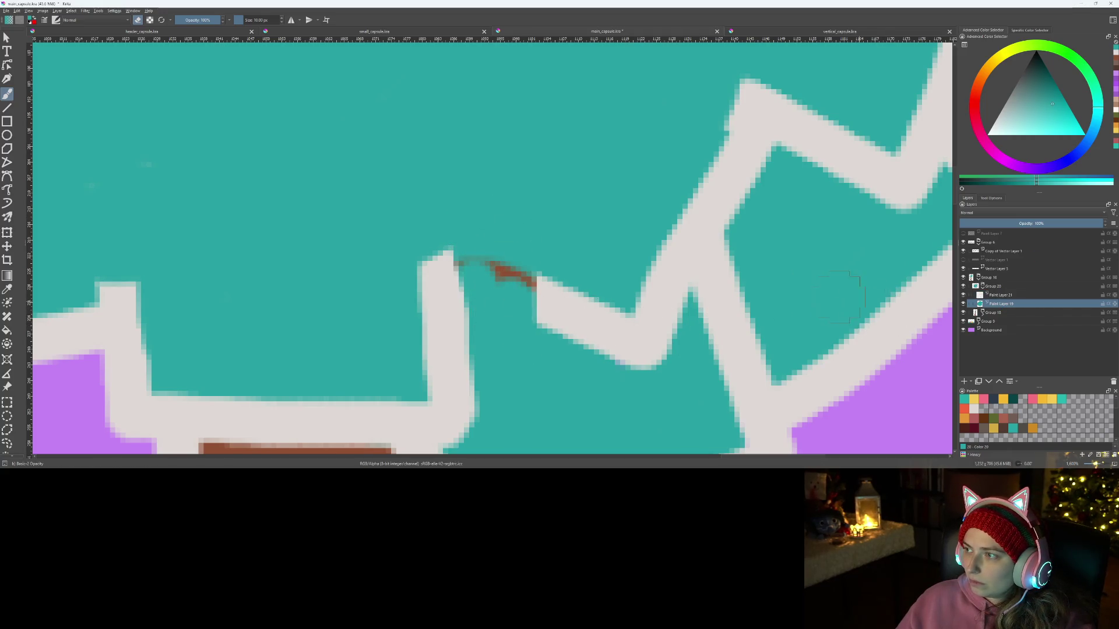
mouse_move(524, 247)
mouse_down()
mouse_move(492, 305)
mouse_move(524, 307)
mouse_up()
scroll(529, 353, down, 6)
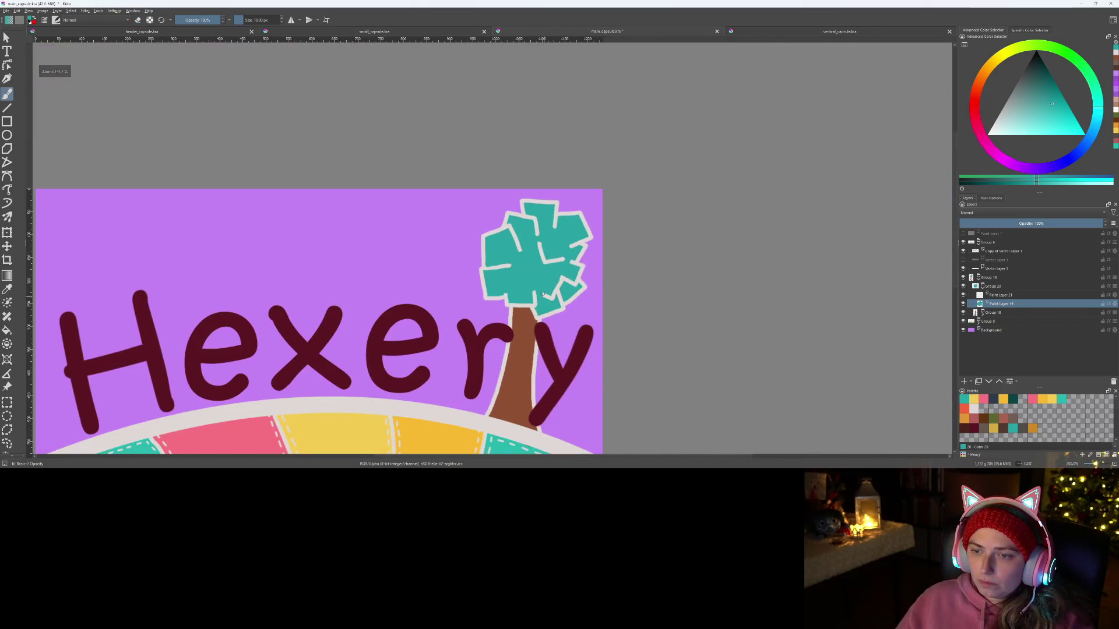
Step: Reset the view to actual size, then centre and enlarge the Hexery artwork
scroll(513, 285, down, 2)
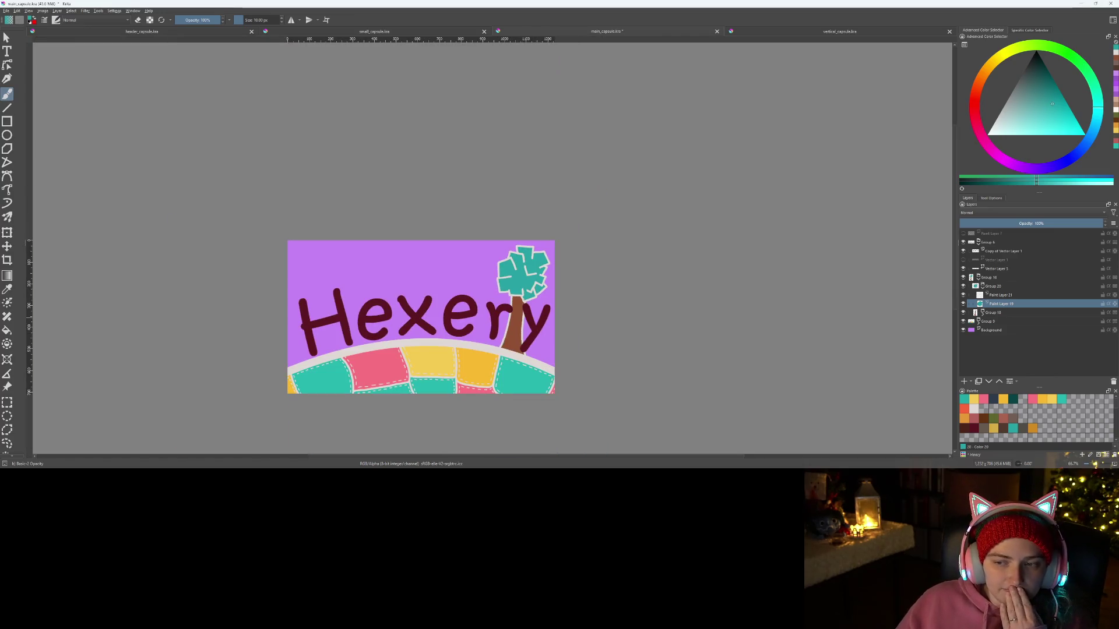
scroll(634, 299, down, 5)
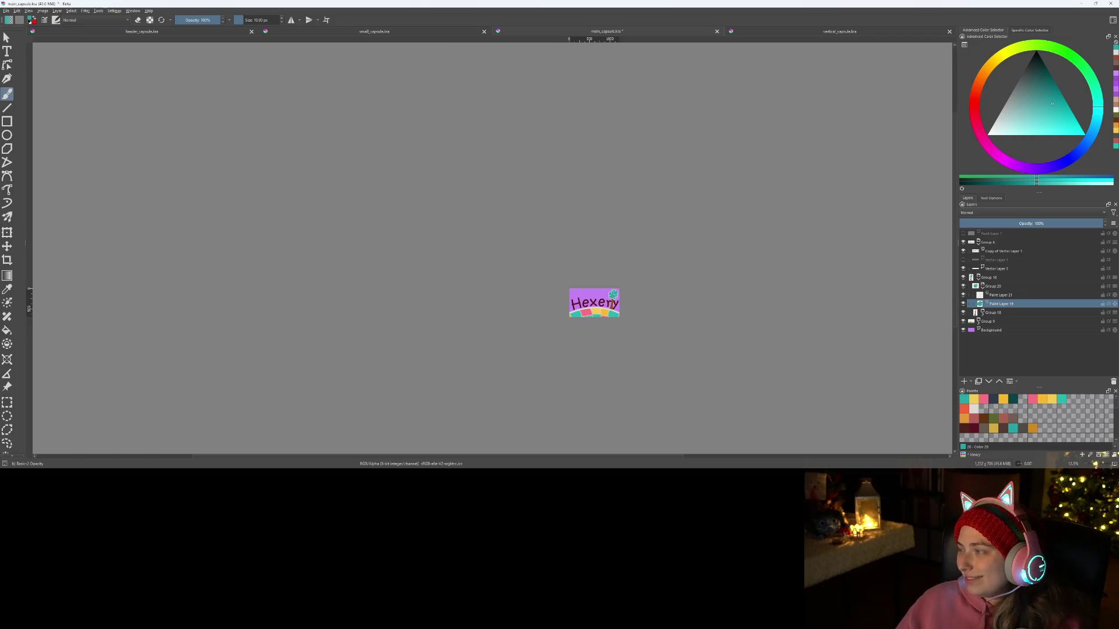
key(1)
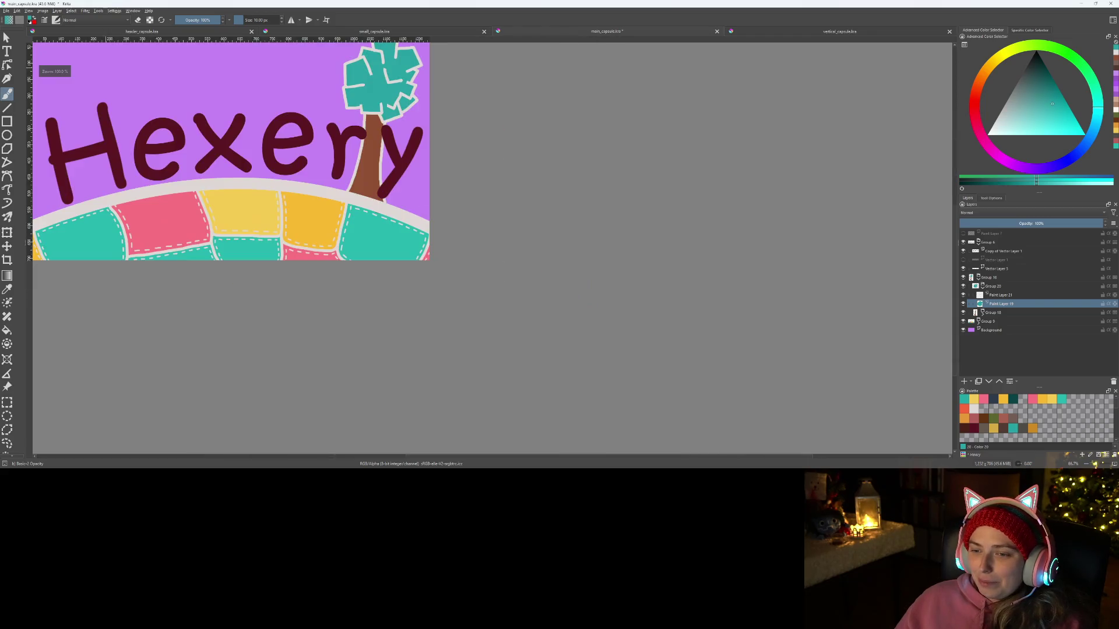
drag(632, 312, 799, 419)
key(plus)
mouse_move(670, 324)
mouse_down()
mouse_move(769, 287)
mouse_move(758, 303)
mouse_up()
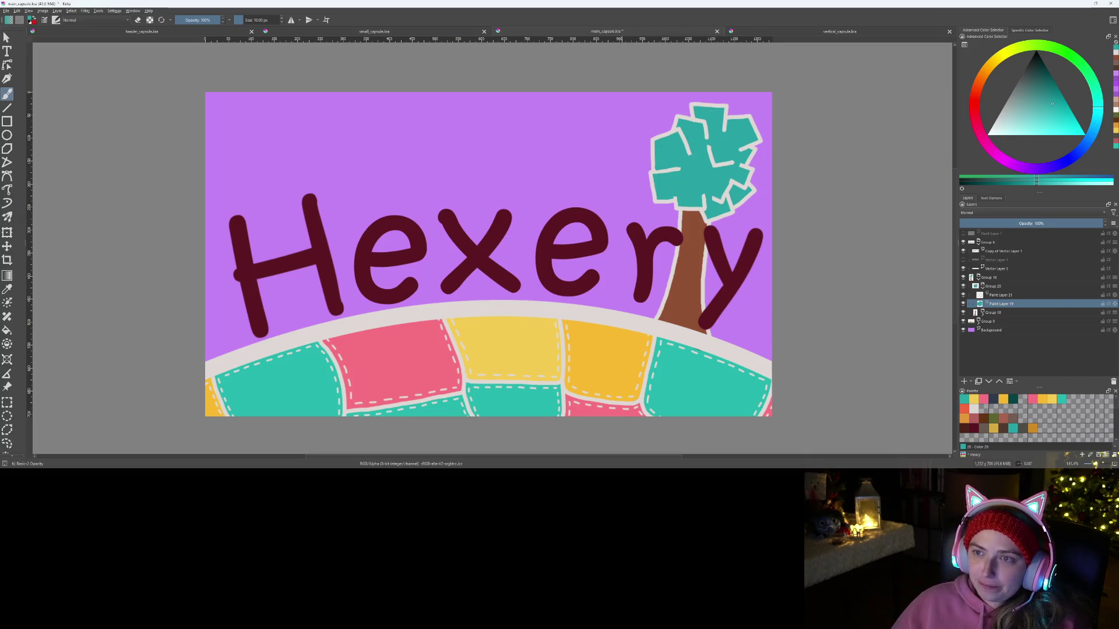
Step: Add a new empty paint layer above the crown layers in the tree group
scroll(726, 181, up, 4)
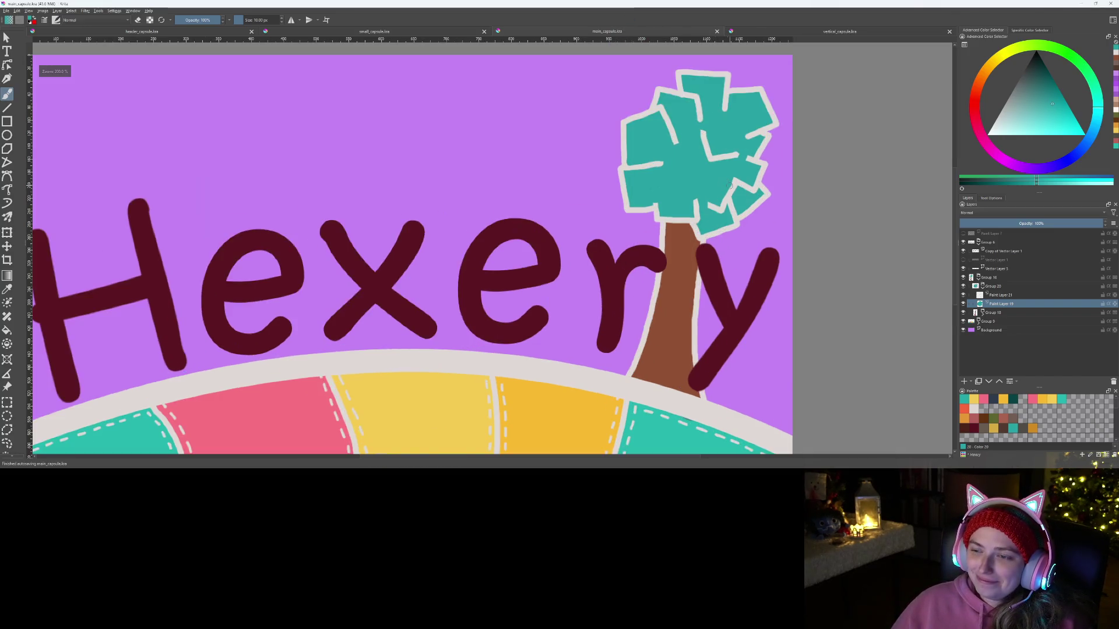
scroll(726, 181, down, 4)
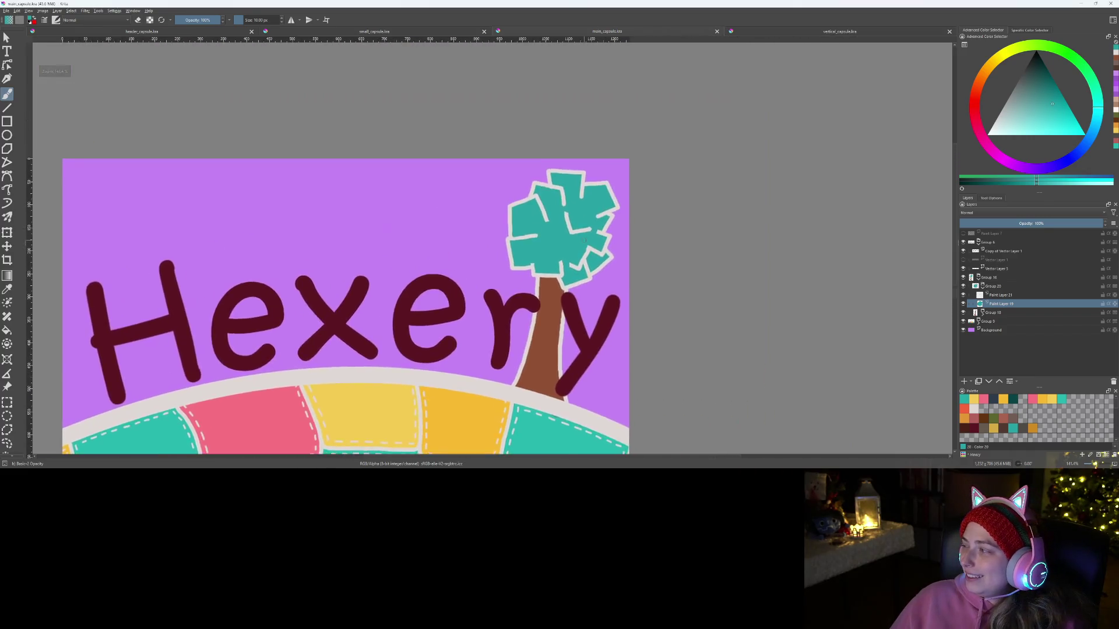
scroll(657, 197, up, 4)
scroll(657, 197, up, 4)
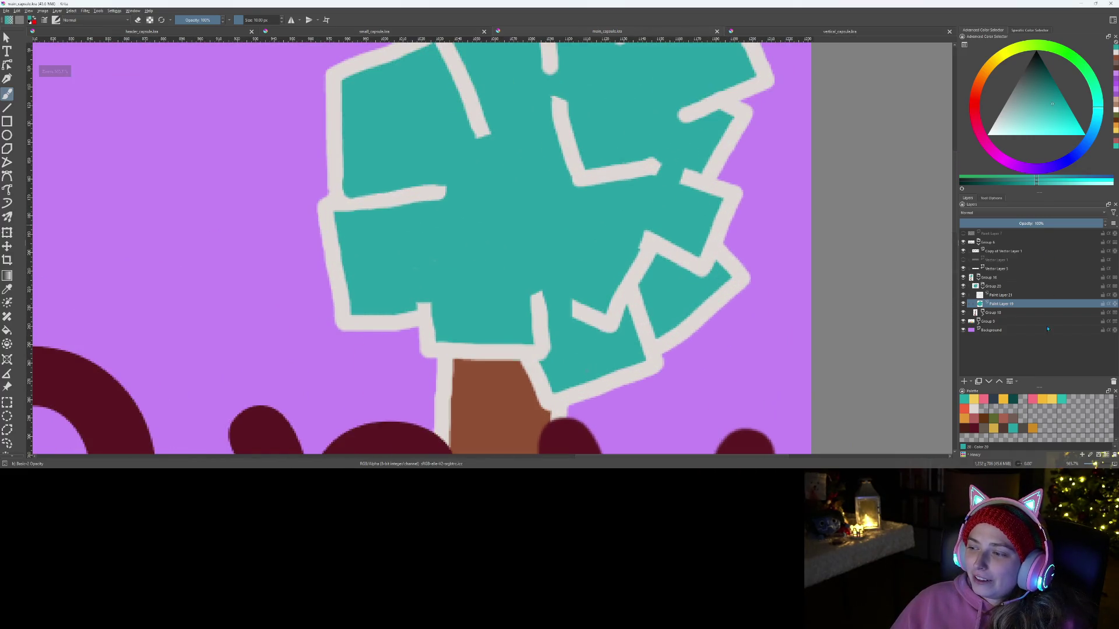
click(963, 381)
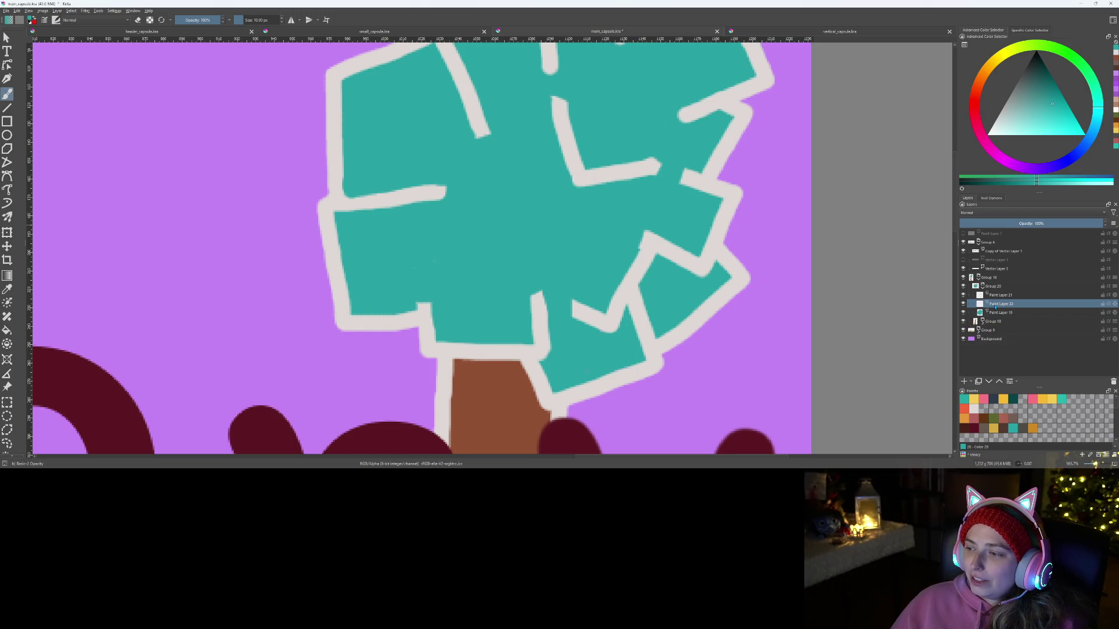
Step: Set Paint Layer 22's blending mode to Multiply for shading the teal crown
click(1036, 213)
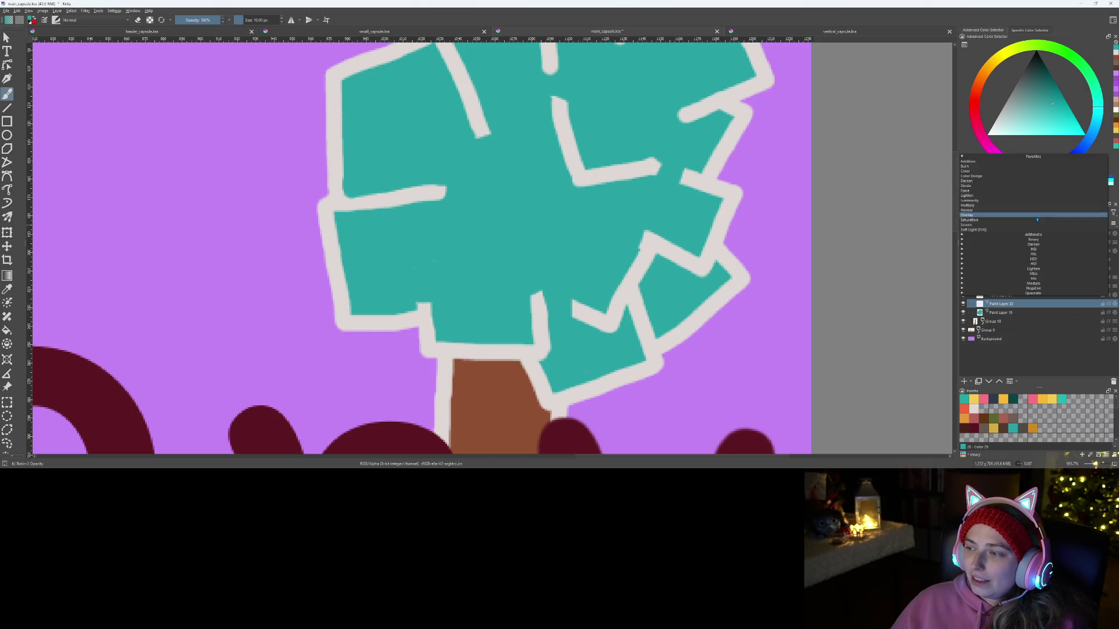
click(977, 181)
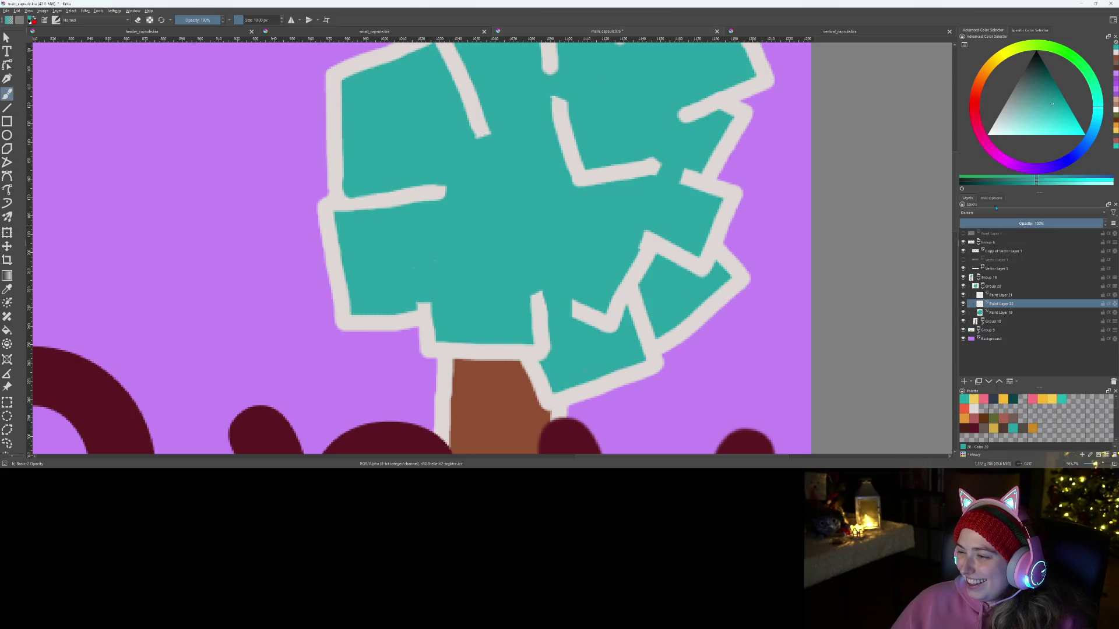
right_click(1039, 305)
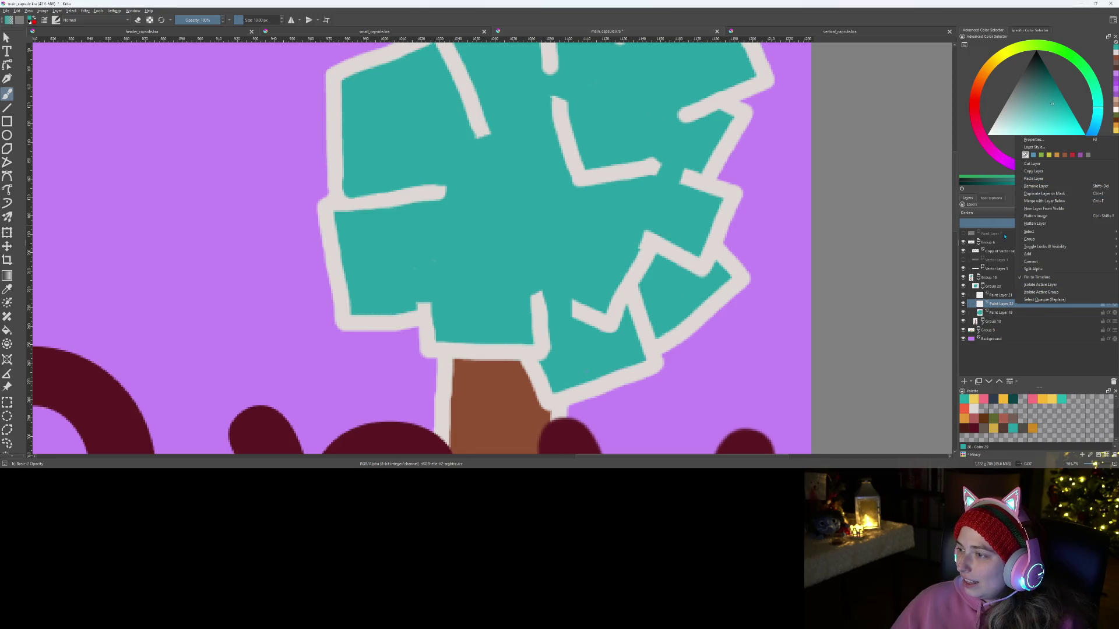
click(1003, 198)
click(991, 213)
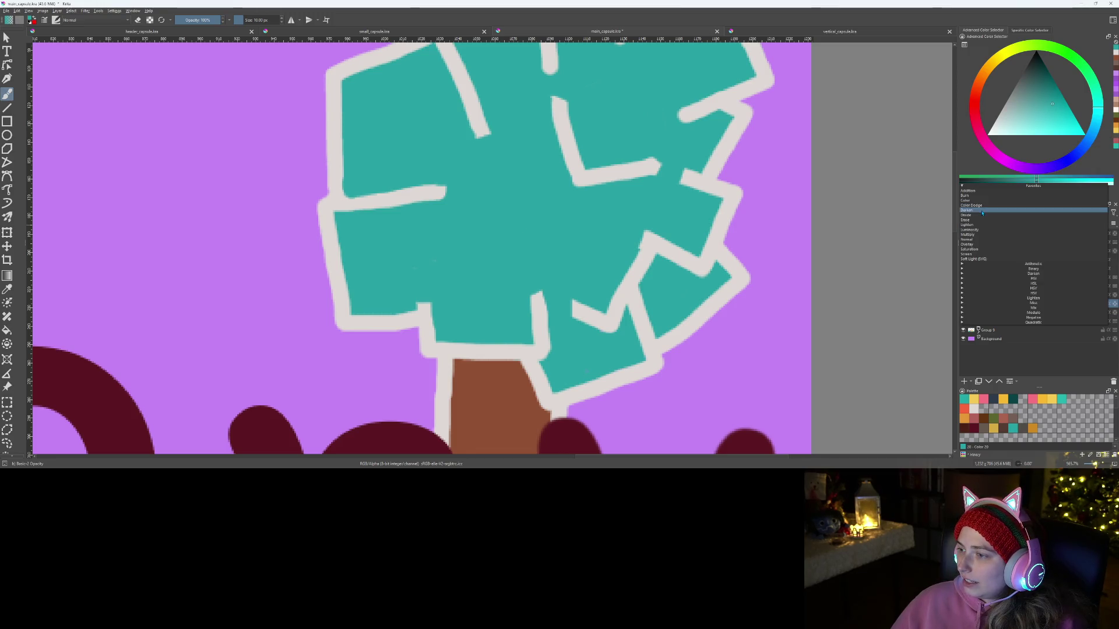
click(978, 241)
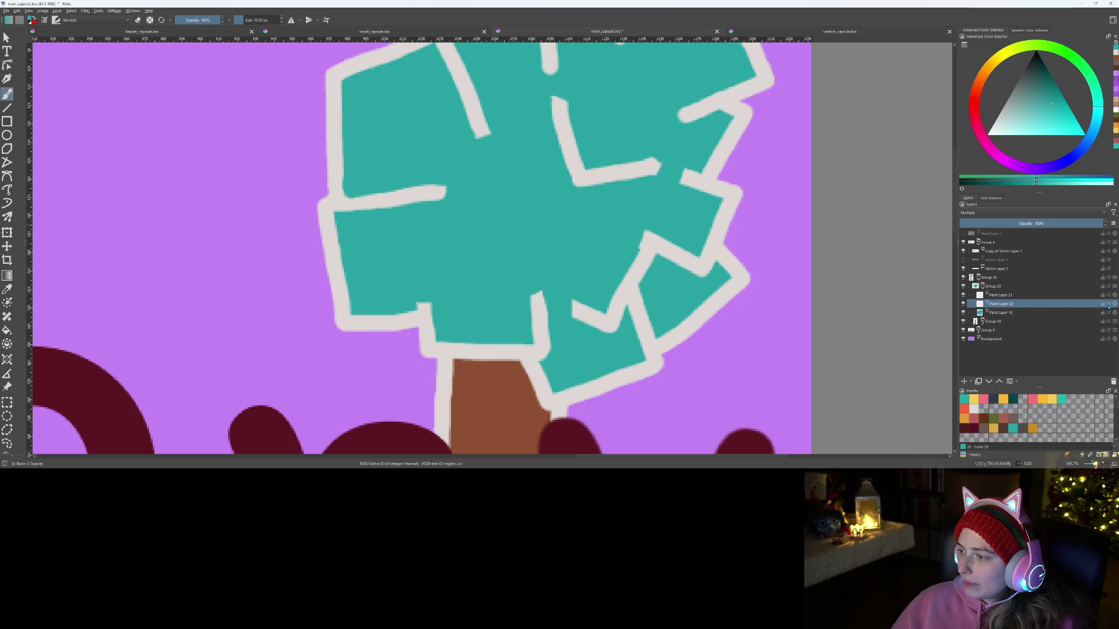
scroll(586, 324, up, 2)
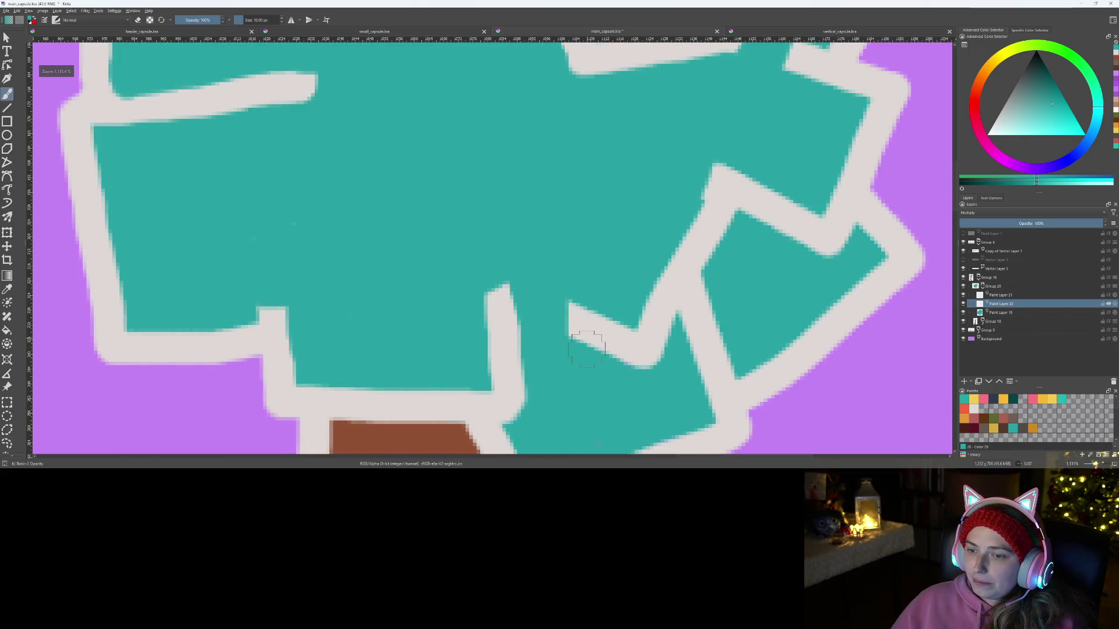
Step: Paint a dark teal shadow across the crown's lower right, trimming its left end with the eraser
mouse_move(543, 274)
mouse_down()
mouse_move(632, 293)
mouse_move(678, 245)
mouse_up()
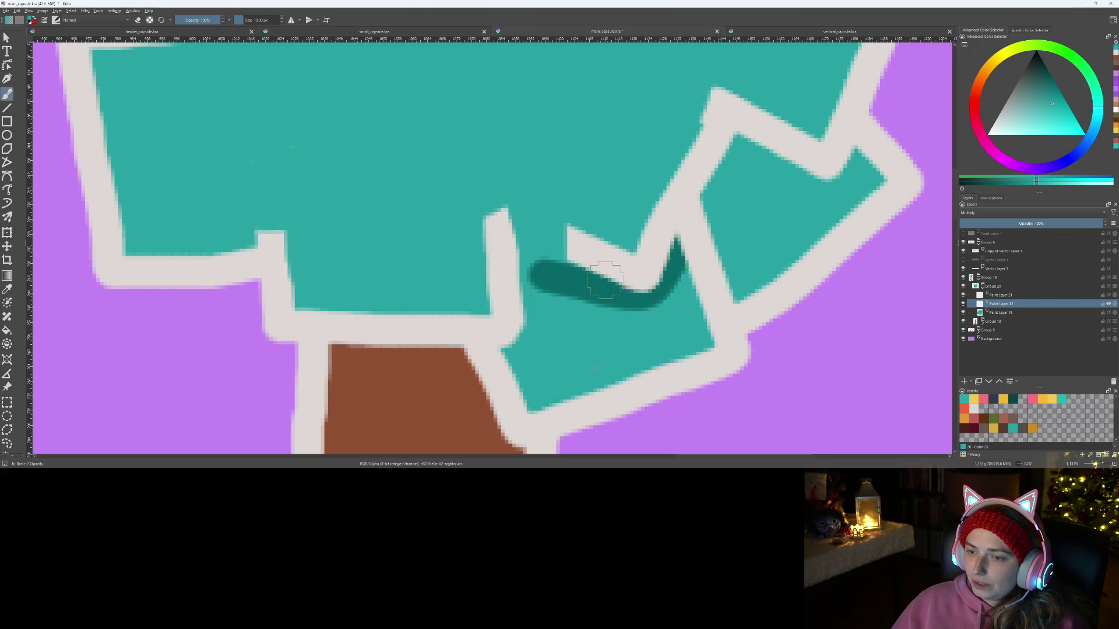
key(e)
key(e)
mouse_move(553, 274)
mouse_down()
mouse_move(501, 236)
mouse_move(572, 282)
mouse_move(611, 292)
mouse_move(519, 274)
mouse_move(548, 303)
mouse_move(614, 306)
mouse_move(667, 279)
mouse_move(674, 237)
mouse_up()
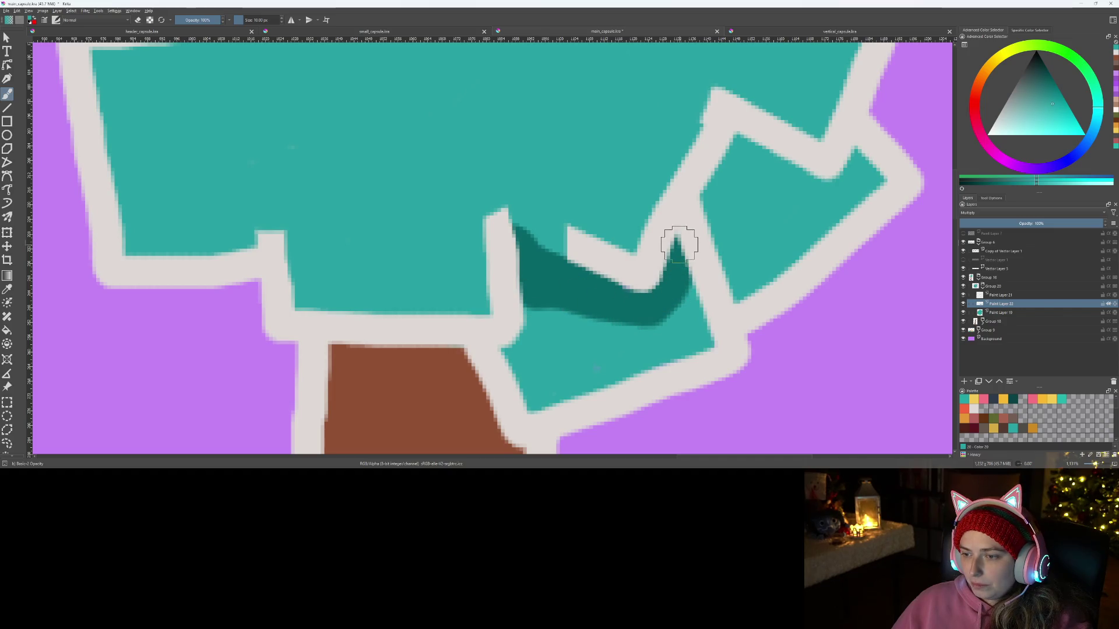
key(e)
mouse_move(521, 233)
mouse_down()
mouse_move(513, 285)
mouse_move(527, 312)
mouse_move(538, 231)
mouse_move(562, 309)
mouse_move(568, 254)
mouse_move(609, 345)
mouse_up()
mouse_move(513, 352)
mouse_down()
mouse_move(524, 317)
mouse_move(515, 230)
mouse_up()
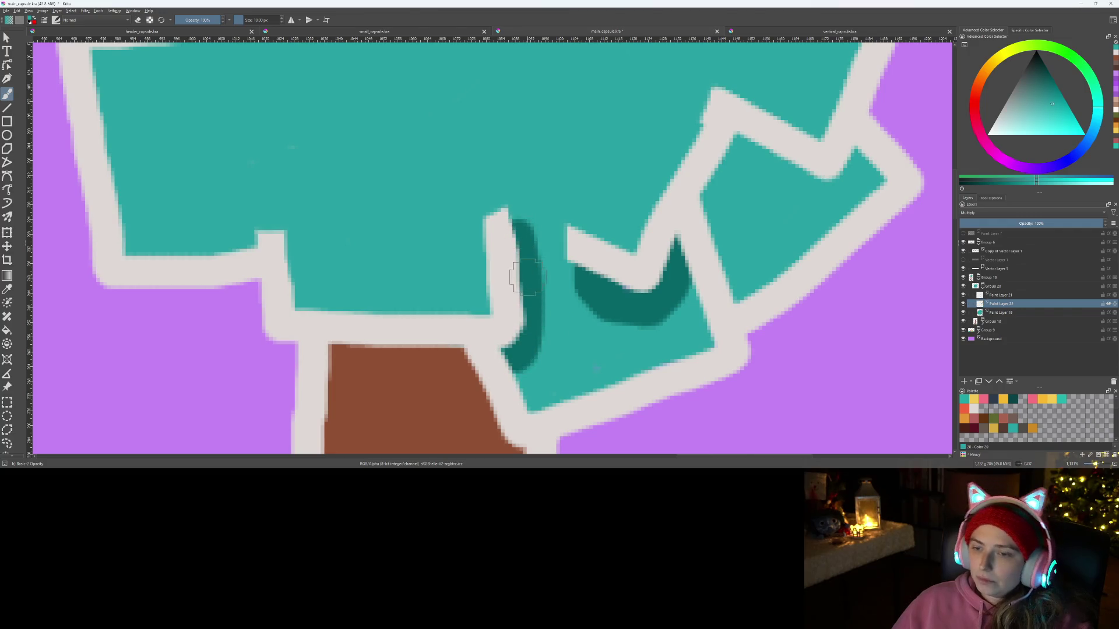
scroll(526, 278, down, 5)
scroll(639, 299, up, 3)
Step: Widen the lower block's dark shading and shade the strip beside the trunk, erasing excess
mouse_move(600, 401)
mouse_down()
mouse_move(577, 310)
mouse_move(568, 335)
mouse_move(585, 291)
mouse_move(656, 315)
mouse_move(672, 301)
mouse_move(594, 332)
mouse_move(603, 297)
mouse_up()
mouse_move(586, 348)
mouse_down()
mouse_move(667, 318)
mouse_move(614, 332)
mouse_move(589, 397)
mouse_move(632, 338)
mouse_move(688, 310)
mouse_up()
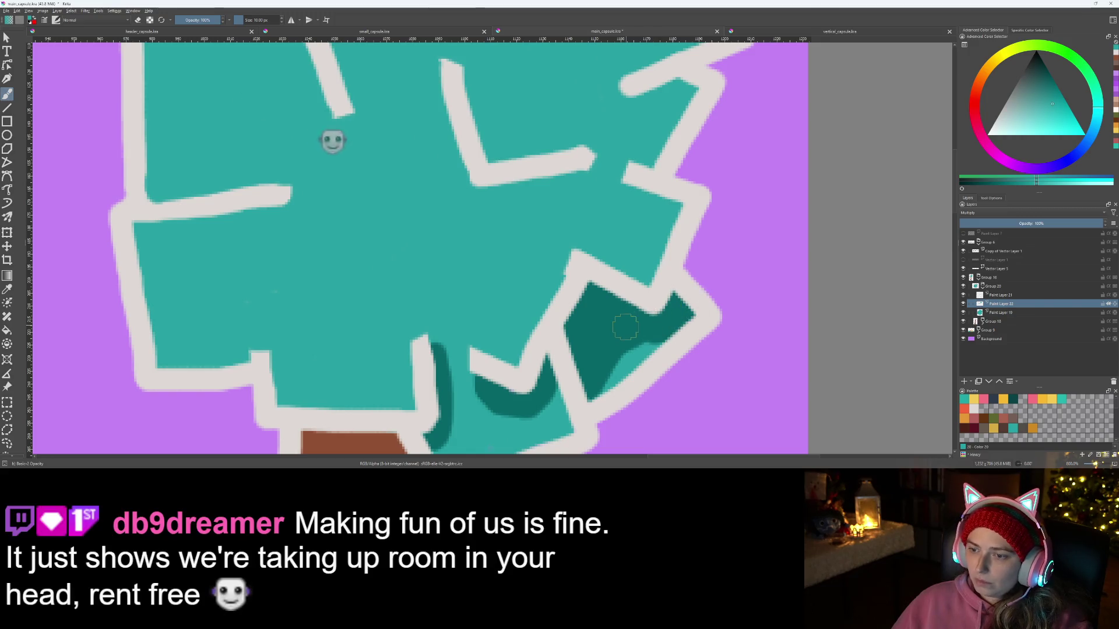
scroll(621, 332, down, 4)
scroll(612, 334, up, 6)
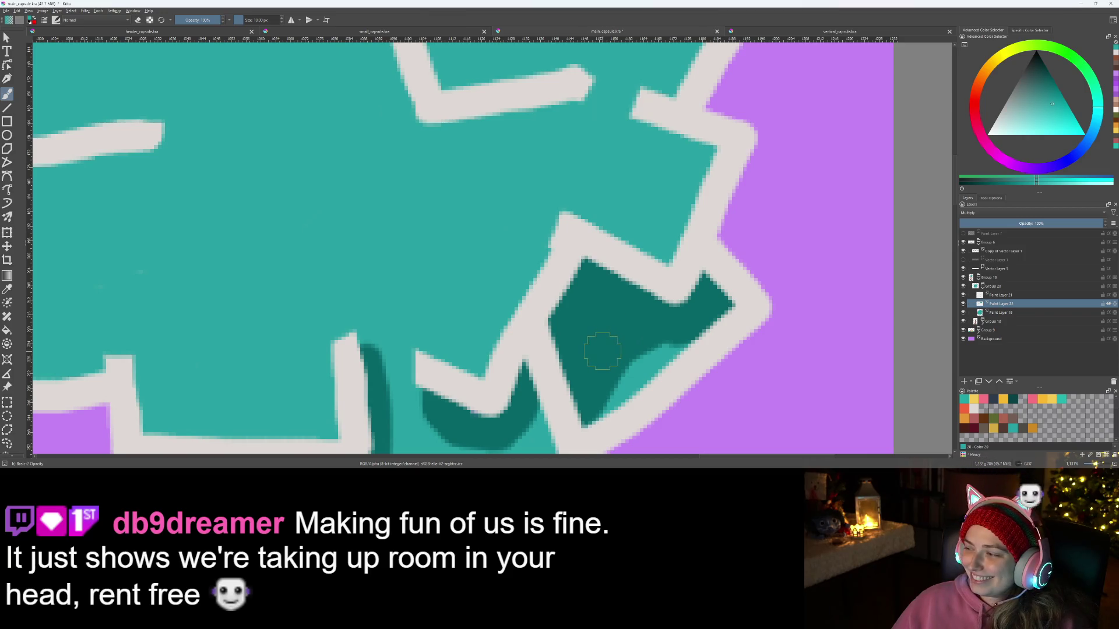
scroll(612, 334, down, 3)
scroll(624, 319, up, 4)
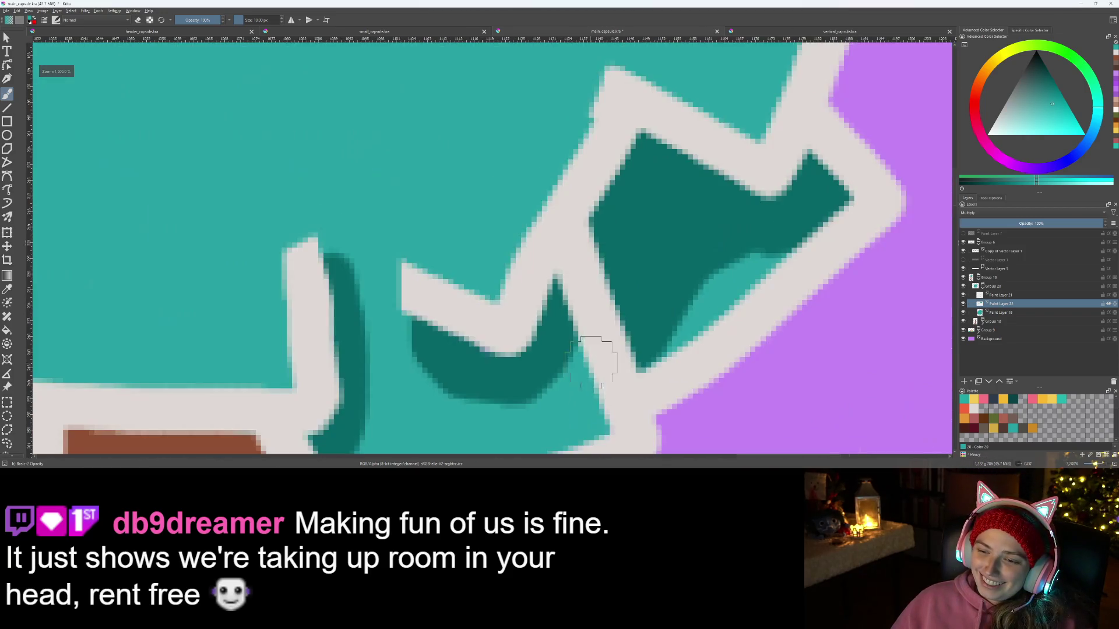
mouse_move(541, 342)
mouse_down()
mouse_move(391, 262)
mouse_move(400, 242)
mouse_move(407, 312)
mouse_move(479, 376)
mouse_move(569, 368)
mouse_move(641, 314)
mouse_move(579, 327)
mouse_up()
scroll(581, 354, down, 2)
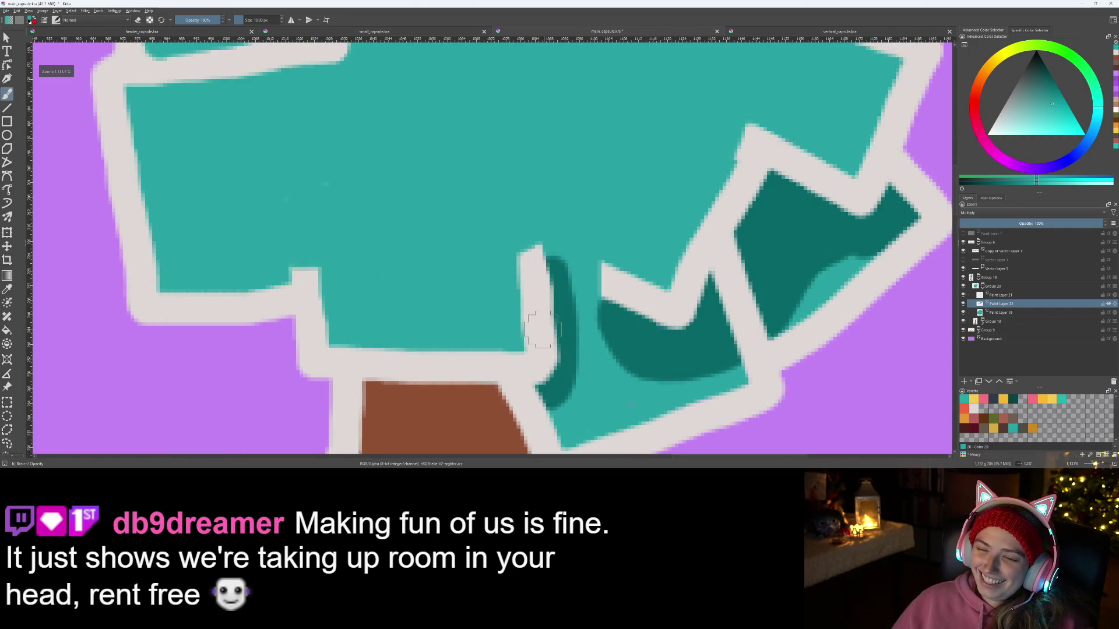
mouse_move(550, 388)
mouse_down()
mouse_move(584, 390)
mouse_move(588, 352)
mouse_move(566, 293)
mouse_up()
mouse_move(557, 233)
mouse_down()
mouse_move(577, 303)
mouse_move(550, 262)
mouse_move(557, 294)
mouse_move(621, 376)
mouse_up()
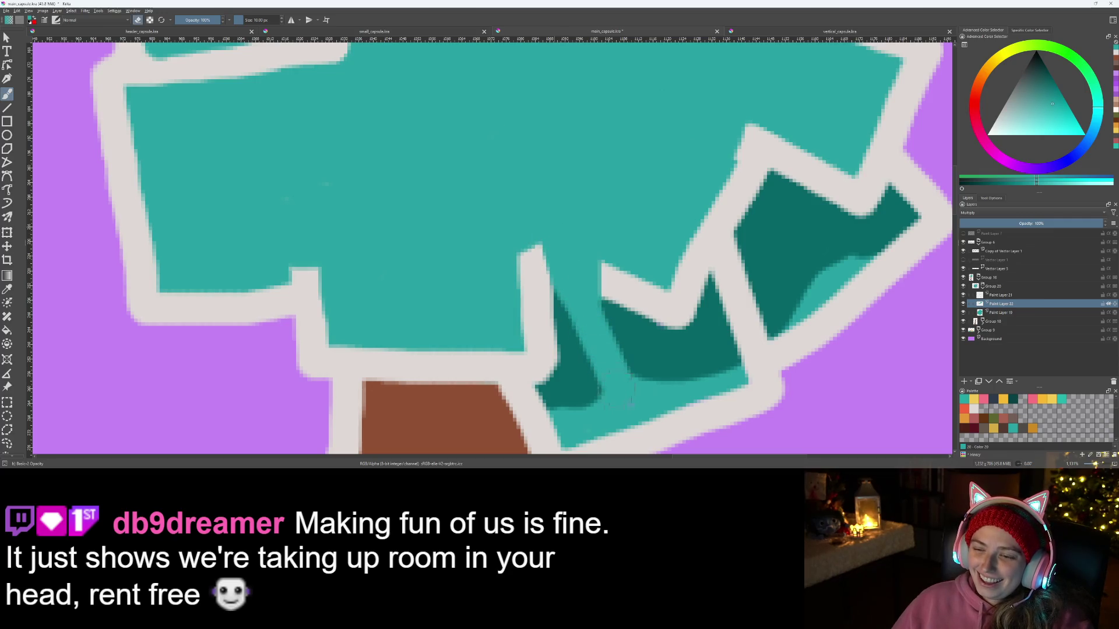
scroll(615, 396, down, 4)
scroll(555, 368, up, 6)
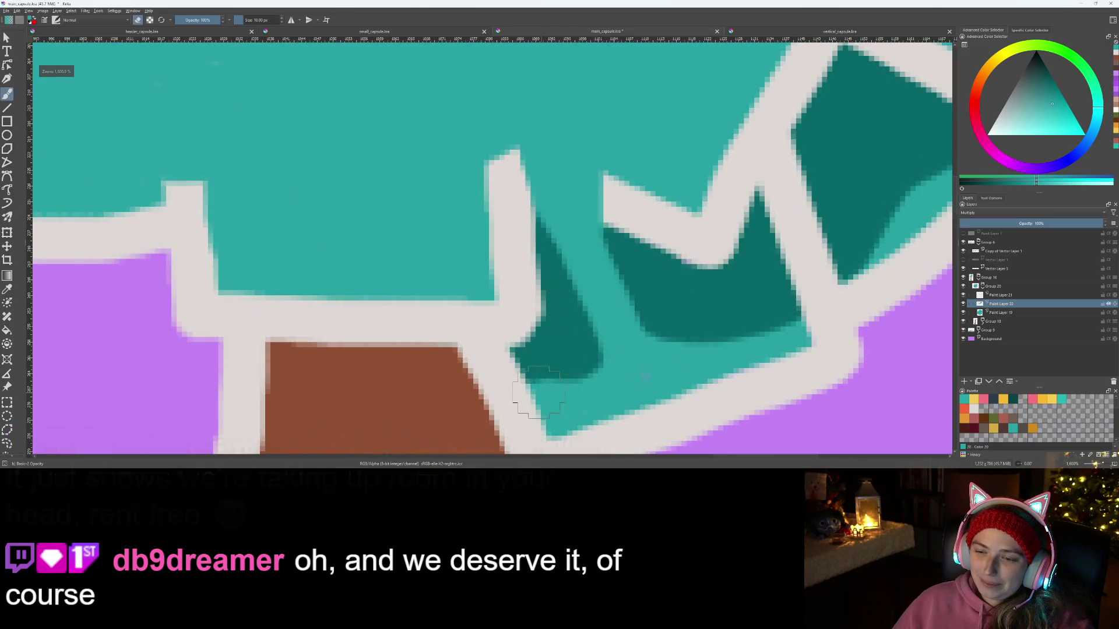
scroll(555, 368, down, 4)
scroll(593, 408, up, 4)
Step: Brush dark teal into the crown's lower-left notch corner, undoing the extra strokes
key(e)
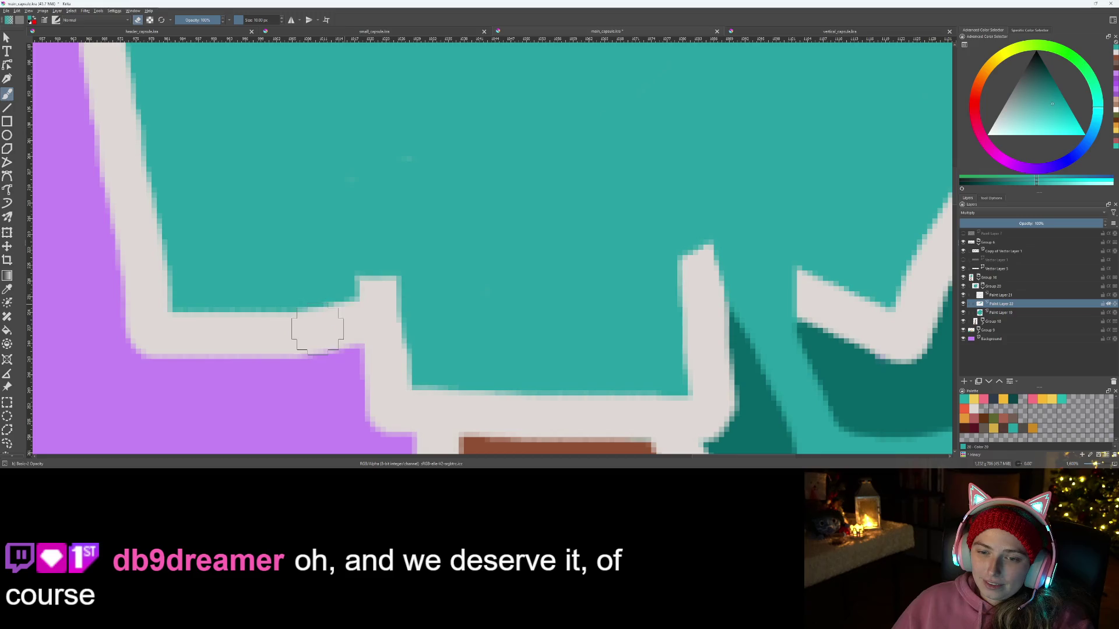
key(e)
drag(320, 316, 349, 295)
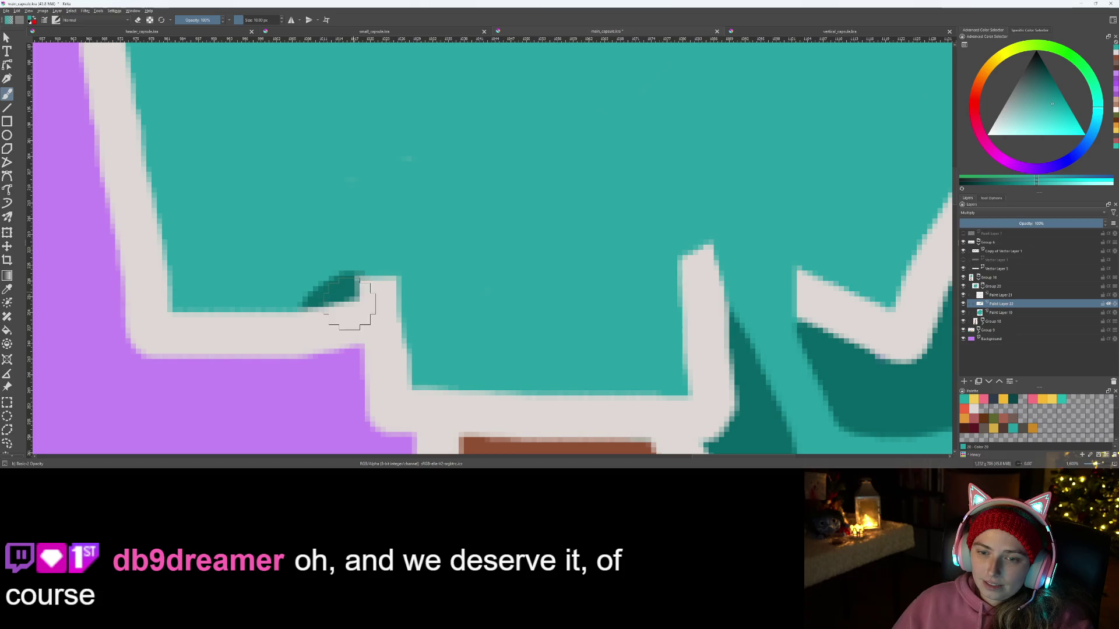
drag(333, 286, 300, 316)
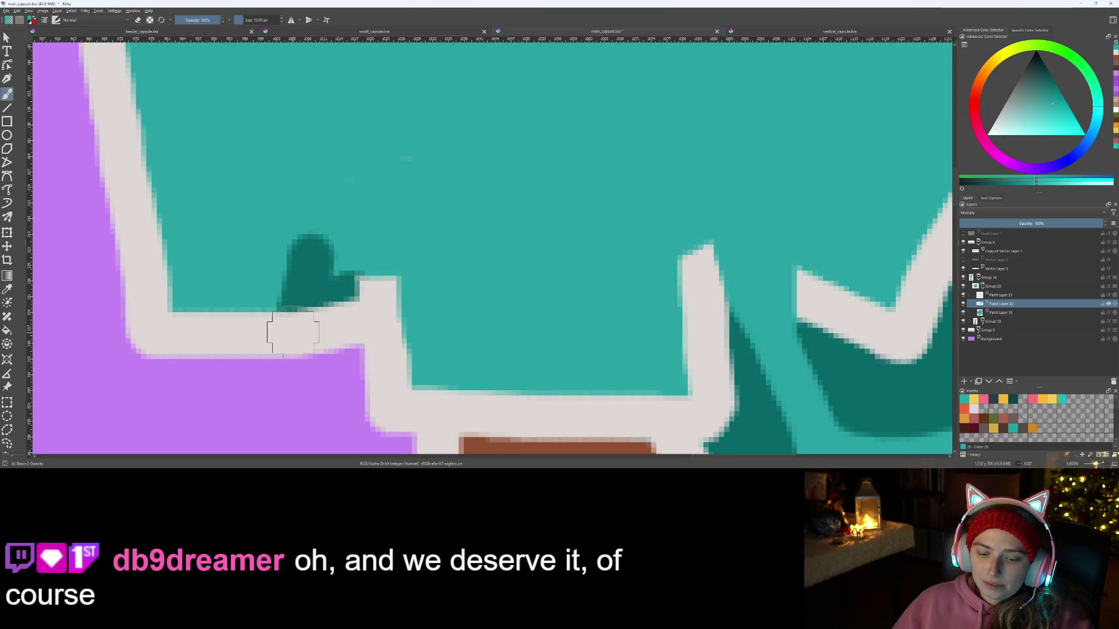
key(ctrl+z)
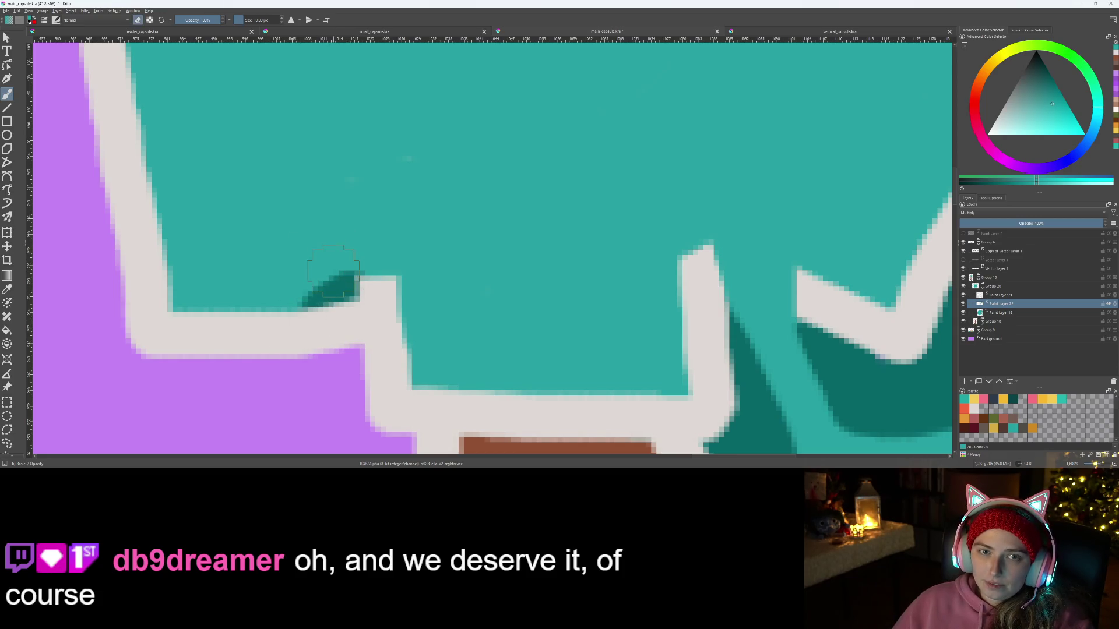
key(ctrl+z)
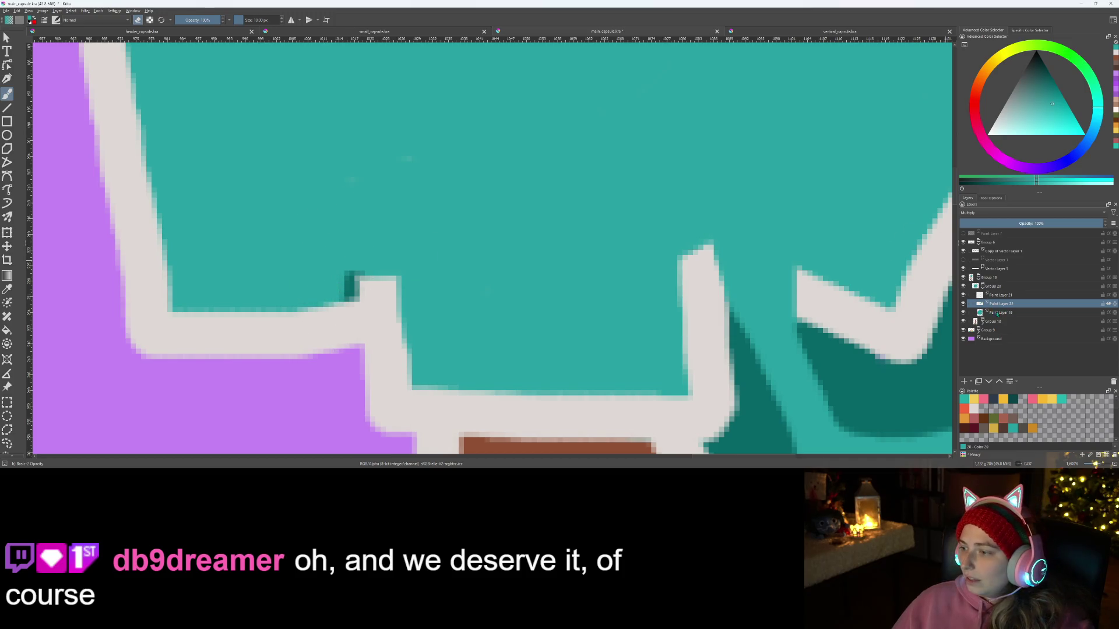
Step: Test a stroke on Paint Layer 19, undo it, and return to the Multiply shading layer
click(994, 312)
drag(359, 187, 384, 183)
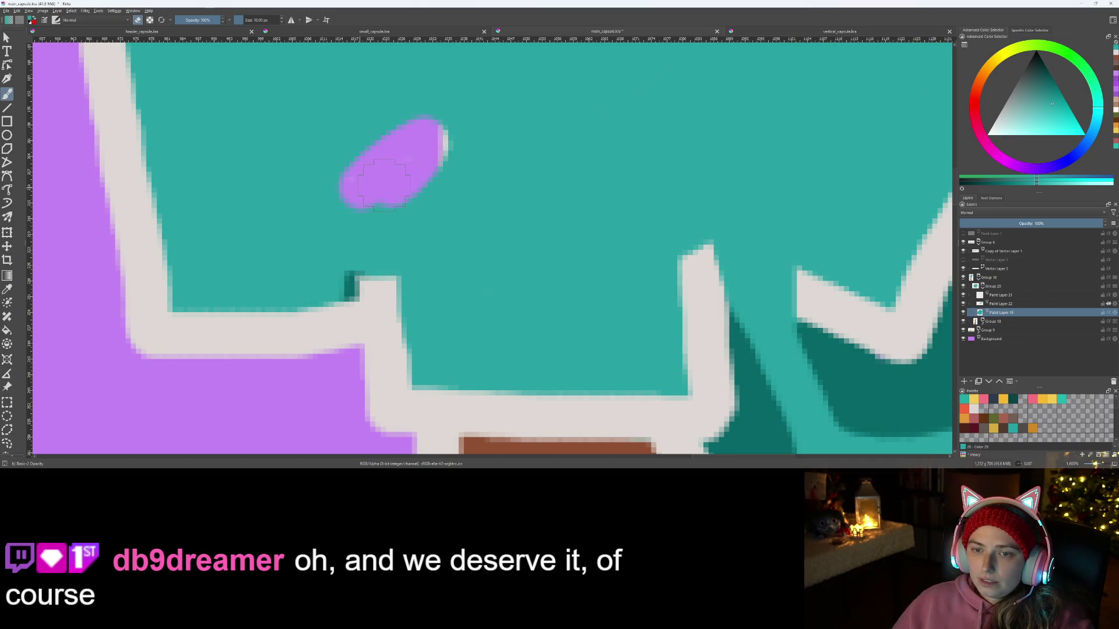
key(ctrl+z)
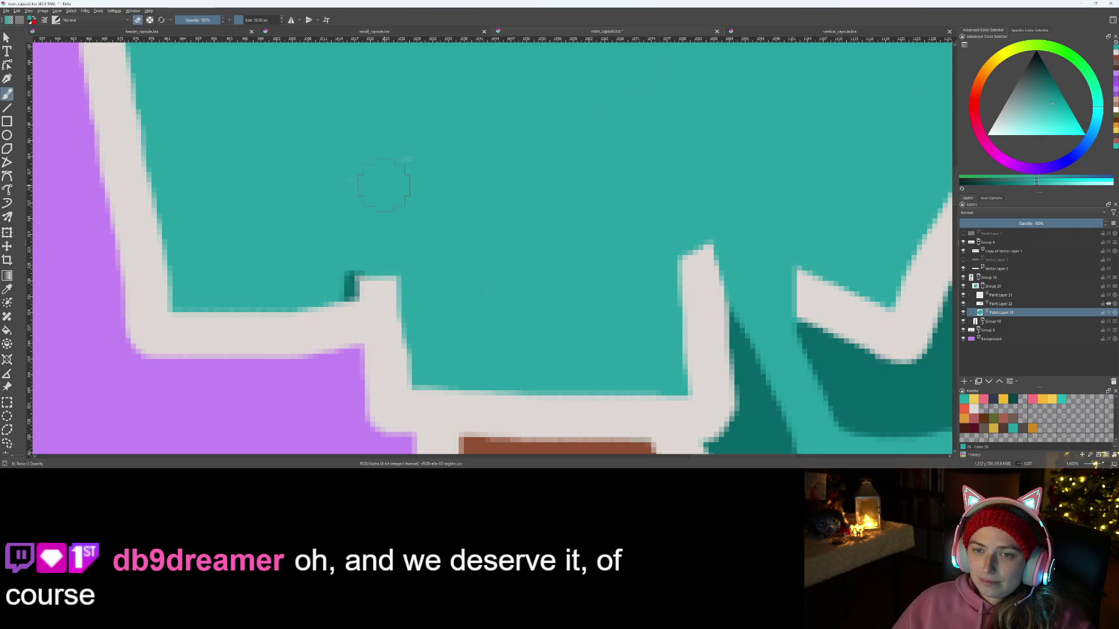
click(998, 295)
key(e)
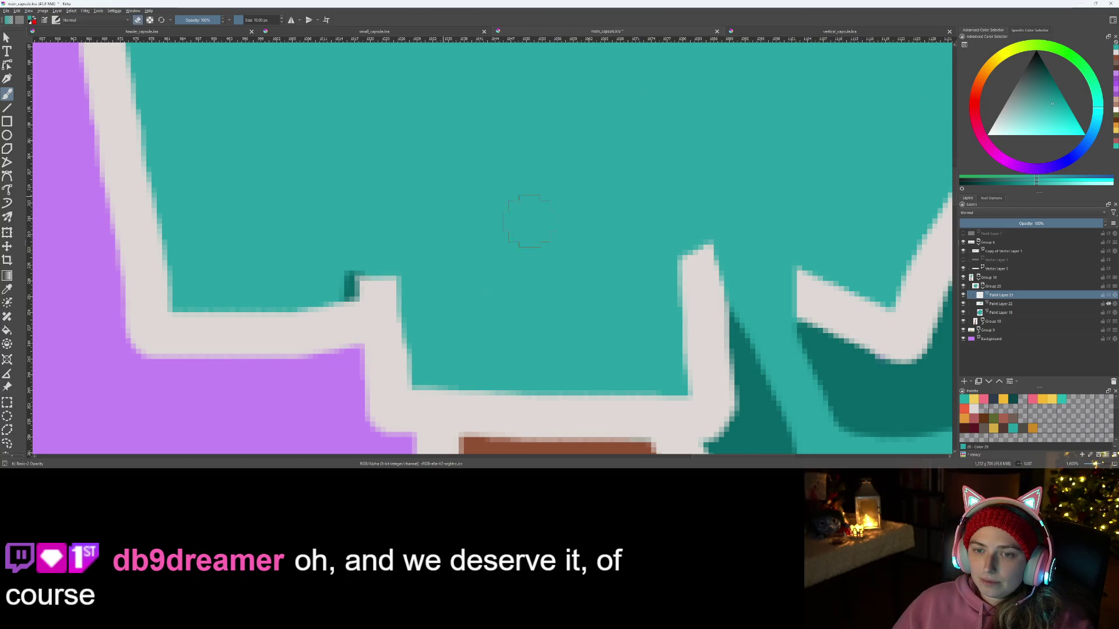
click(1005, 314)
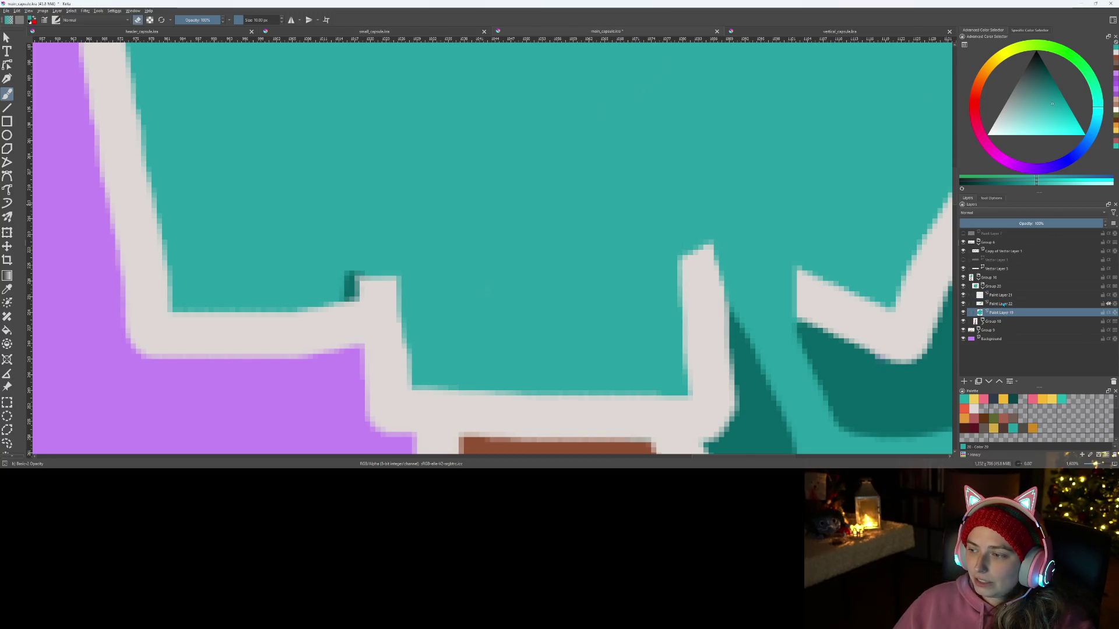
click(1000, 304)
scroll(361, 285, up, 2)
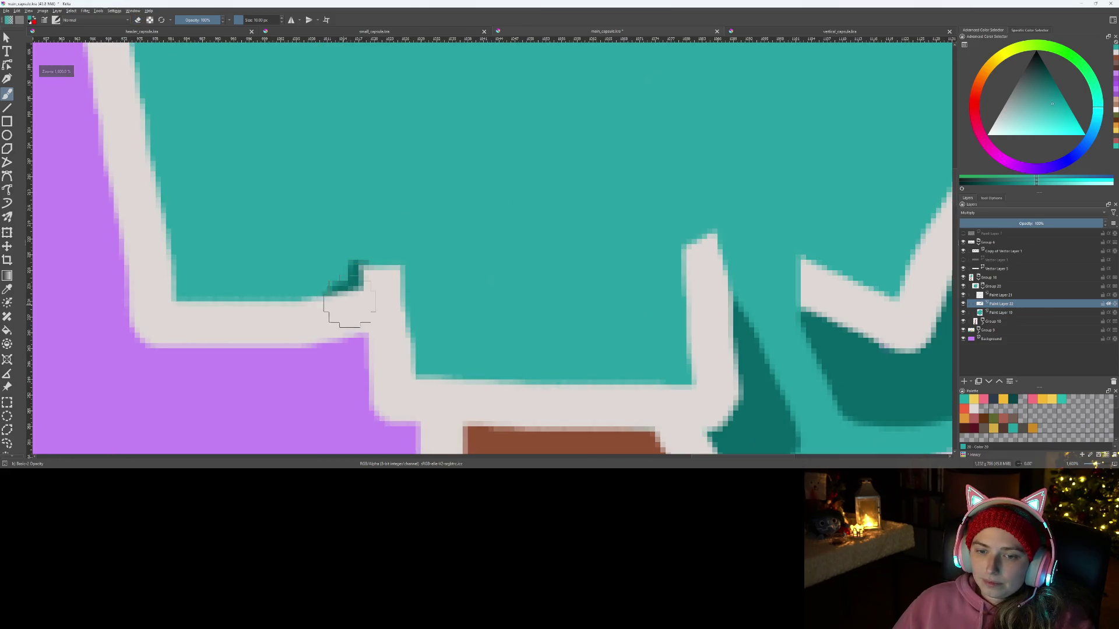
scroll(398, 243, down, 3)
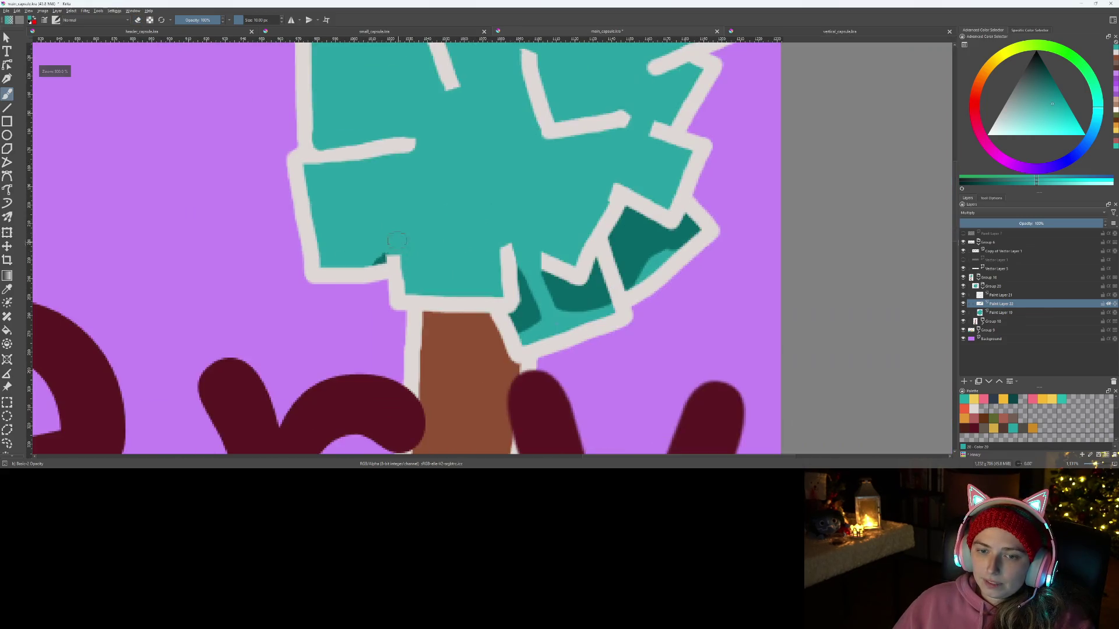
Step: Shade under the left branch line and along the diagonal branch line's right side in dark teal
scroll(408, 309, down, 1)
scroll(338, 295, up, 4)
mouse_move(134, 235)
mouse_down()
mouse_move(440, 216)
mouse_move(67, 233)
mouse_up()
scroll(301, 258, down, 3)
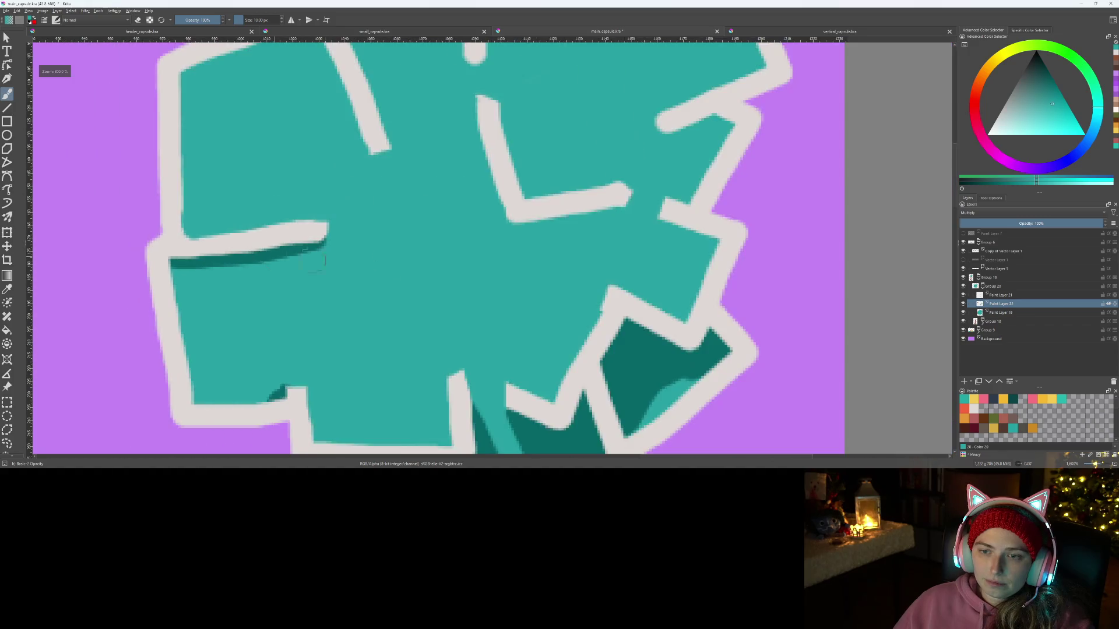
scroll(301, 258, down, 3)
scroll(274, 166, up, 4)
mouse_move(274, 166)
mouse_down()
mouse_move(321, 233)
mouse_move(417, 324)
mouse_move(453, 426)
mouse_up()
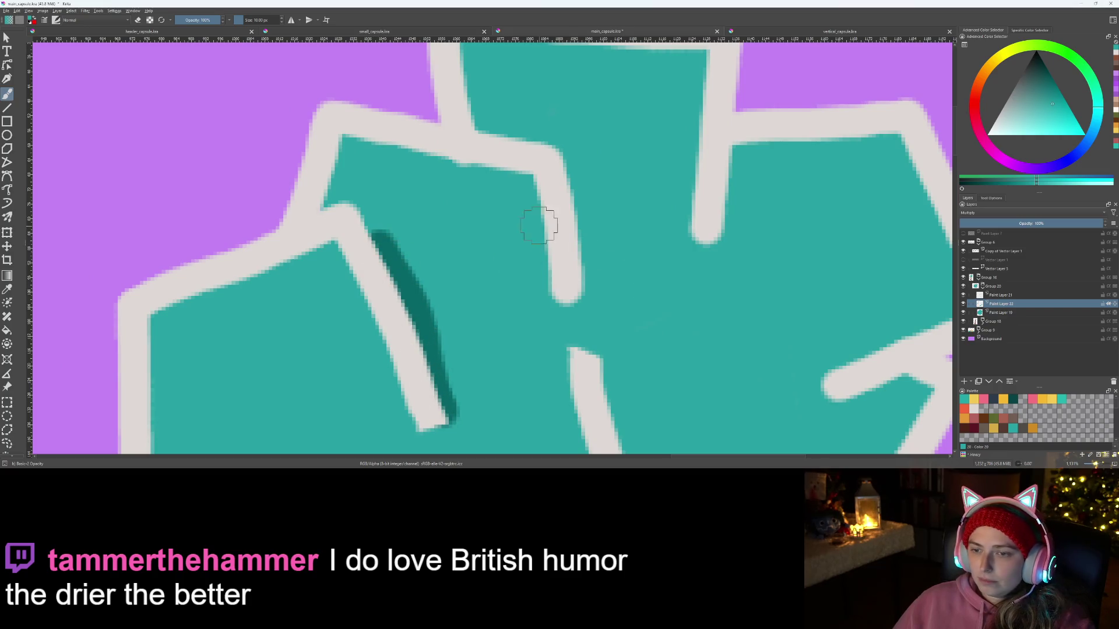
Step: Add dark teal shadows under the right branch and around the L-shaped line's left and bottom
scroll(583, 361, down, 4)
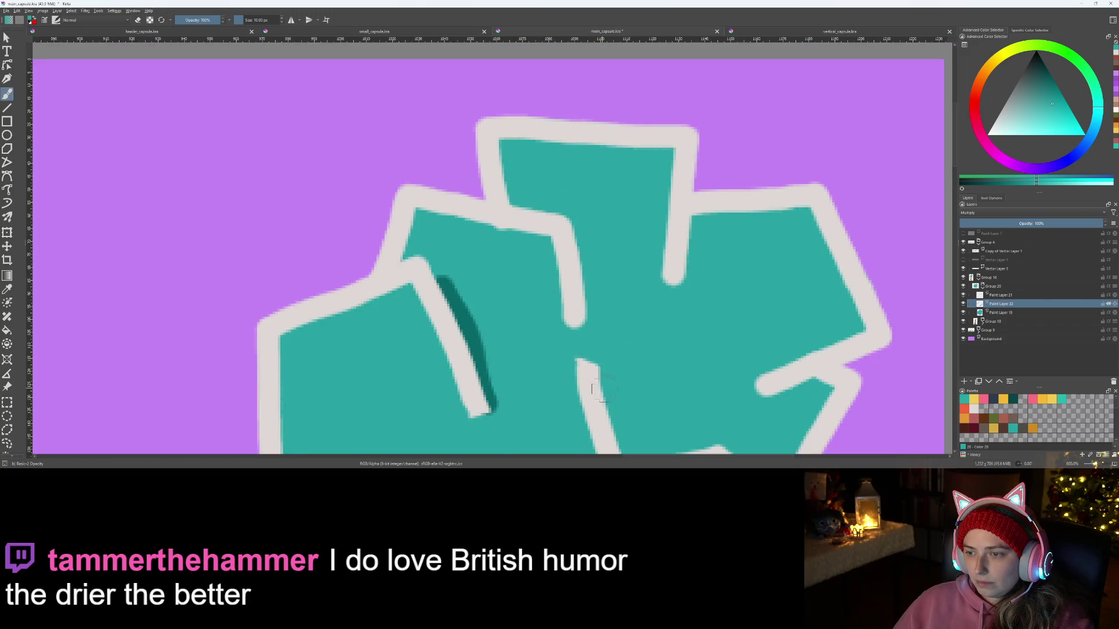
scroll(593, 387, up, 3)
scroll(543, 318, up, 1)
mouse_move(751, 290)
mouse_down()
mouse_move(792, 260)
mouse_move(819, 261)
mouse_move(719, 287)
mouse_up()
mouse_move(826, 251)
mouse_down()
mouse_move(717, 315)
mouse_move(799, 307)
mouse_move(849, 277)
mouse_up()
scroll(757, 326, down, 10)
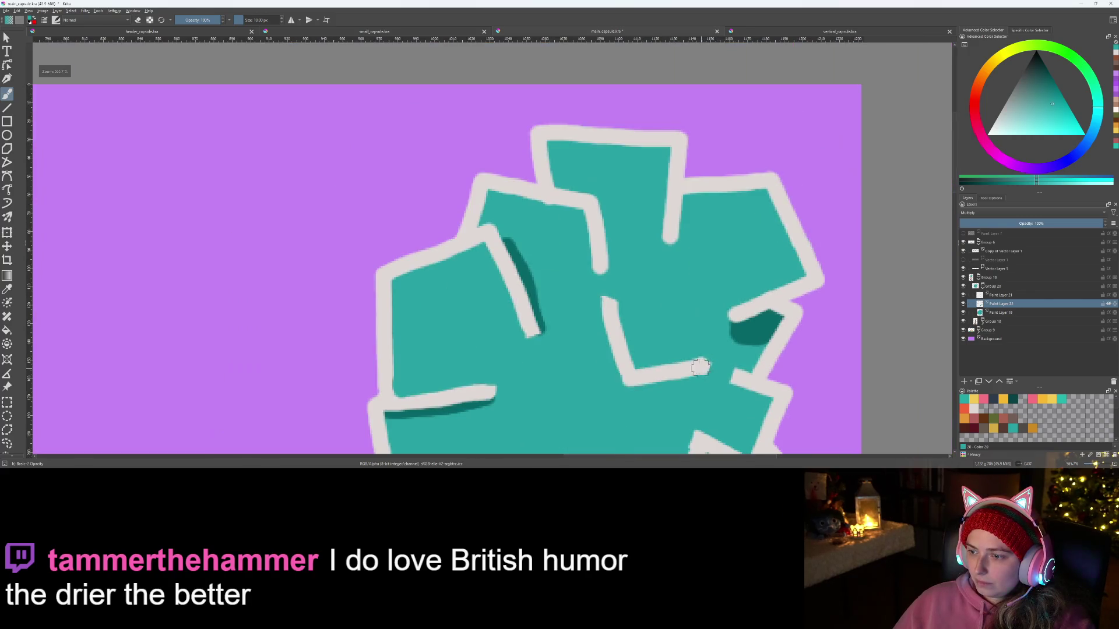
scroll(746, 350, up, 8)
drag(691, 316, 723, 328)
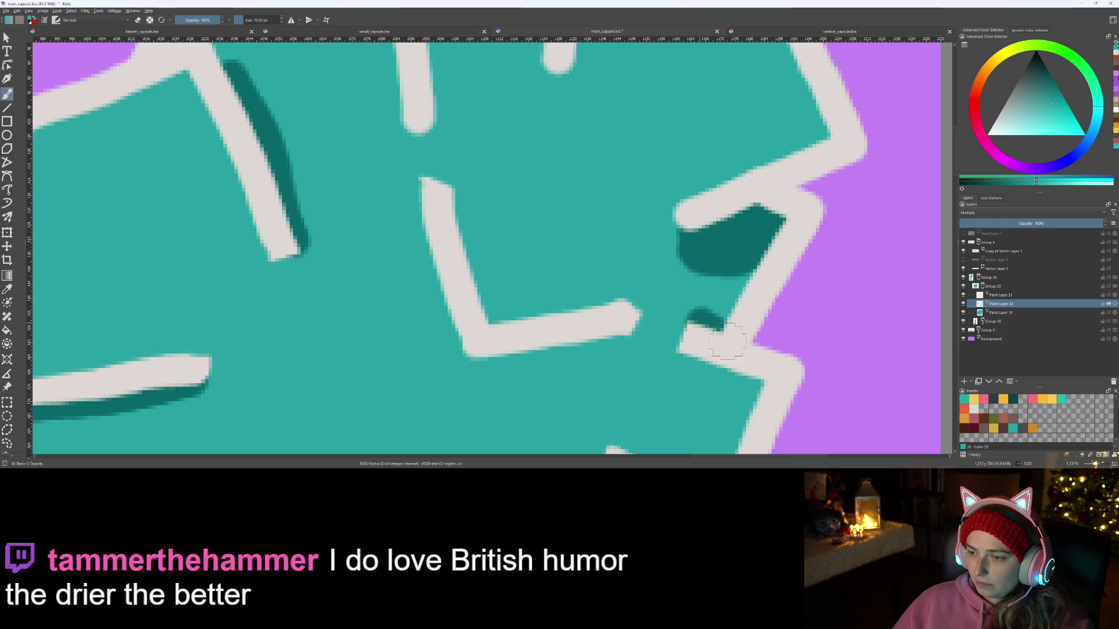
mouse_move(416, 197)
mouse_down()
mouse_move(460, 367)
mouse_move(507, 384)
mouse_move(634, 337)
mouse_move(455, 379)
mouse_move(424, 303)
mouse_move(423, 236)
mouse_move(408, 283)
mouse_move(415, 355)
mouse_move(466, 391)
mouse_move(519, 383)
mouse_up()
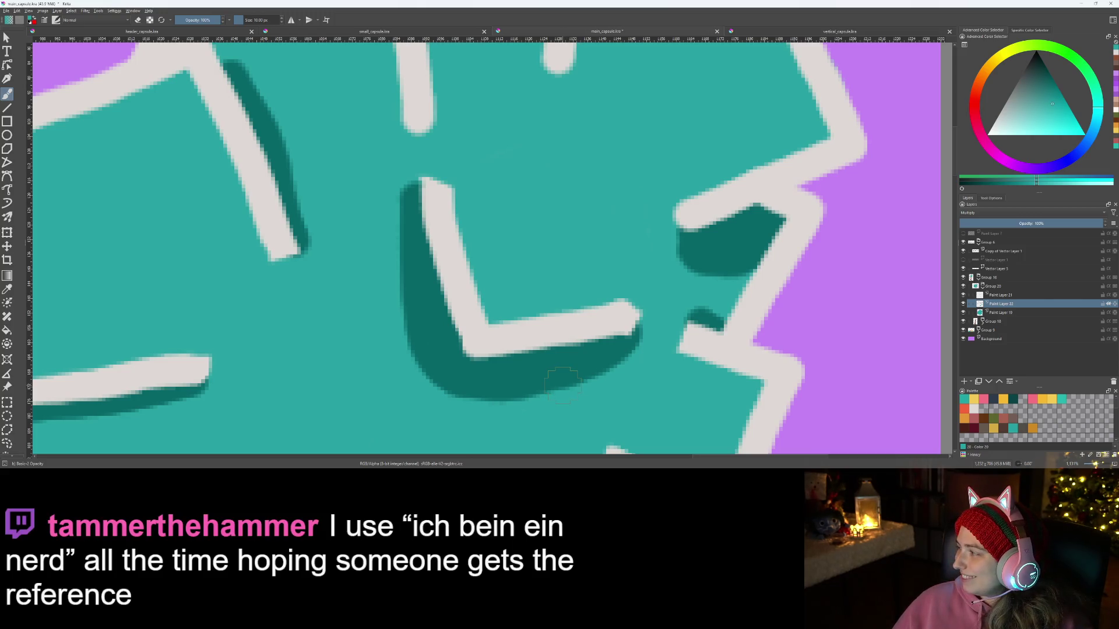
scroll(587, 388, down, 3)
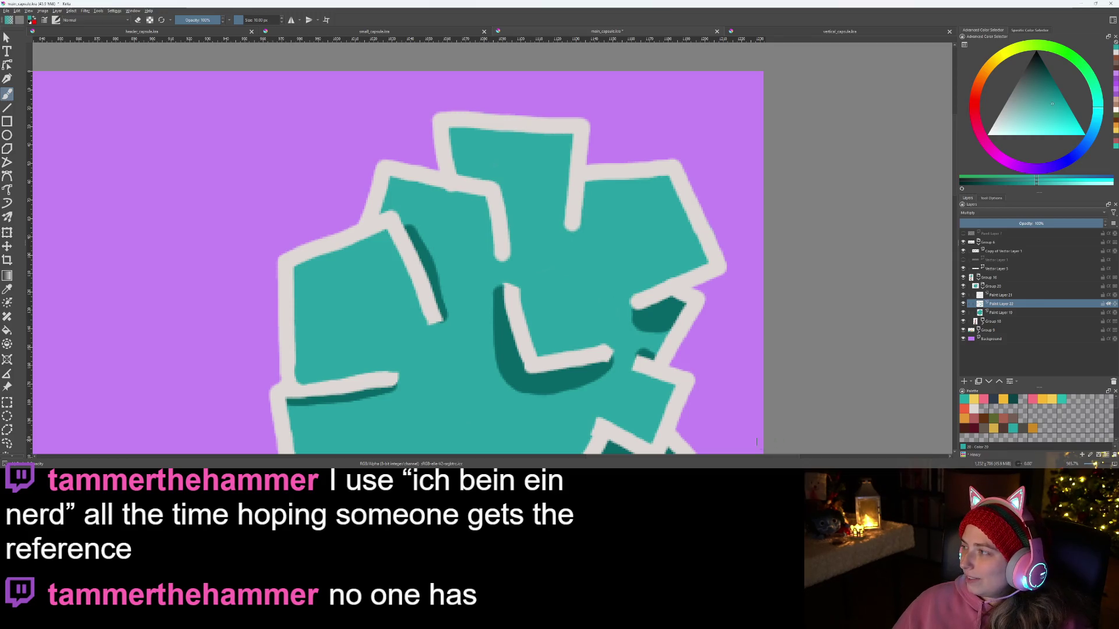
scroll(516, 410, down, 1)
scroll(515, 250, up, 5)
scroll(514, 251, down, 2)
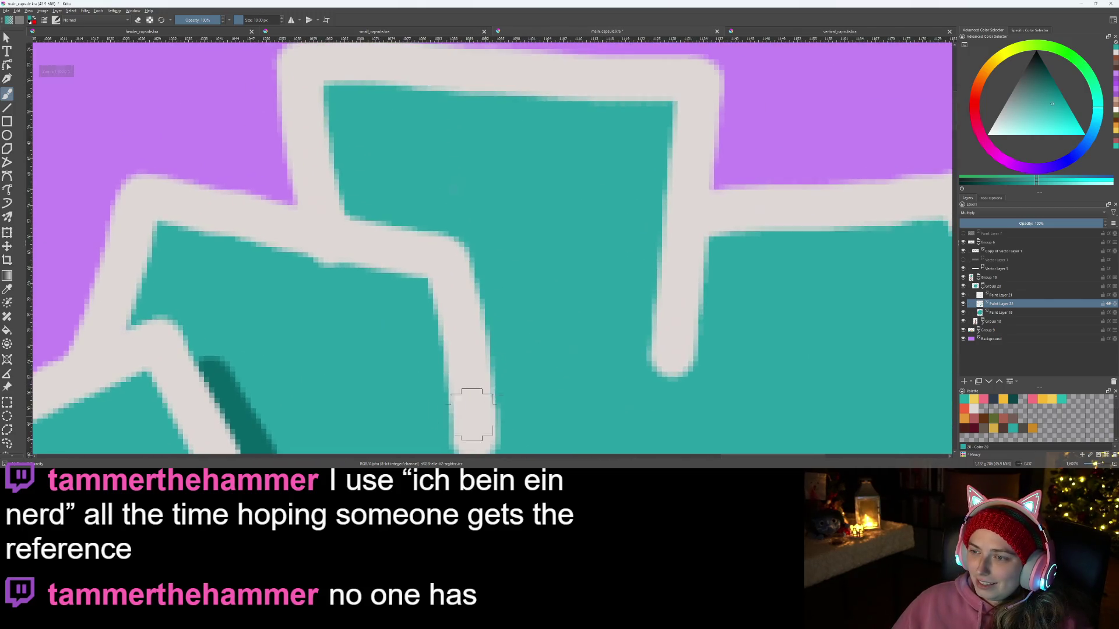
Step: Fill the outline corner and the wedge below it with dark teal shadow
scroll(662, 312, up, 2)
click(562, 267)
mouse_move(562, 267)
mouse_down()
mouse_move(532, 323)
mouse_move(530, 312)
mouse_move(599, 245)
mouse_up()
scroll(542, 279, down, 4)
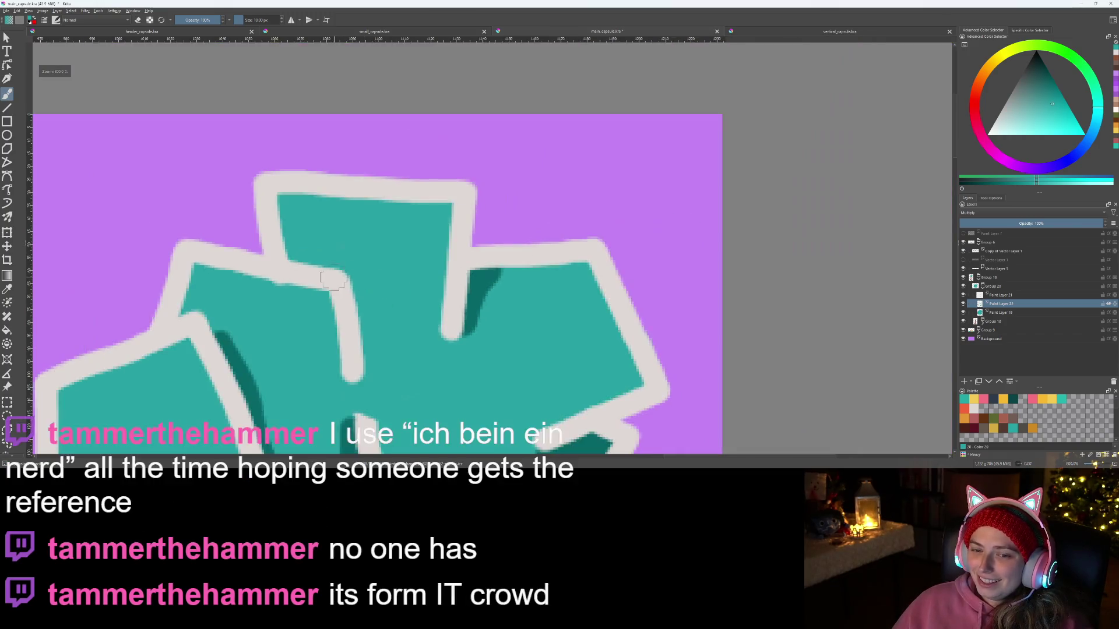
scroll(534, 295, up, 3)
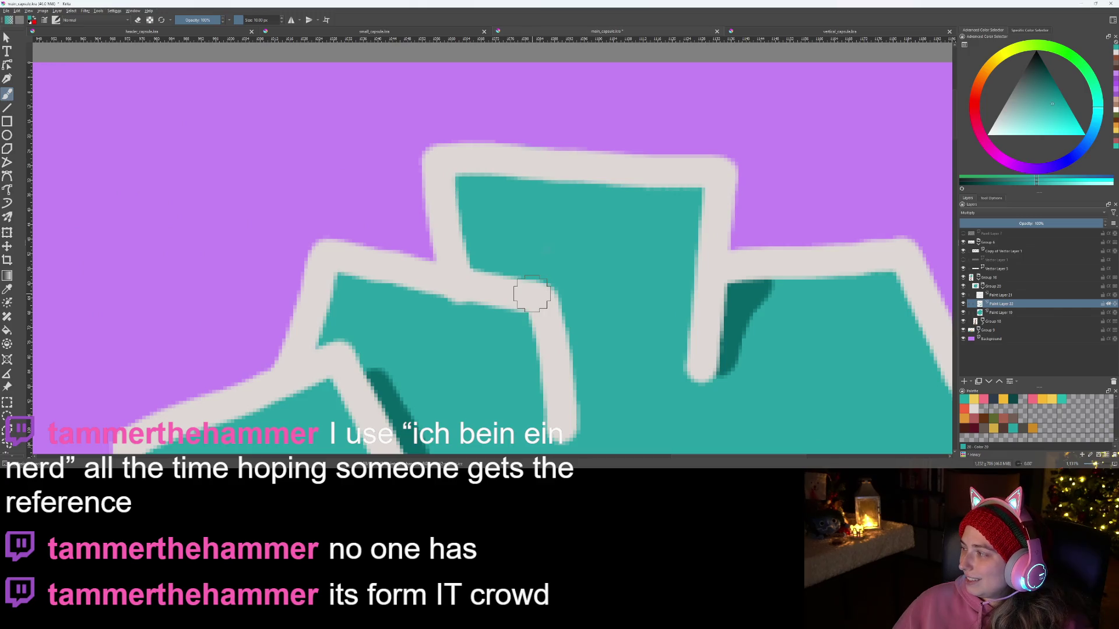
scroll(532, 293, down, 4)
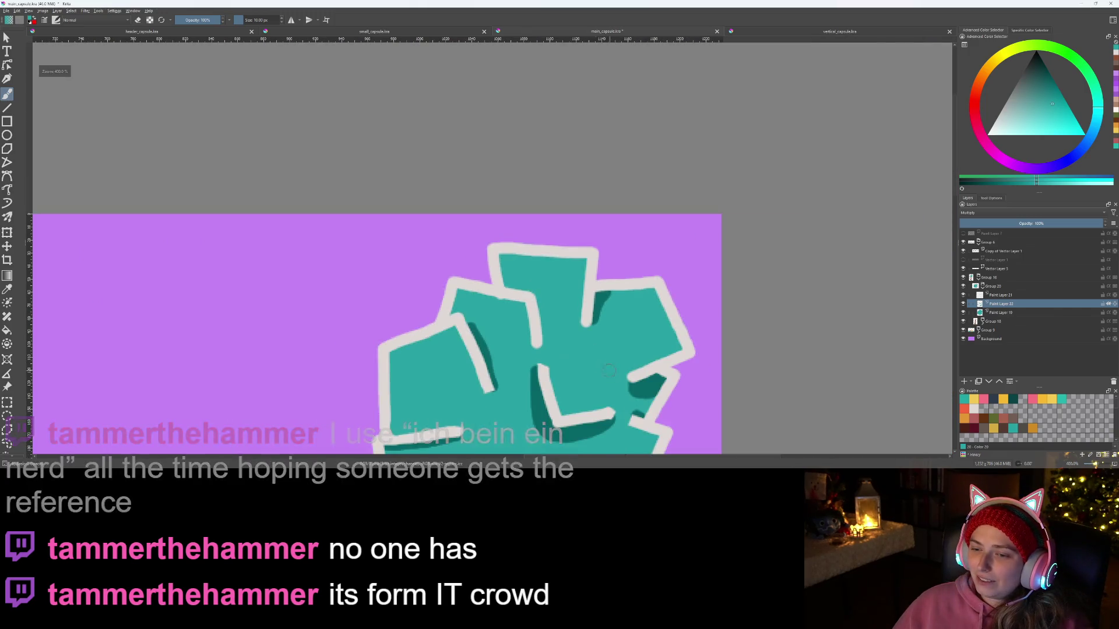
scroll(510, 302, up, 5)
Step: Shade the upper outline's right edge, cover it with crown teal, and redraw a shorter shadow
mouse_move(601, 336)
mouse_down()
mouse_move(543, 225)
mouse_move(507, 191)
mouse_up()
mouse_move(520, 149)
mouse_down()
mouse_move(524, 236)
mouse_move(553, 313)
mouse_move(513, 167)
mouse_up()
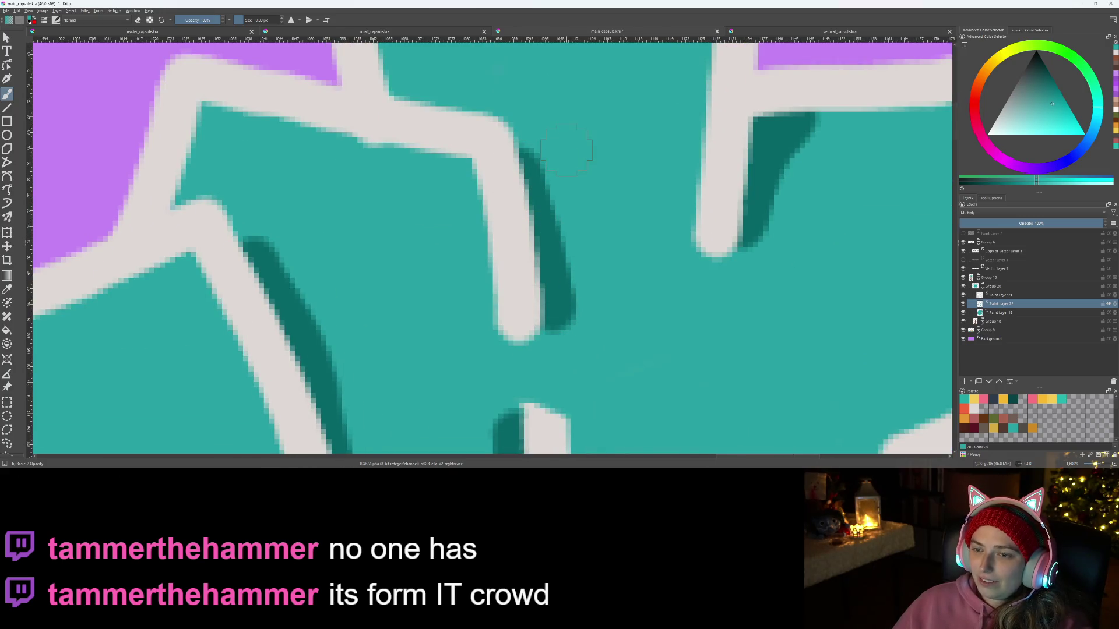
mouse_move(568, 189)
mouse_down()
mouse_move(556, 294)
mouse_move(545, 269)
mouse_up()
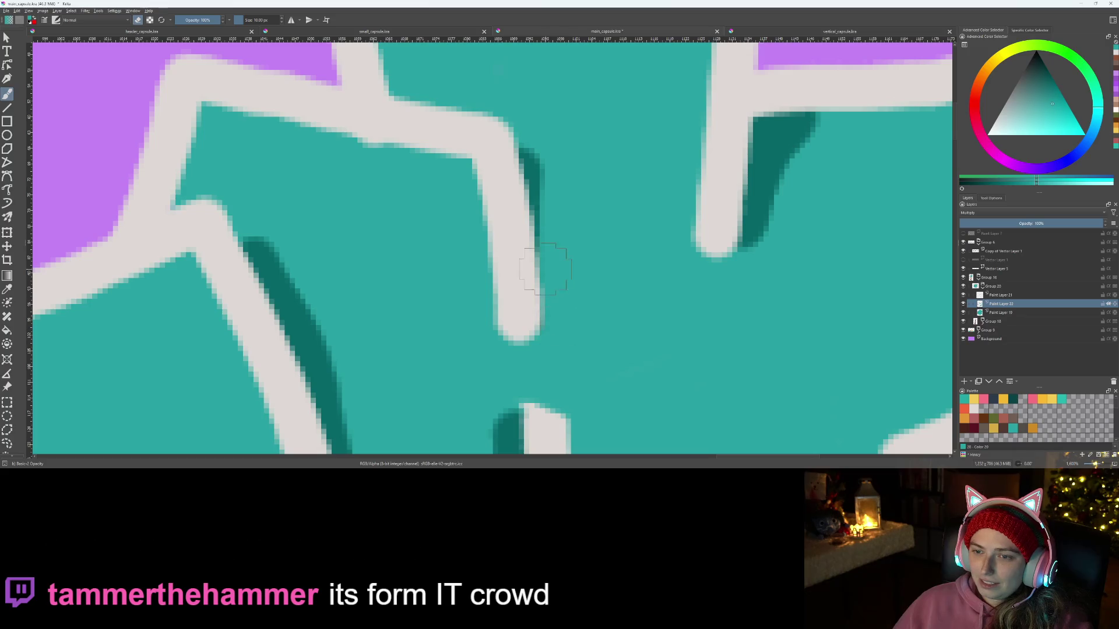
mouse_move(527, 307)
mouse_down()
mouse_move(512, 191)
mouse_move(524, 282)
mouse_up()
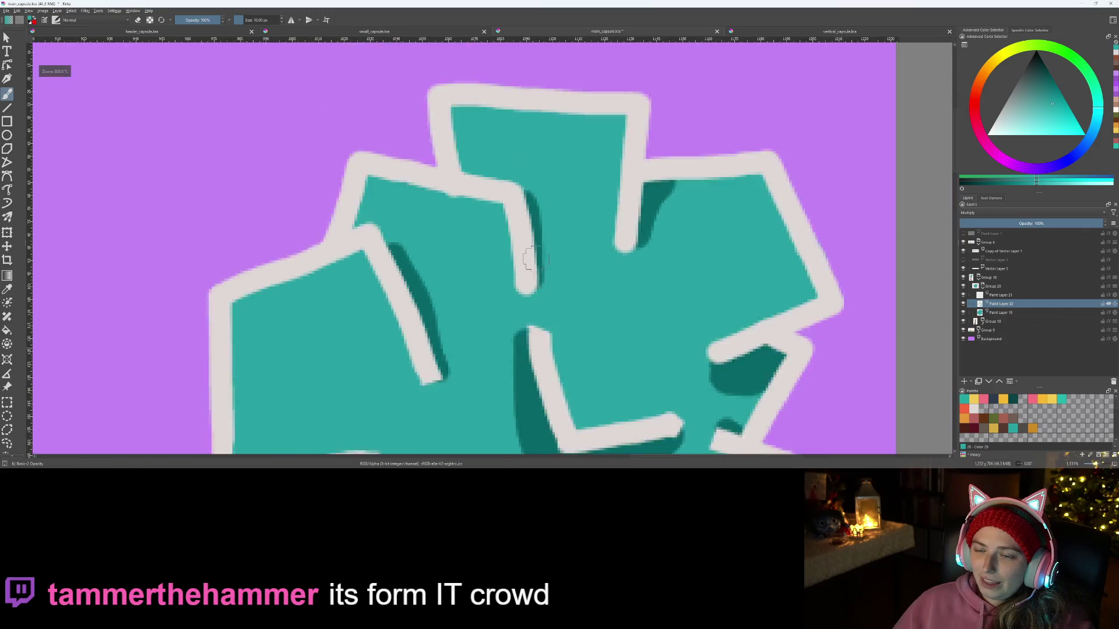
scroll(534, 250, down, 3)
scroll(557, 289, down, 3)
scroll(434, 207, up, 6)
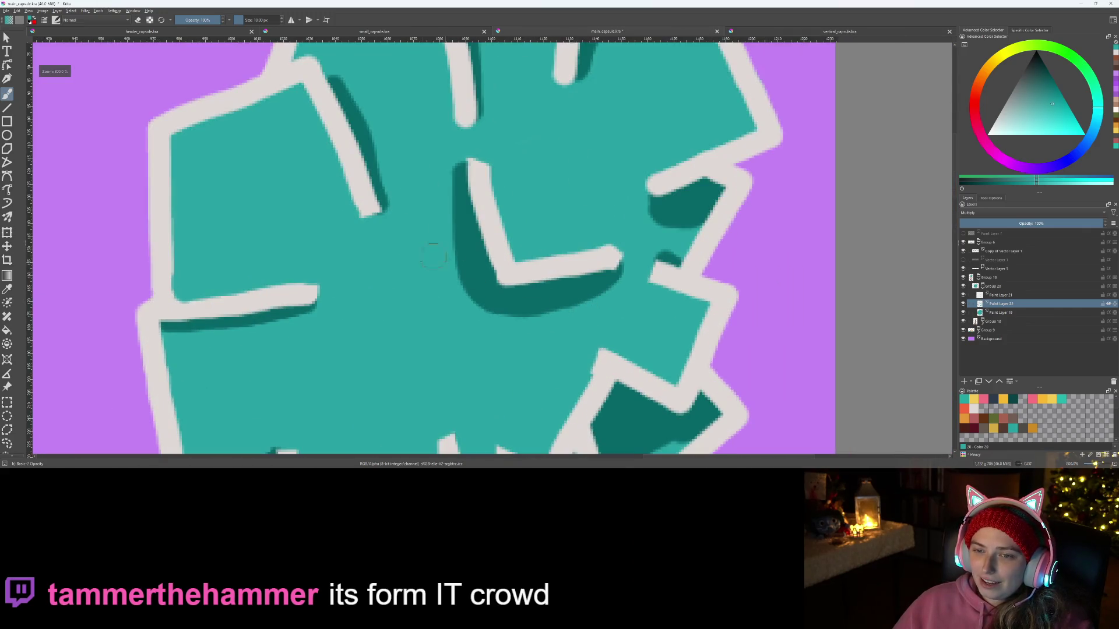
Step: Rework the shadow down the L line's left edge and around its curve, alternating teal and dark strokes
mouse_move(486, 90)
mouse_down()
mouse_move(494, 262)
mouse_move(533, 411)
mouse_move(657, 441)
mouse_up()
scroll(638, 402, down, 3)
scroll(606, 365, up, 4)
scroll(606, 364, down, 2)
scroll(435, 256, up, 2)
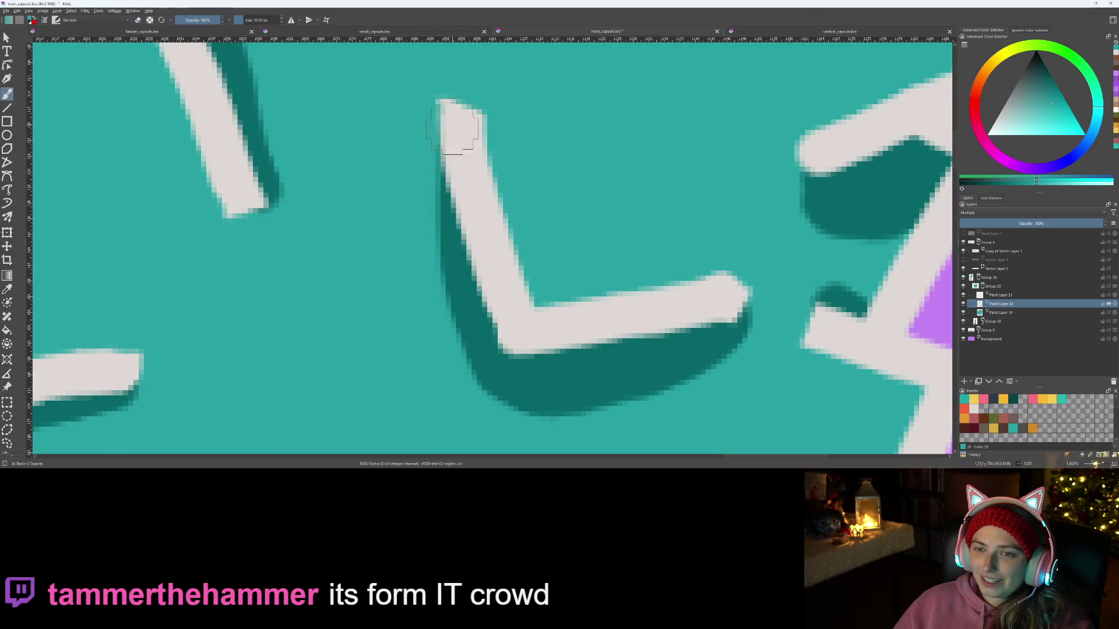
drag(452, 125, 458, 250)
mouse_move(431, 309)
mouse_down()
mouse_move(502, 392)
mouse_move(579, 423)
mouse_up()
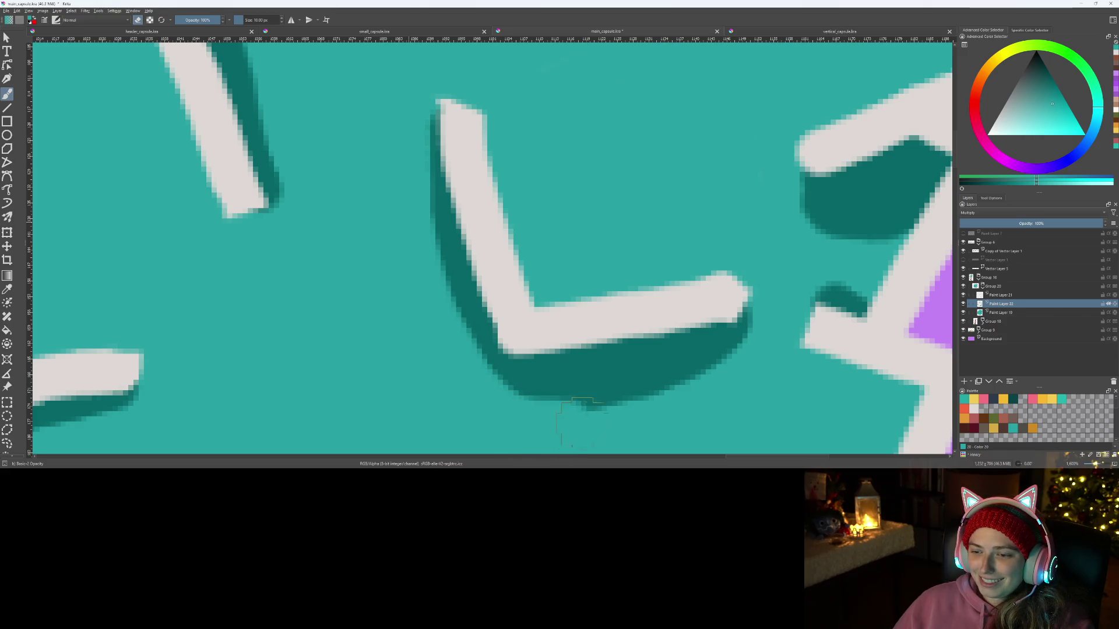
mouse_move(405, 116)
mouse_down()
mouse_move(437, 158)
mouse_move(451, 289)
mouse_up()
mouse_move(456, 157)
mouse_down()
mouse_move(462, 233)
mouse_move(508, 372)
mouse_move(564, 385)
mouse_move(616, 379)
mouse_up()
Step: Switch to the eraser and trim the dark shadow's right edge
scroll(652, 367, up, 2)
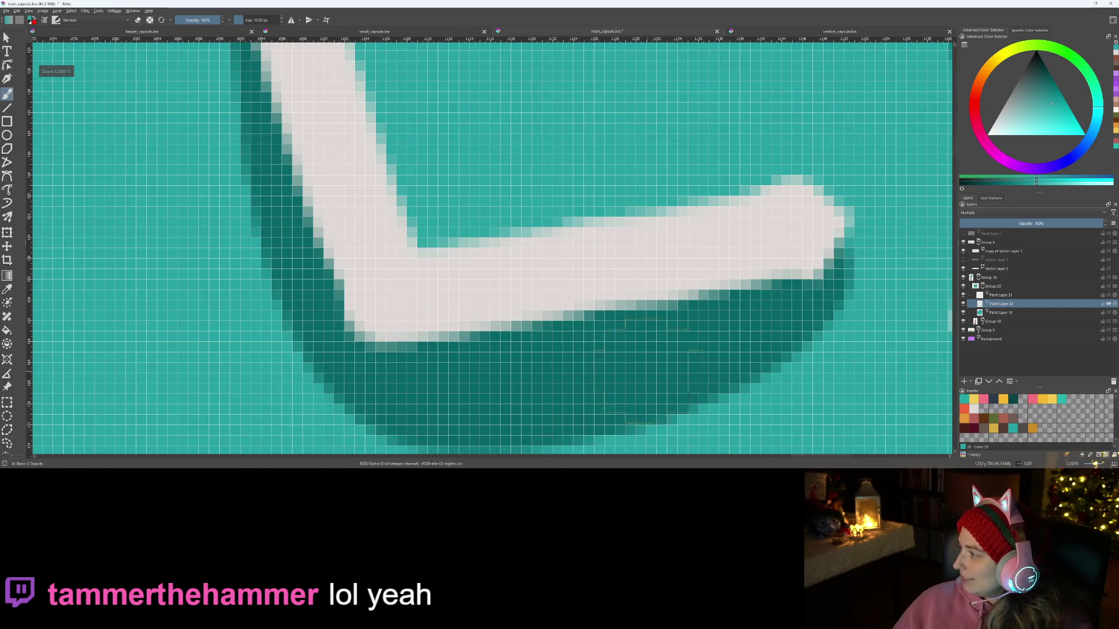
scroll(554, 338, down, 4)
scroll(524, 348, down, 2)
scroll(508, 207, up, 5)
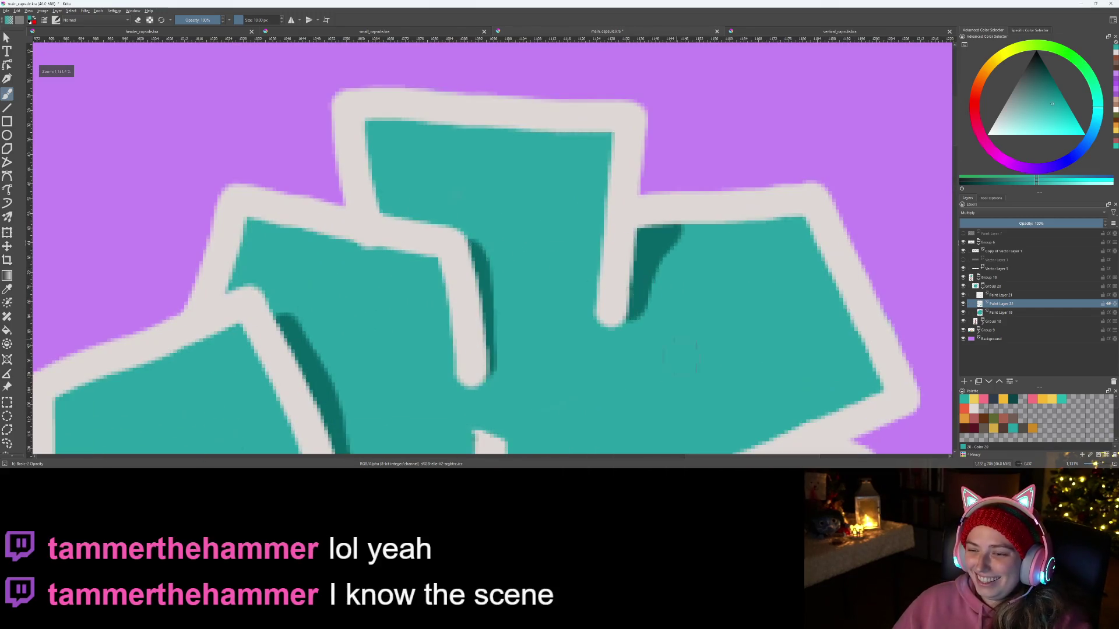
scroll(508, 207, up, 2)
key(e)
mouse_move(556, 338)
mouse_down()
mouse_move(687, 274)
mouse_move(734, 152)
mouse_up()
Step: Erase to raise the shadow's lower edge and round off its lower-left corner
scroll(748, 187, down, 3)
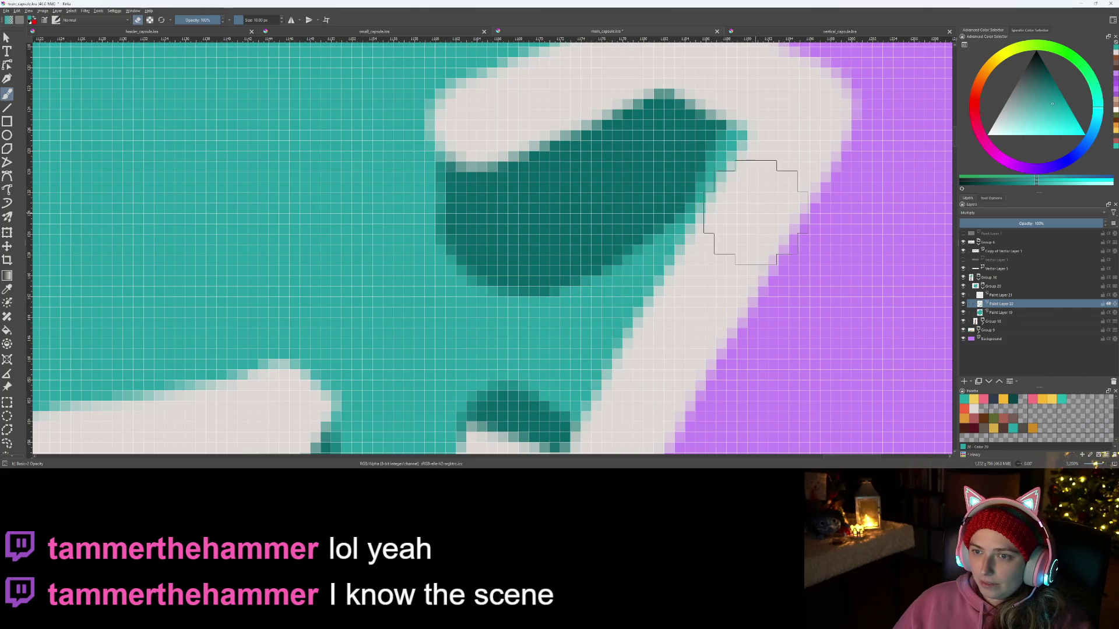
scroll(693, 282, up, 2)
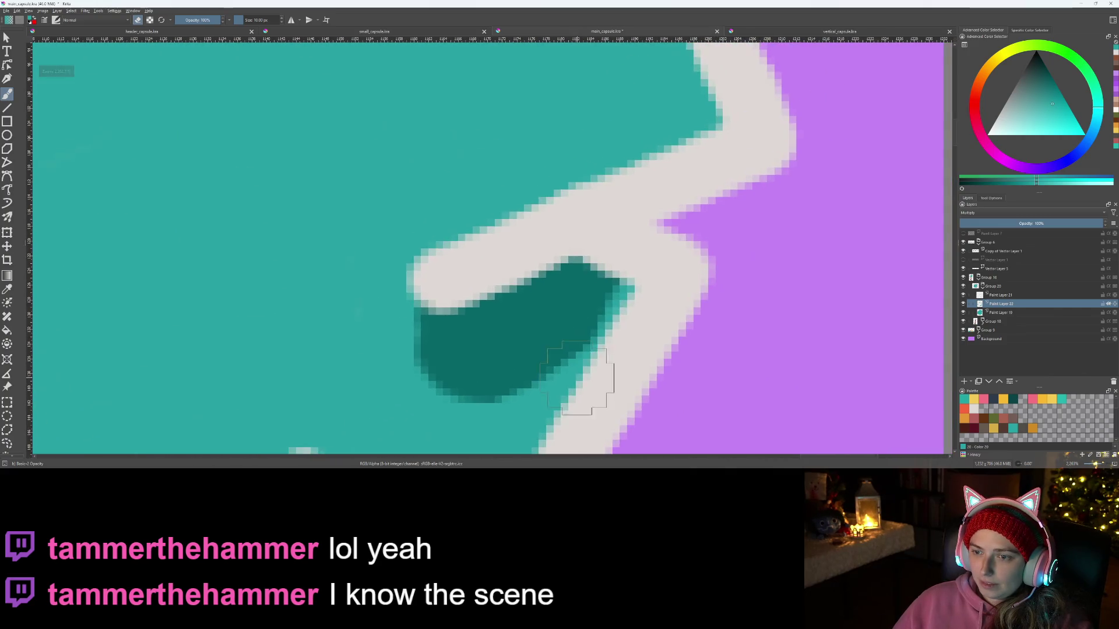
mouse_move(437, 412)
mouse_down()
mouse_move(574, 387)
mouse_move(600, 347)
mouse_move(420, 410)
mouse_up()
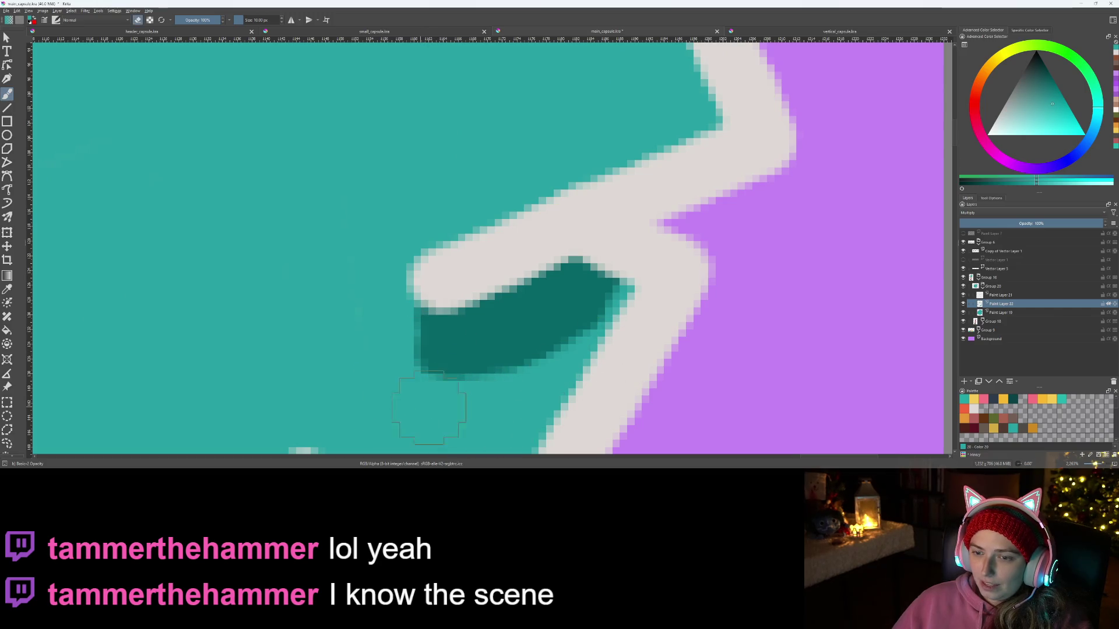
drag(578, 396, 387, 373)
drag(376, 301, 397, 367)
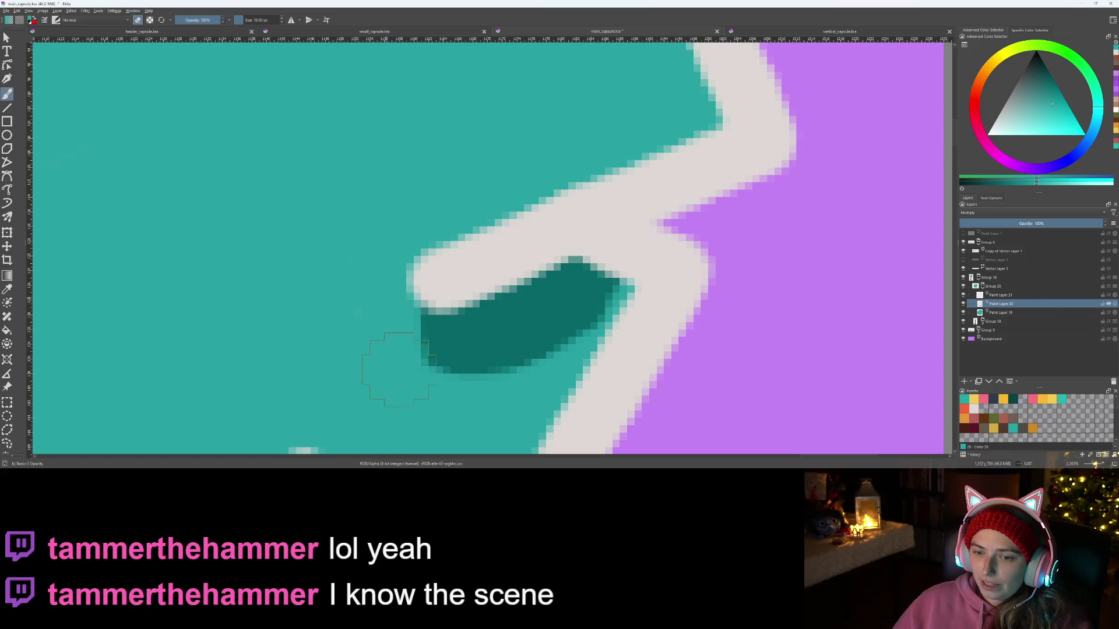
scroll(545, 431, down, 5)
scroll(536, 425, up, 5)
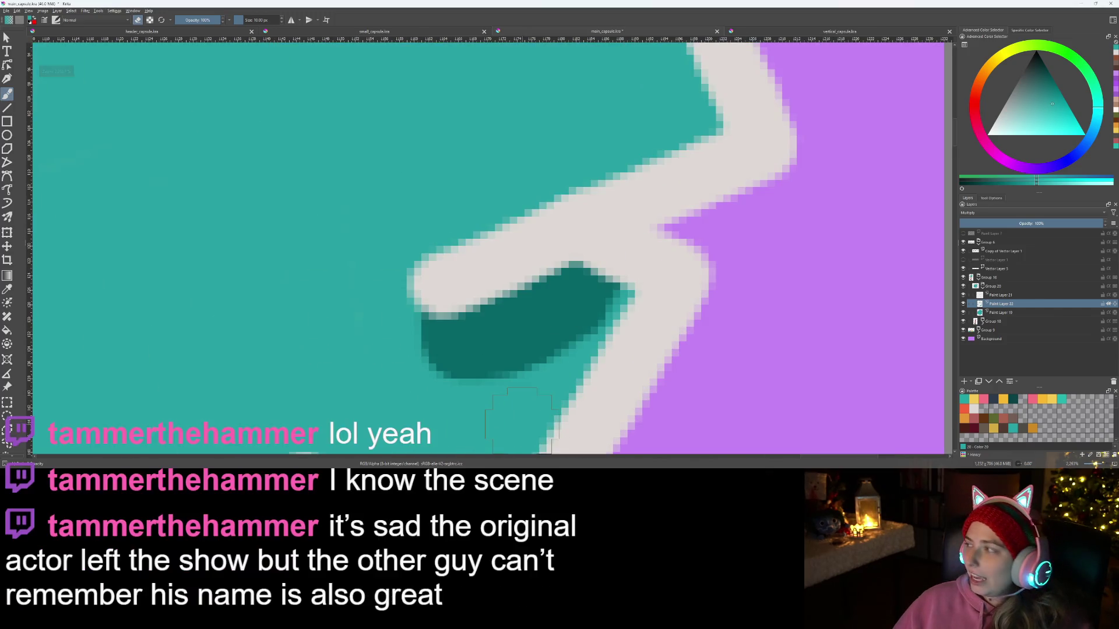
Step: On the crown's lower-right shading, trim the dark area with light teal and restore its dark edge
scroll(525, 412, down, 6)
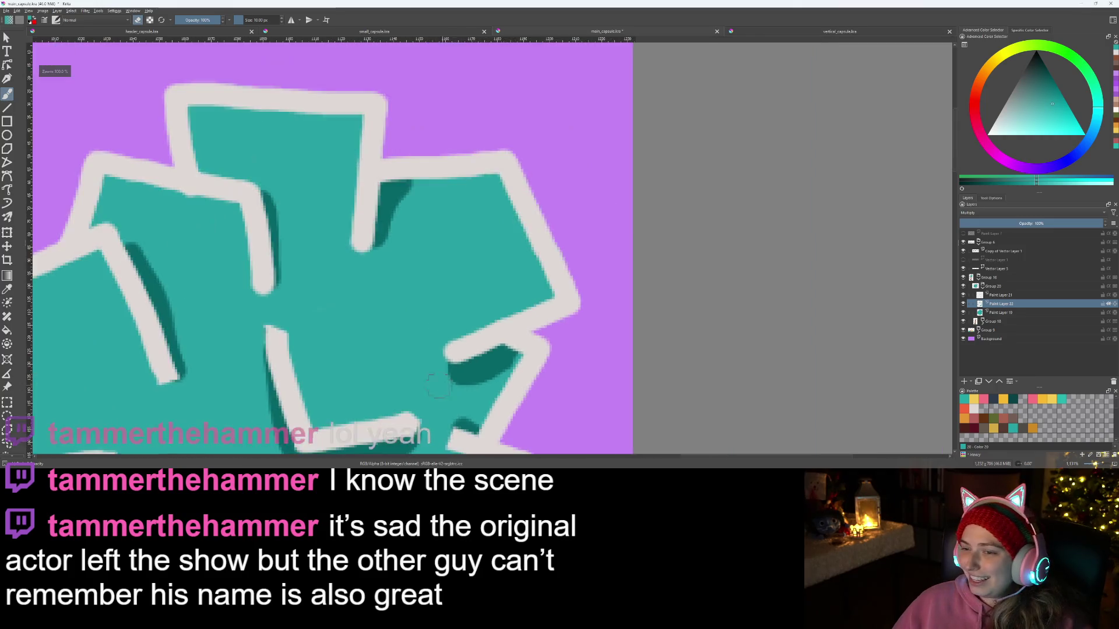
drag(451, 298, 474, 275)
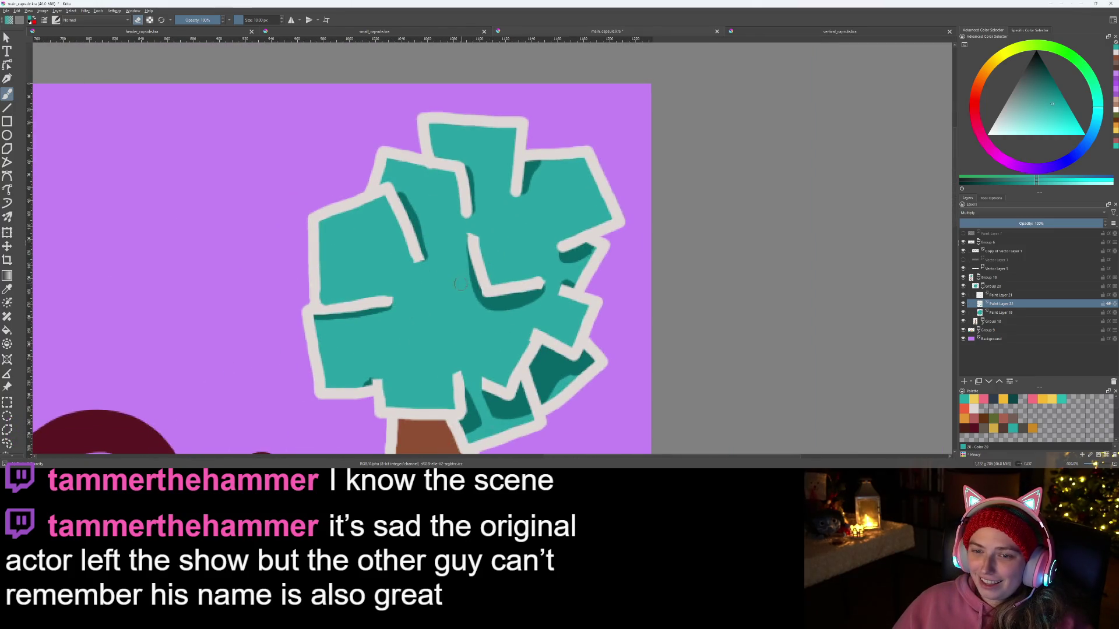
scroll(449, 280, up, 5)
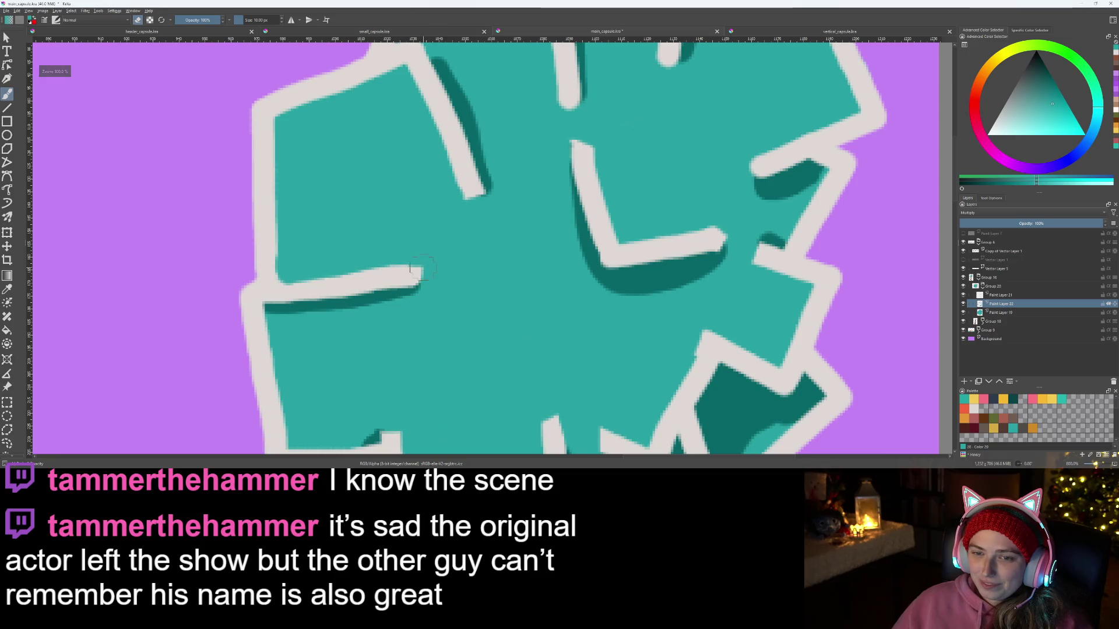
scroll(420, 268, down, 2)
scroll(454, 286, up, 5)
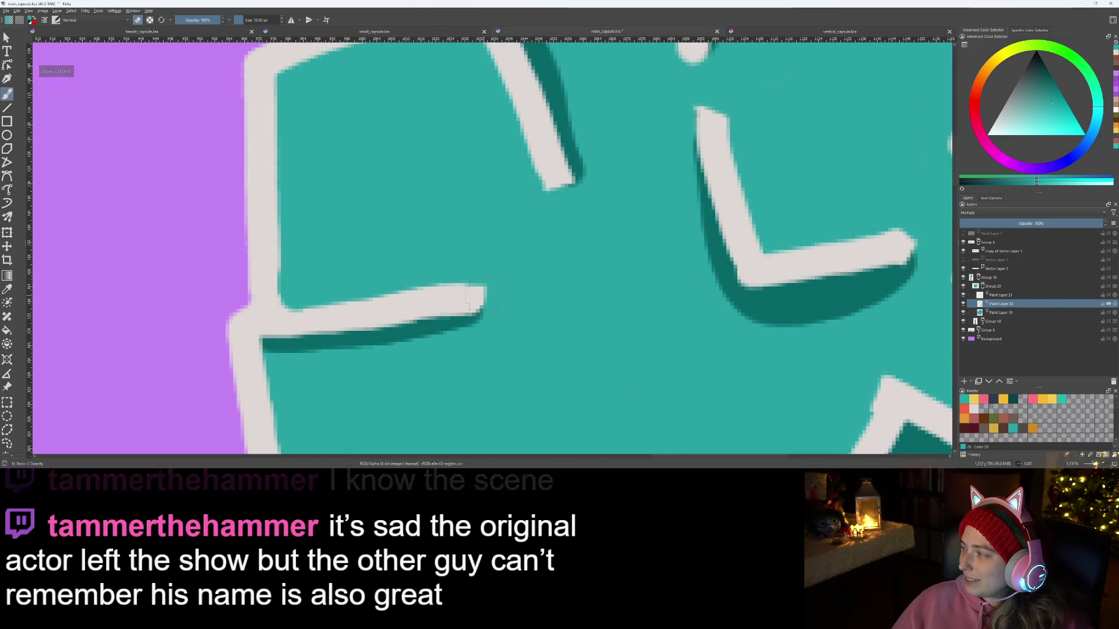
scroll(475, 297, down, 6)
mouse_move(492, 304)
mouse_down()
mouse_move(447, 265)
mouse_move(431, 292)
mouse_up()
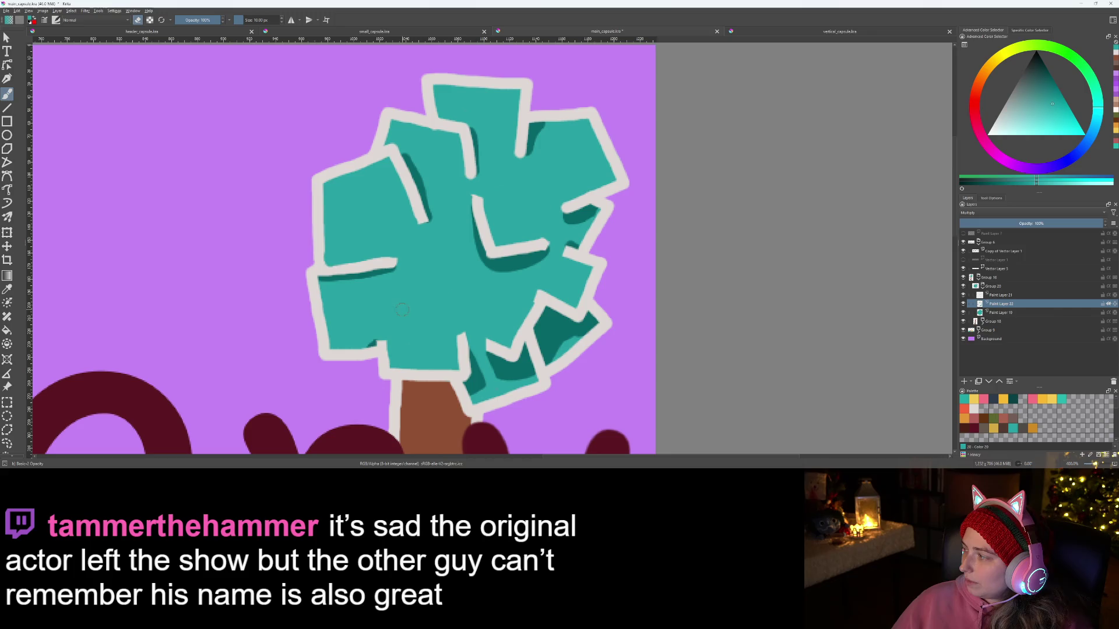
scroll(402, 309, up, 6)
scroll(318, 316, up, 1)
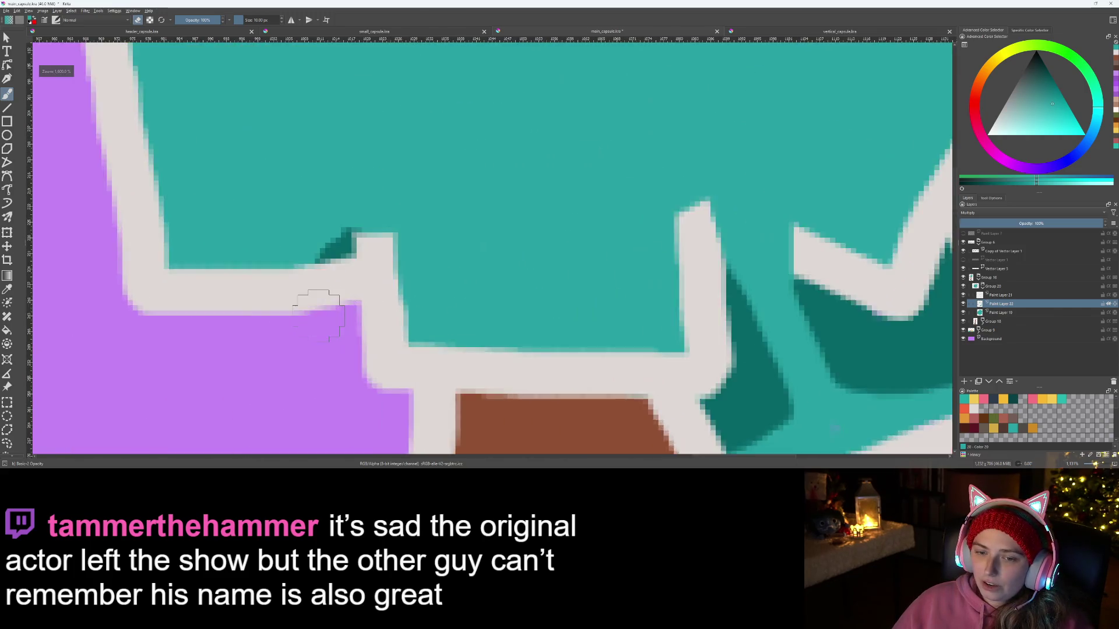
scroll(392, 333, down, 3)
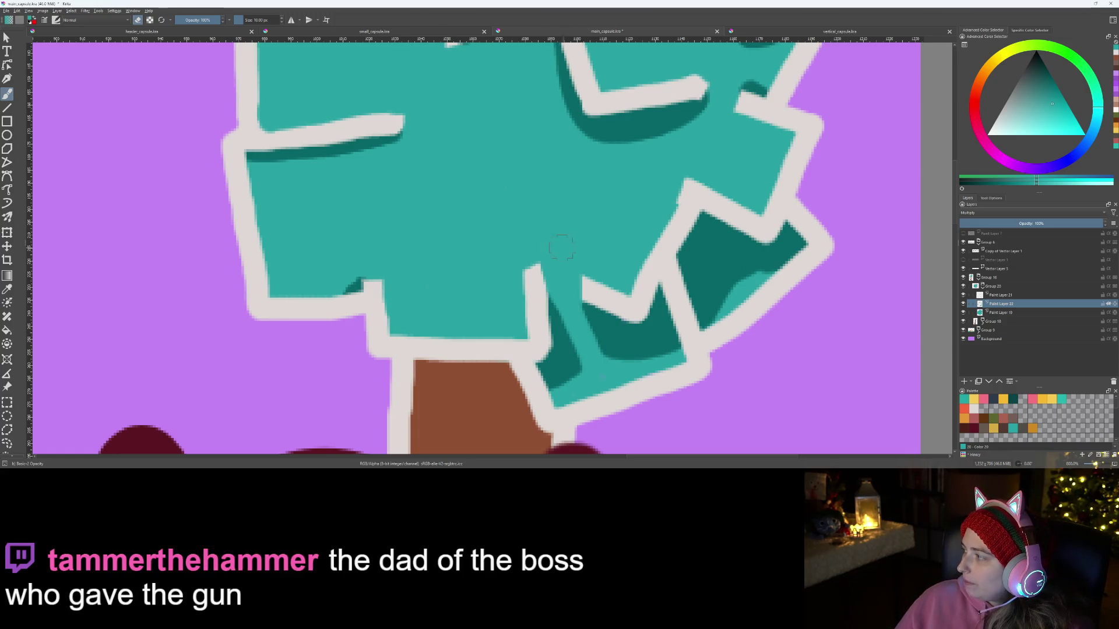
scroll(516, 315, up, 4)
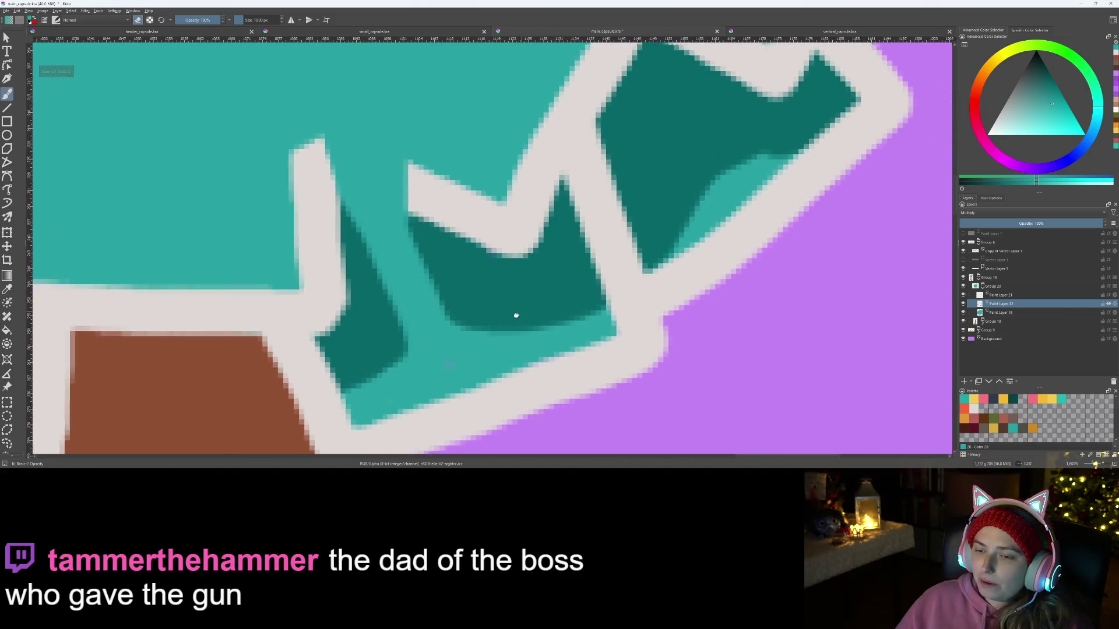
drag(516, 315, 476, 343)
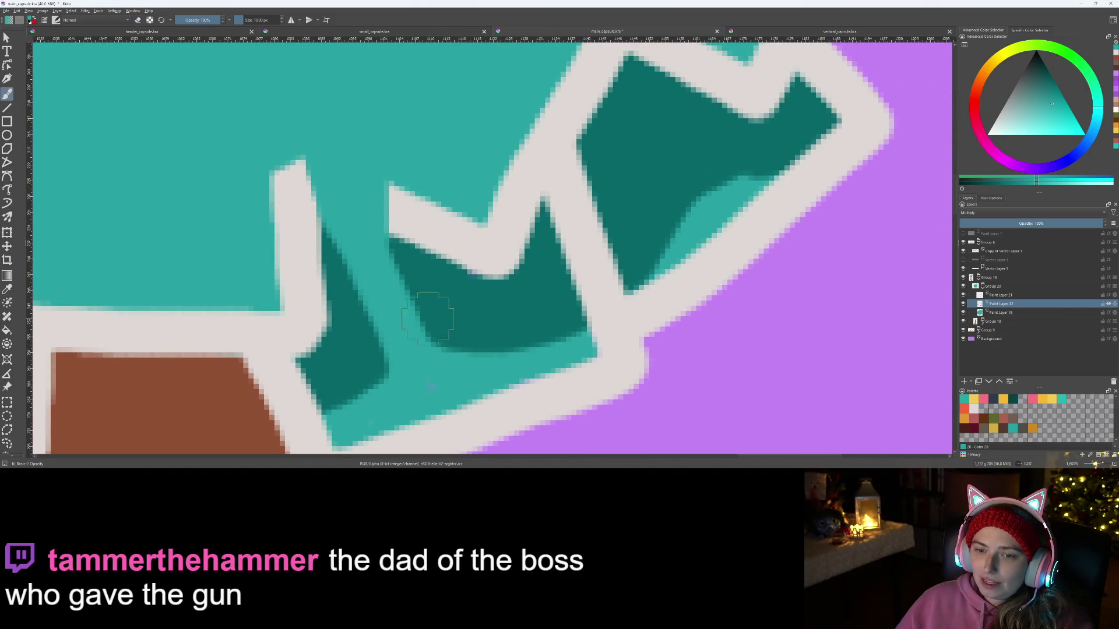
mouse_move(384, 257)
mouse_down()
mouse_move(431, 326)
mouse_move(571, 343)
mouse_move(552, 340)
mouse_up()
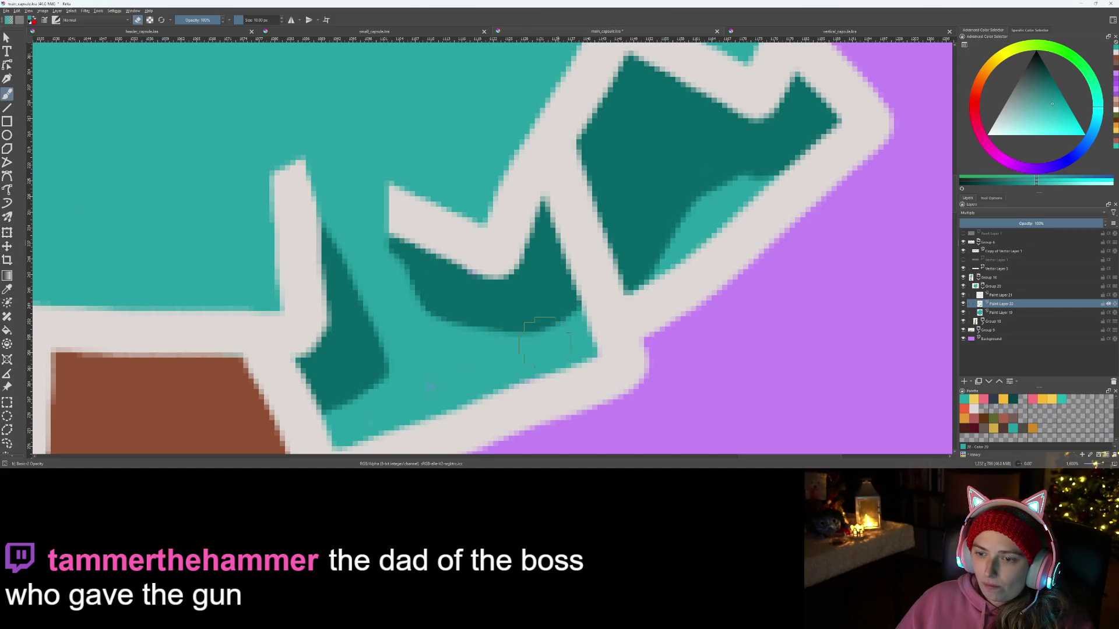
mouse_move(389, 289)
mouse_down()
mouse_move(495, 321)
mouse_move(591, 288)
mouse_move(540, 385)
mouse_move(538, 338)
mouse_move(583, 297)
mouse_move(628, 306)
mouse_move(480, 257)
mouse_move(510, 343)
mouse_up()
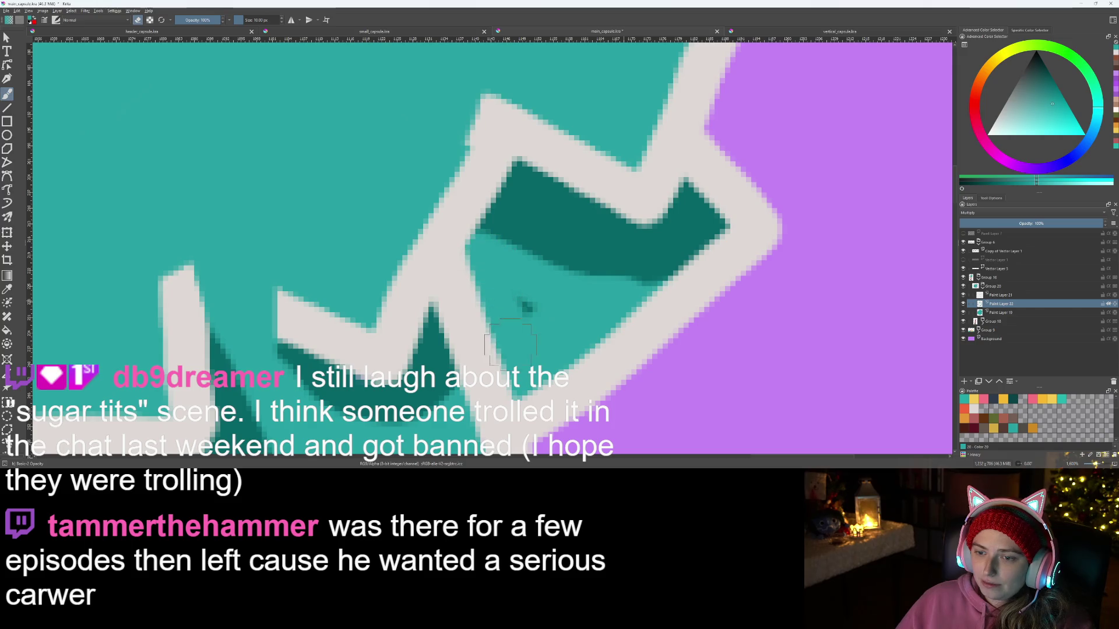
mouse_move(471, 249)
mouse_down()
mouse_move(509, 186)
mouse_move(456, 274)
mouse_up()
Step: Zoom out to the whole tree and lettering, then back in on the crown to check the shading
key(minus)
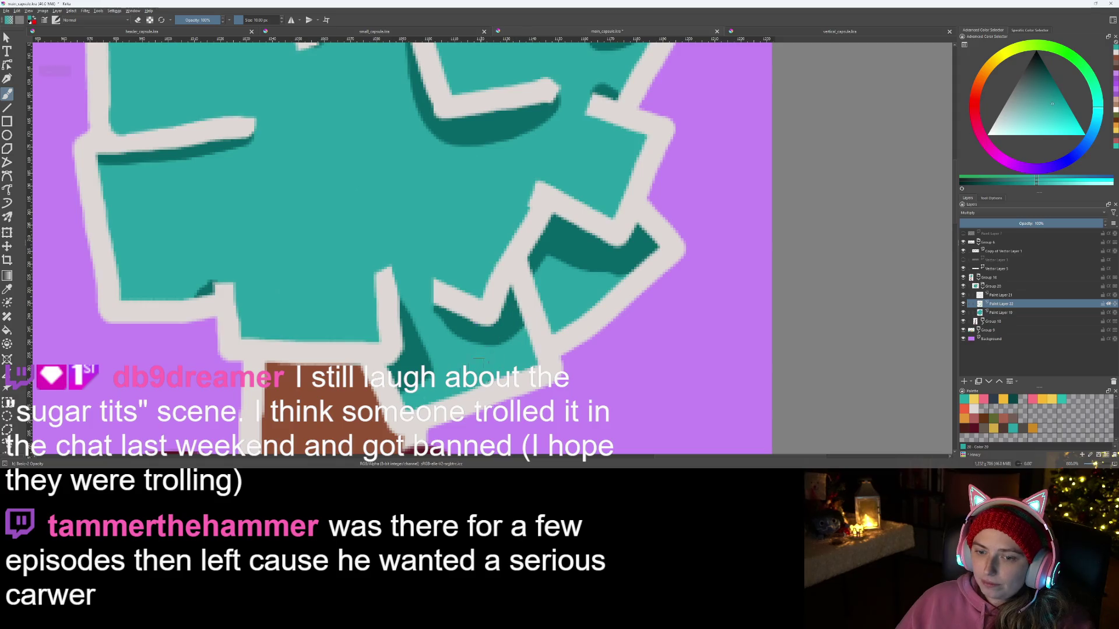
key(plus)
key(plus)
key(plus)
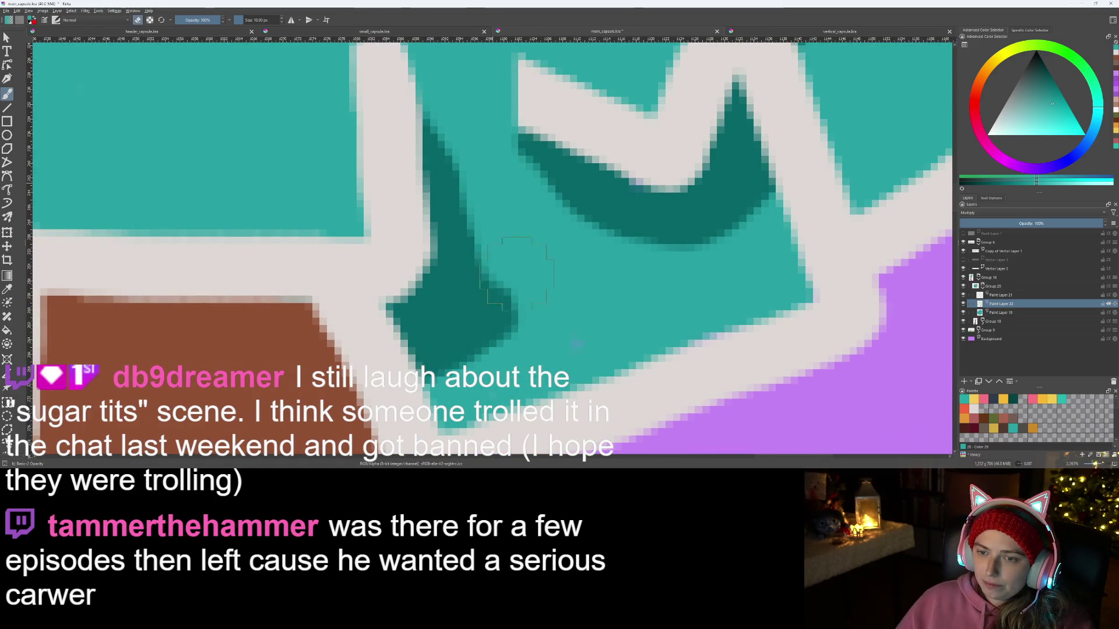
key(minus)
key(minus)
key(minus)
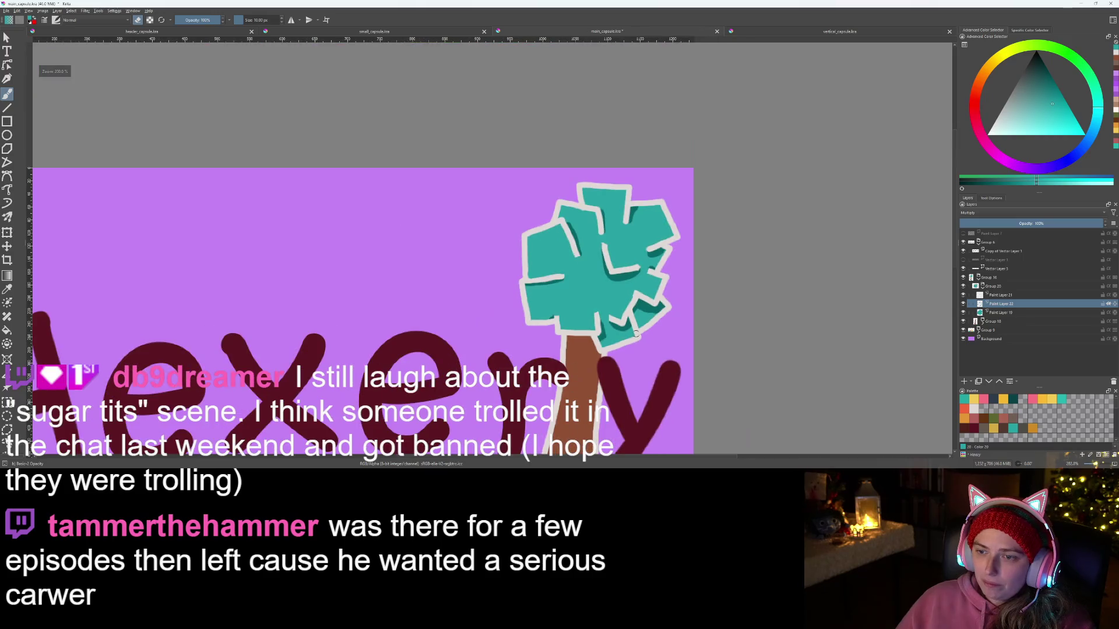
key(plus)
key(plus)
key(plus)
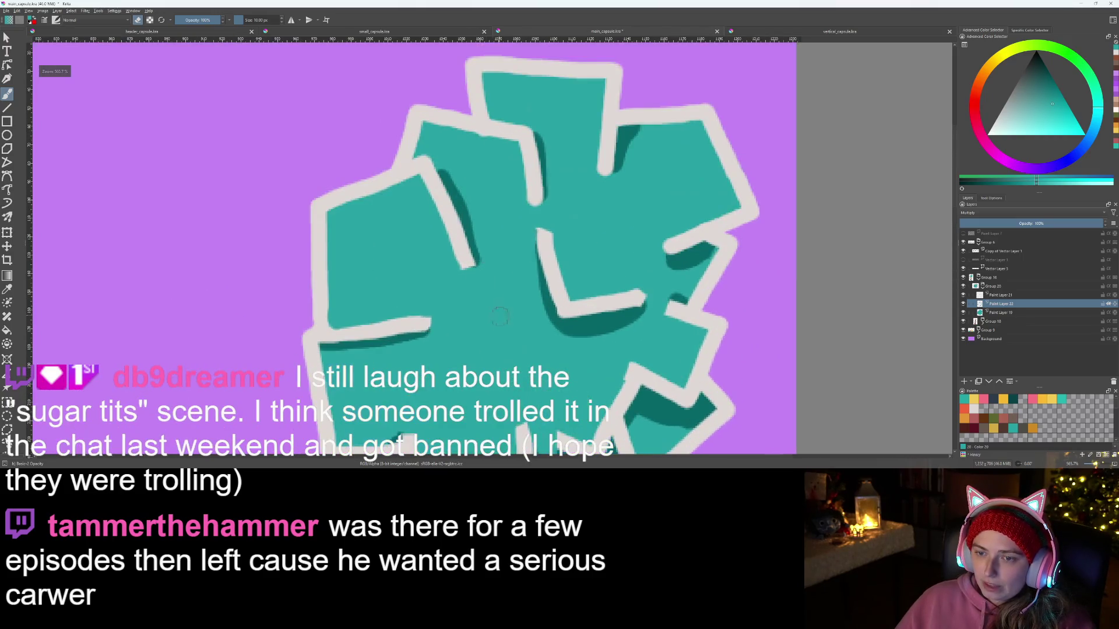
drag(496, 314, 515, 207)
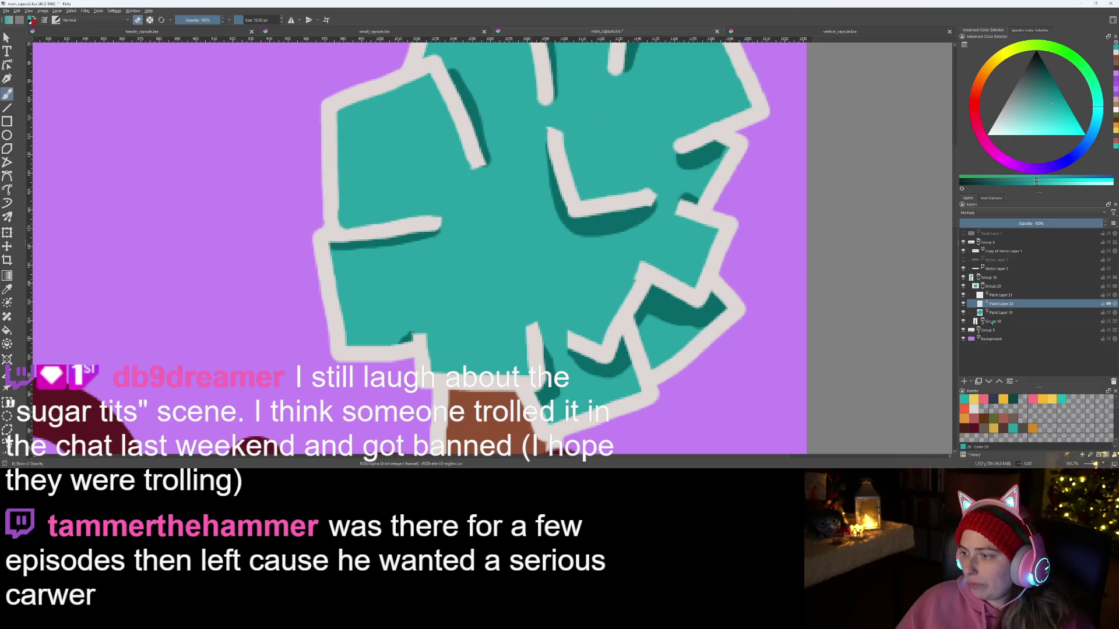
Step: Add a new paint layer above Paint Layer 19 with Multiply blending
click(996, 314)
click(963, 381)
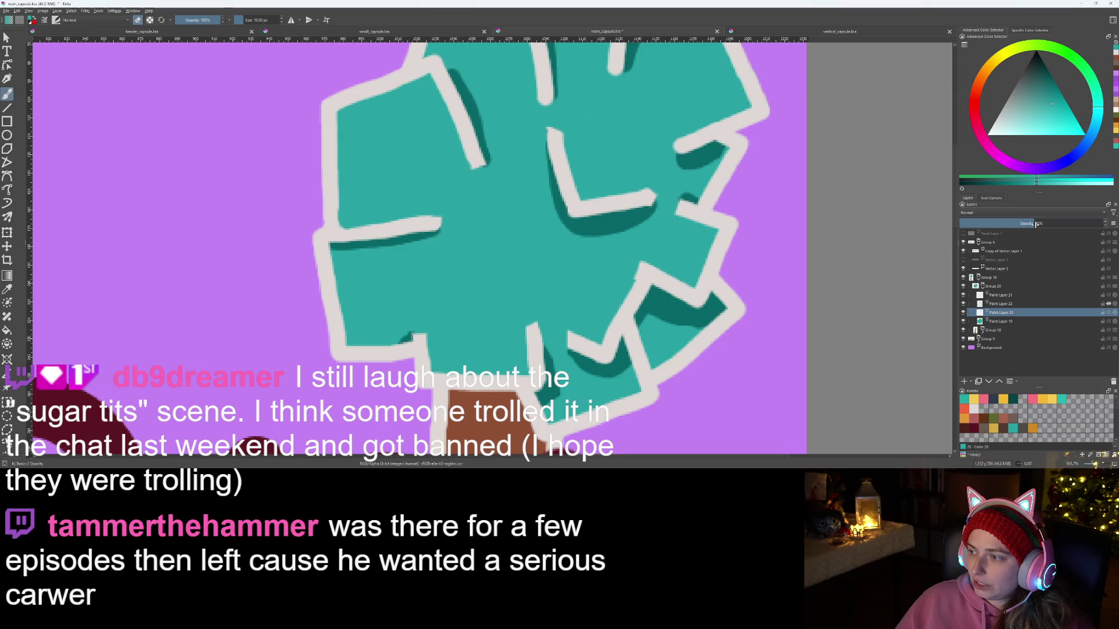
click(996, 213)
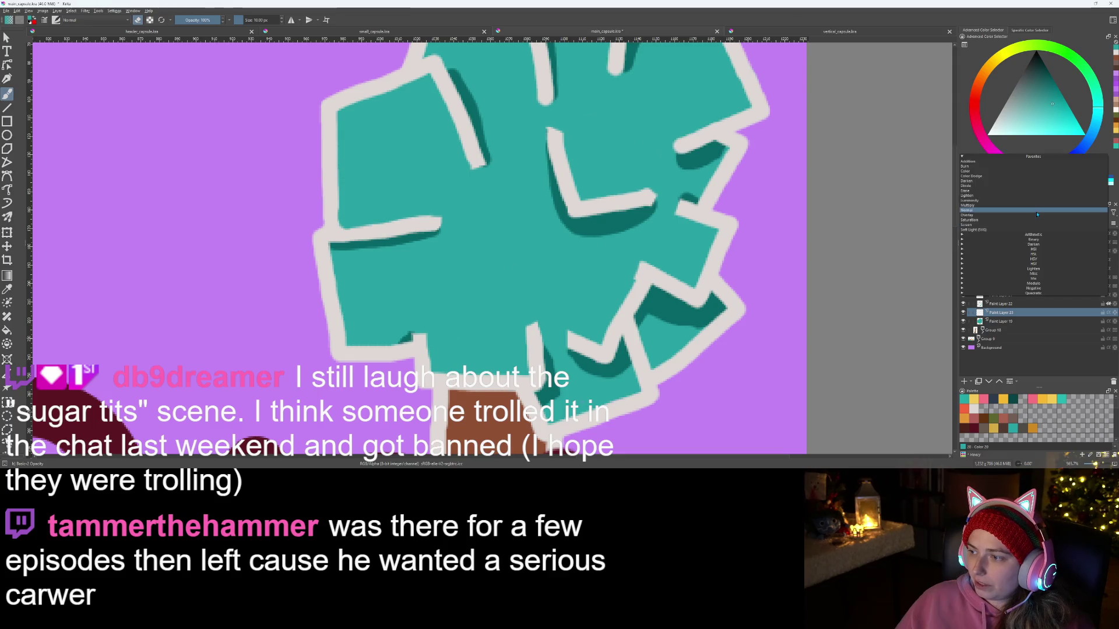
click(989, 205)
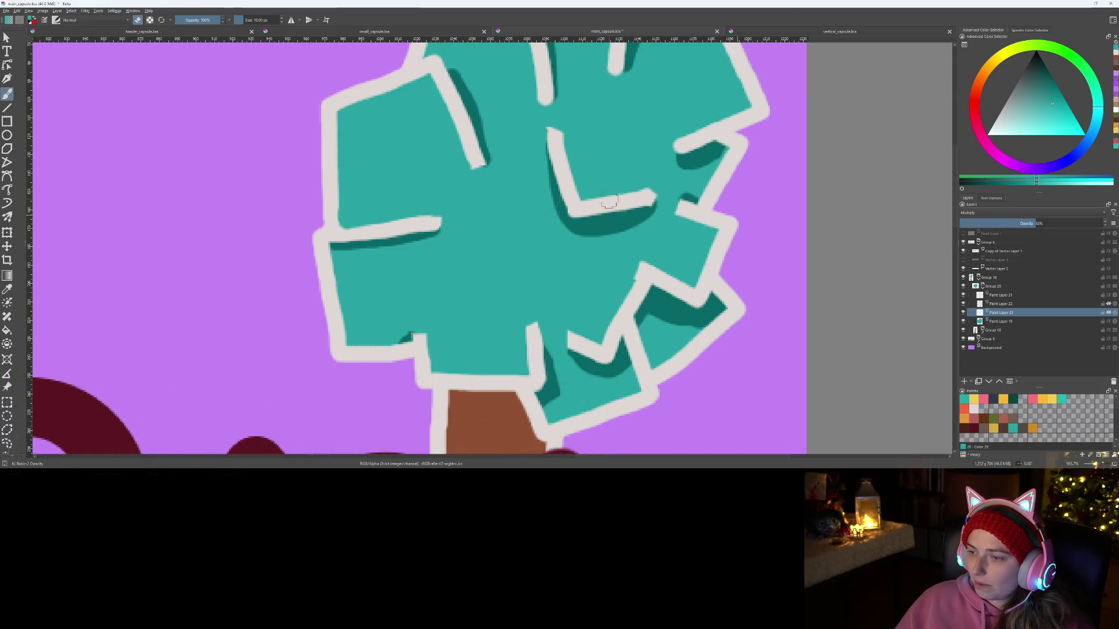
Step: Paint dark teal shading on the crown's lower-left block
key(plus)
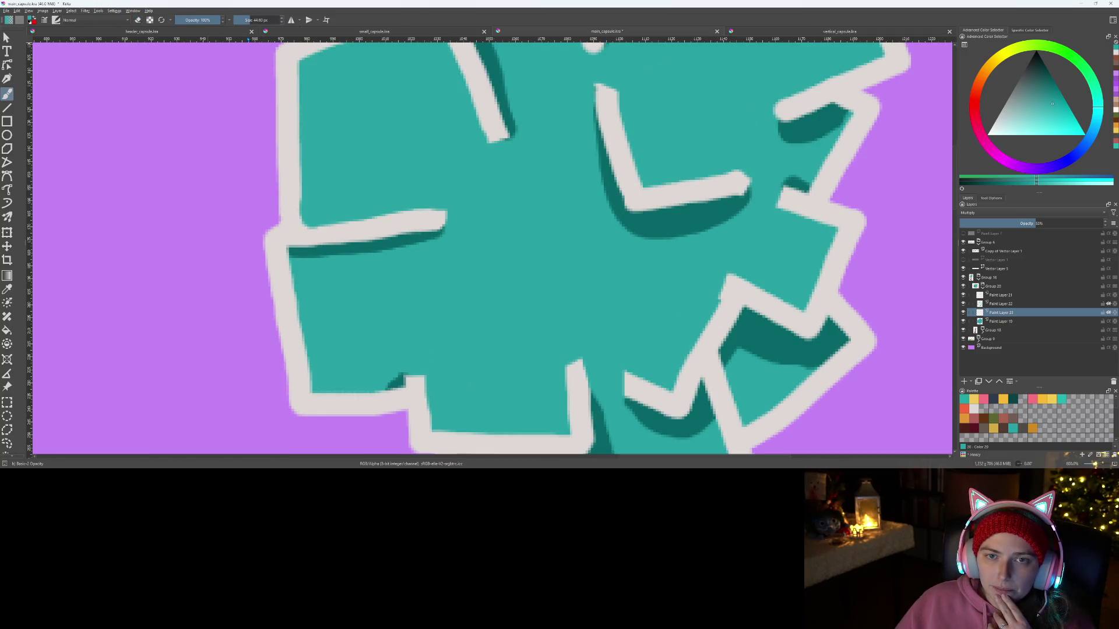
mouse_move(355, 345)
mouse_down()
mouse_move(350, 330)
mouse_move(393, 294)
mouse_up()
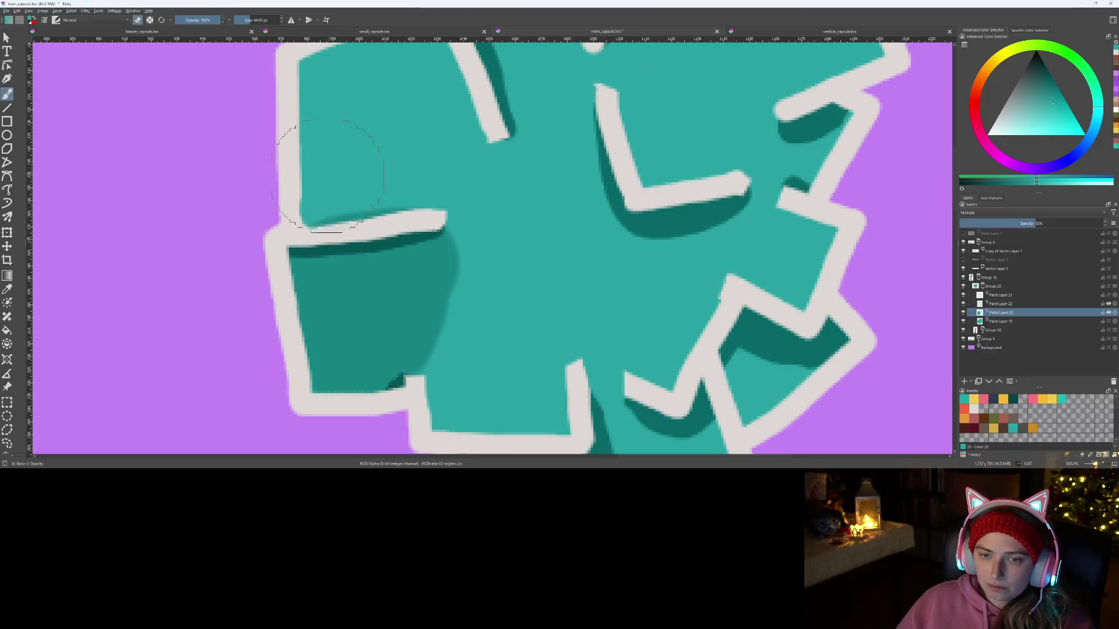
mouse_move(444, 182)
mouse_down()
mouse_move(472, 241)
mouse_move(492, 344)
mouse_up()
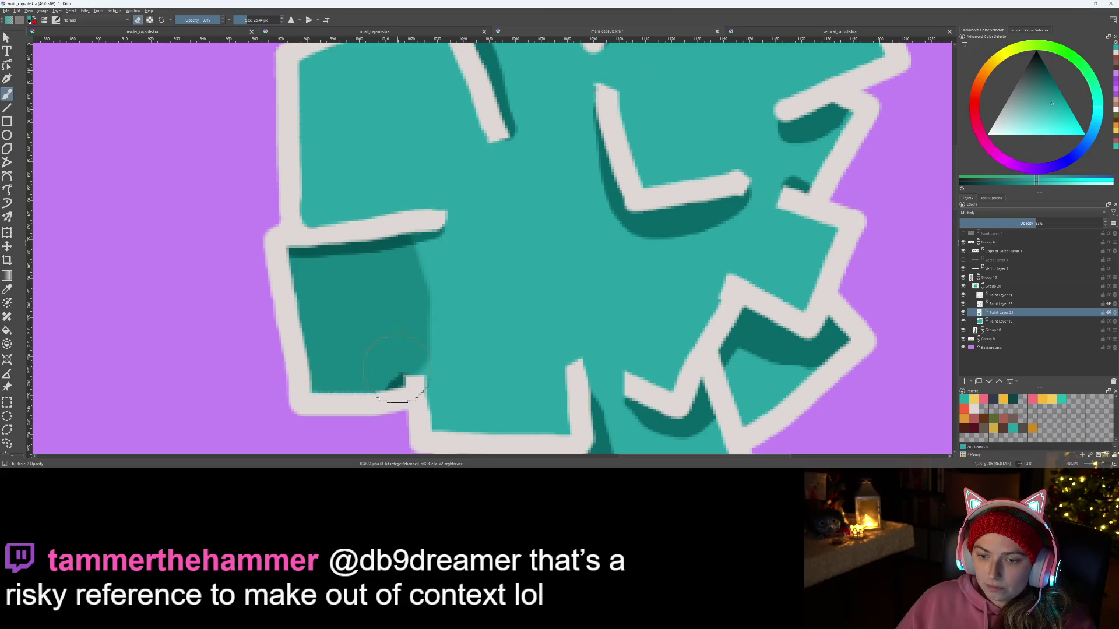
mouse_move(421, 386)
mouse_down()
mouse_move(429, 251)
mouse_move(420, 275)
mouse_up()
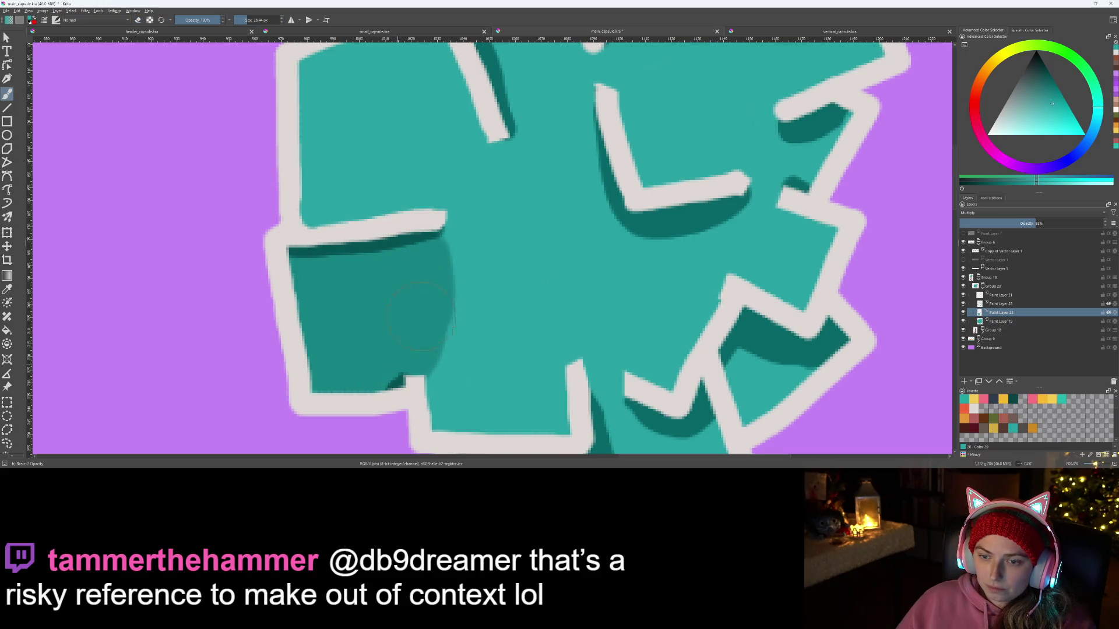
Step: Trim the dark shading's right edge back to the left
scroll(414, 332, down, 8)
scroll(397, 396, up, 10)
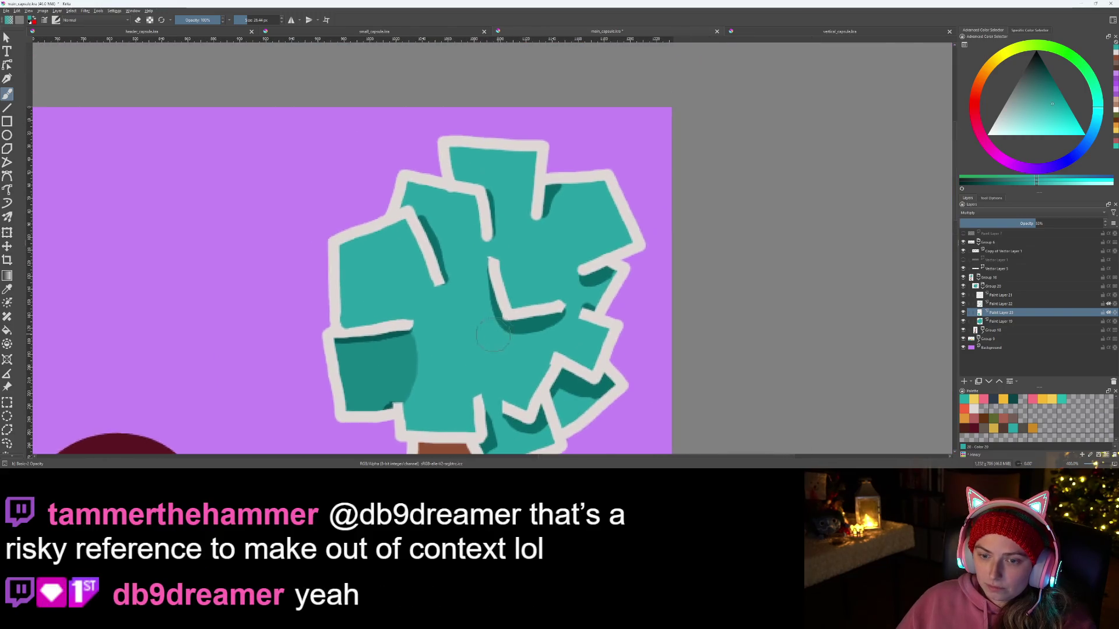
scroll(396, 396, up, 1)
mouse_move(429, 372)
mouse_down()
mouse_move(472, 145)
mouse_move(451, 153)
mouse_up()
scroll(581, 351, down, 5)
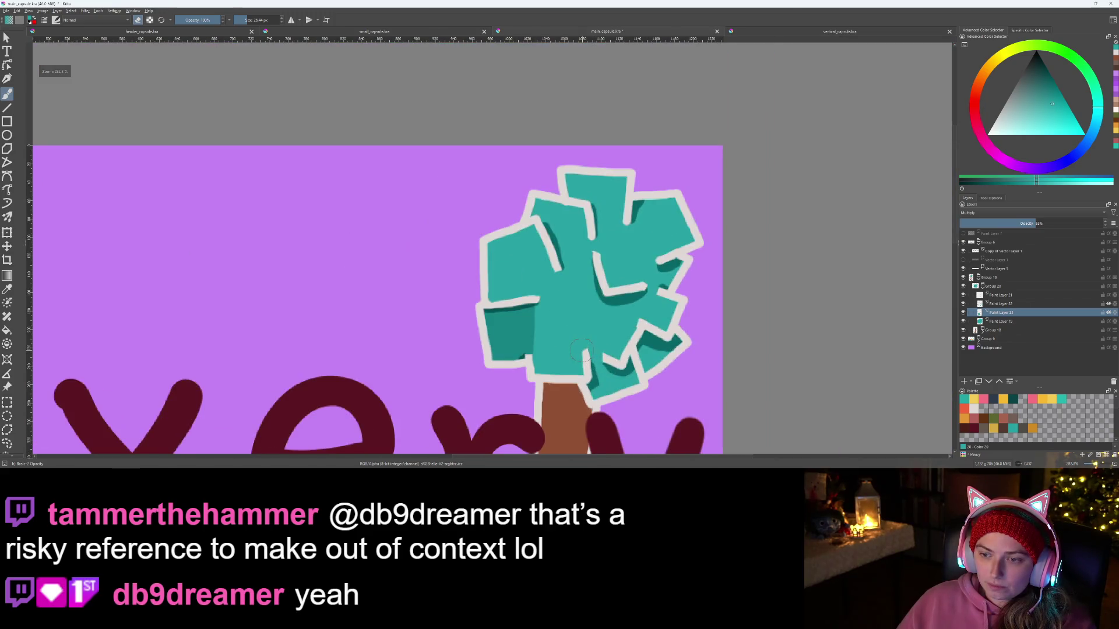
scroll(581, 350, up, 5)
scroll(530, 383, down, 2)
scroll(487, 329, up, 2)
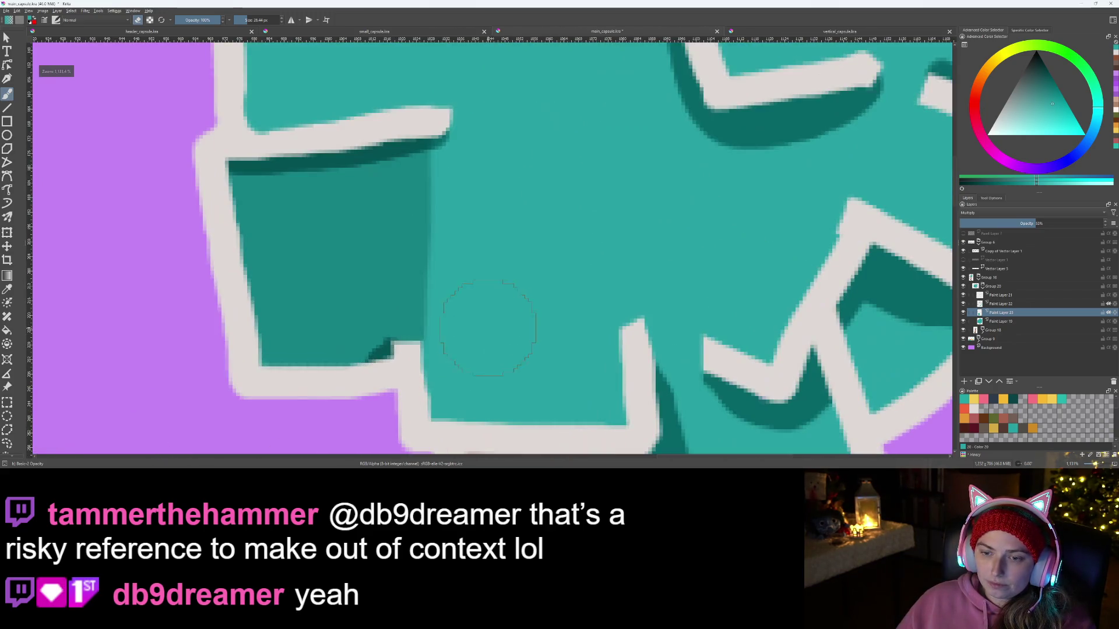
mouse_move(467, 341)
mouse_down()
mouse_move(431, 134)
mouse_move(425, 270)
mouse_move(445, 379)
mouse_move(466, 384)
mouse_up()
Step: Paint a dark block in the lower crown and erase its top-right and left edges
scroll(466, 384, down, 3)
scroll(585, 376, up, 3)
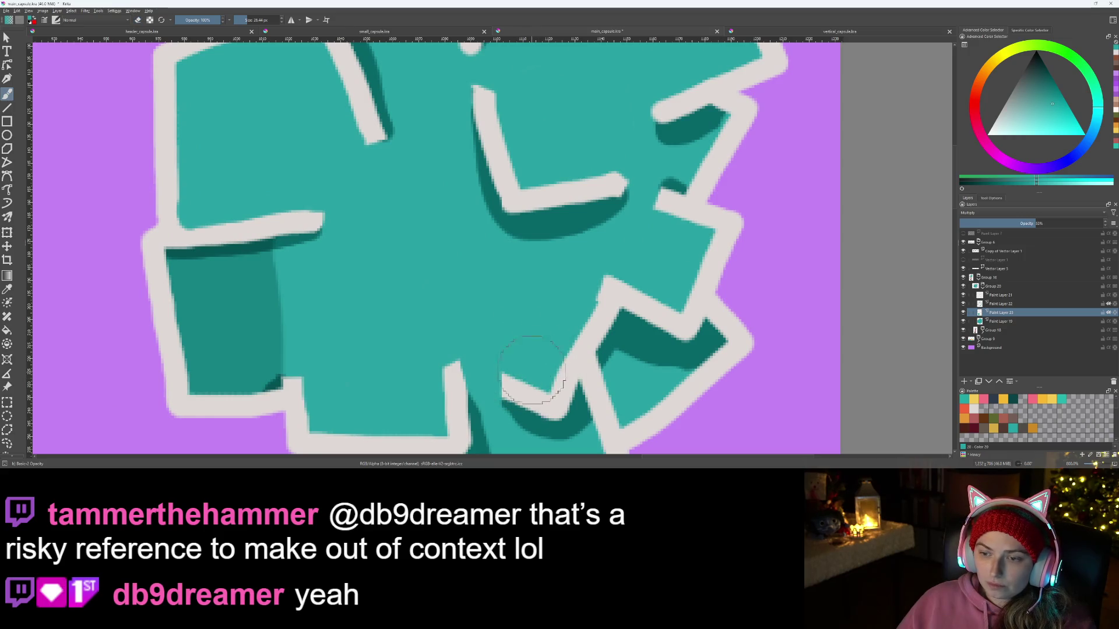
drag(532, 373, 579, 294)
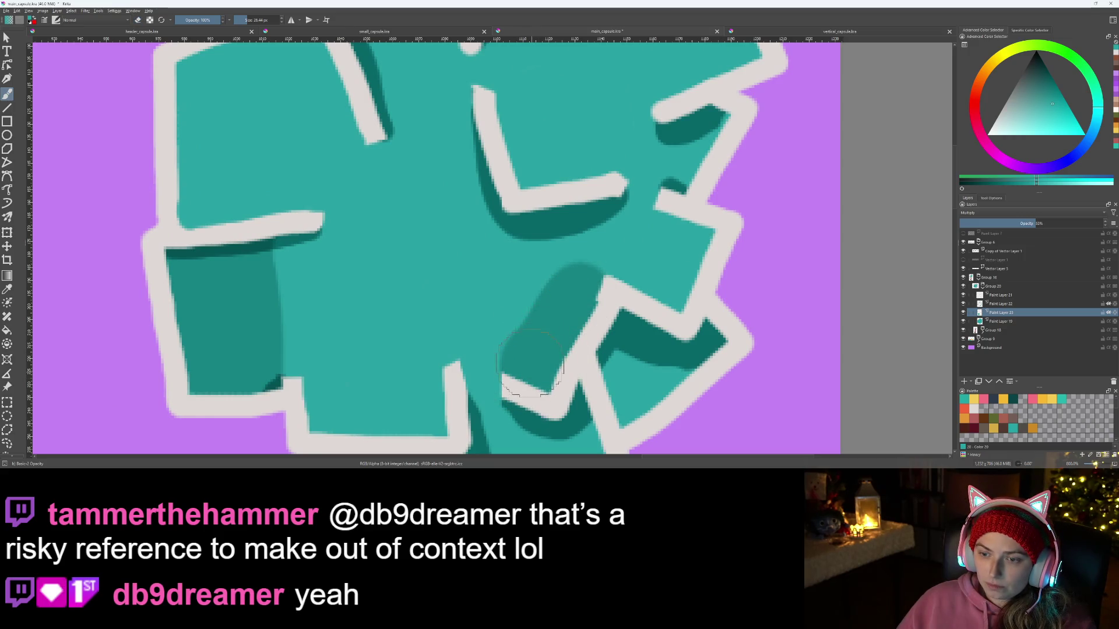
key(e)
drag(574, 279, 608, 265)
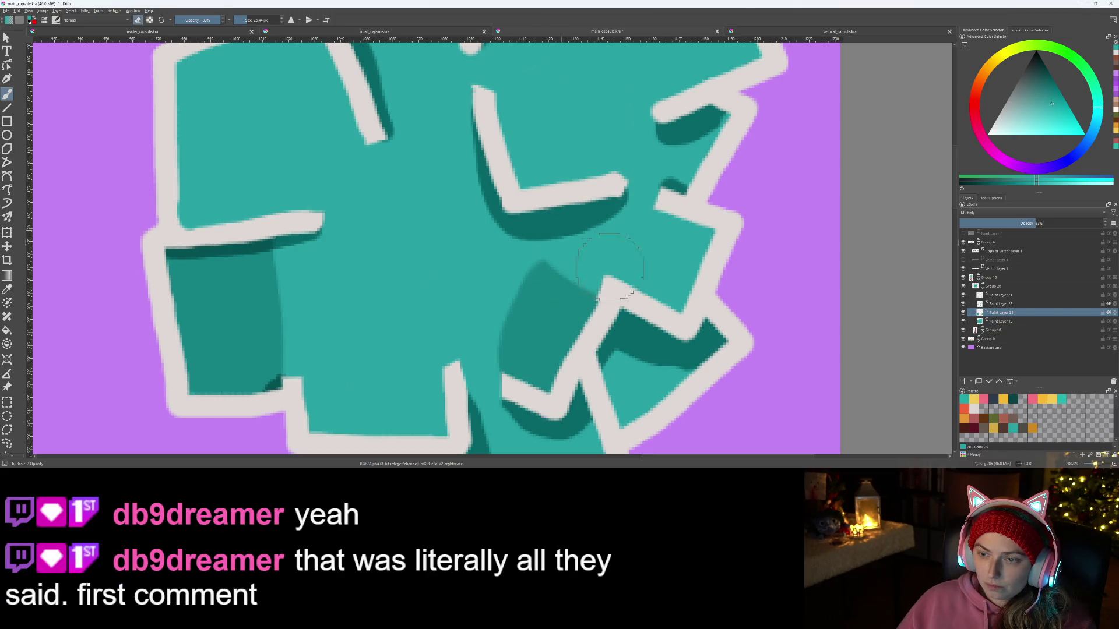
drag(538, 266, 509, 373)
key(ctrl+z)
key(ctrl+z)
key(ctrl+z)
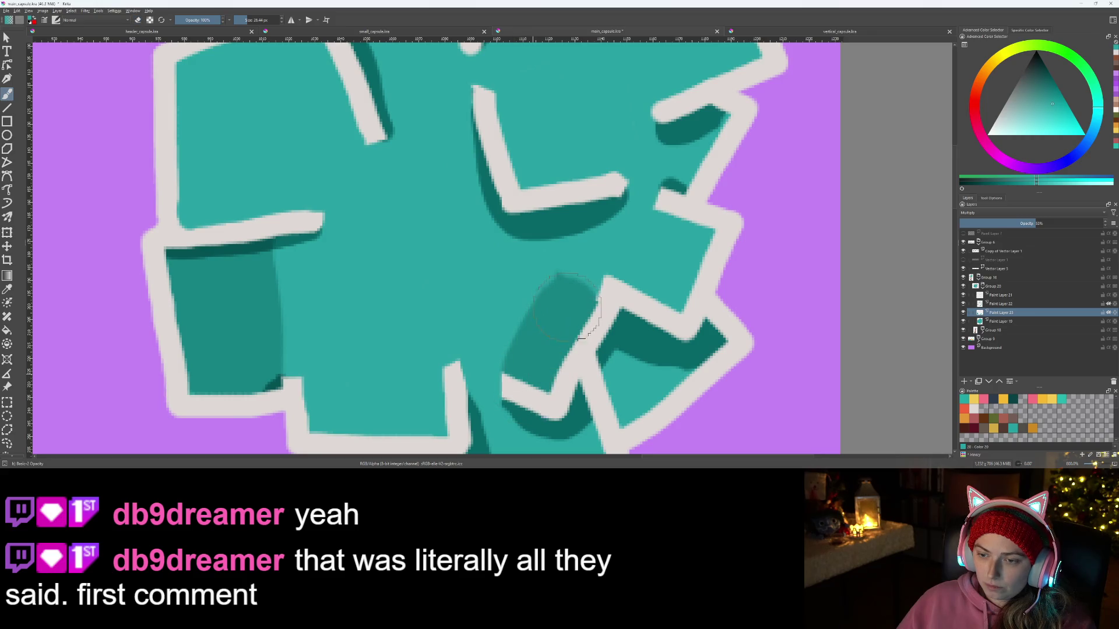
key(e)
mouse_move(551, 276)
mouse_down()
mouse_move(524, 326)
mouse_move(475, 356)
mouse_up()
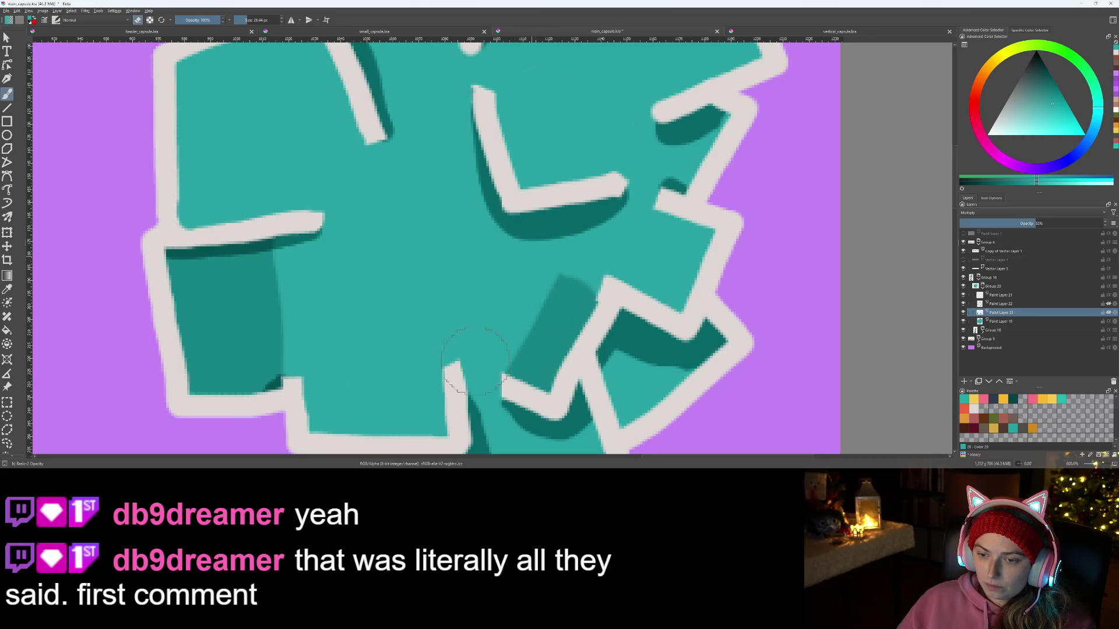
scroll(580, 241, down, 3)
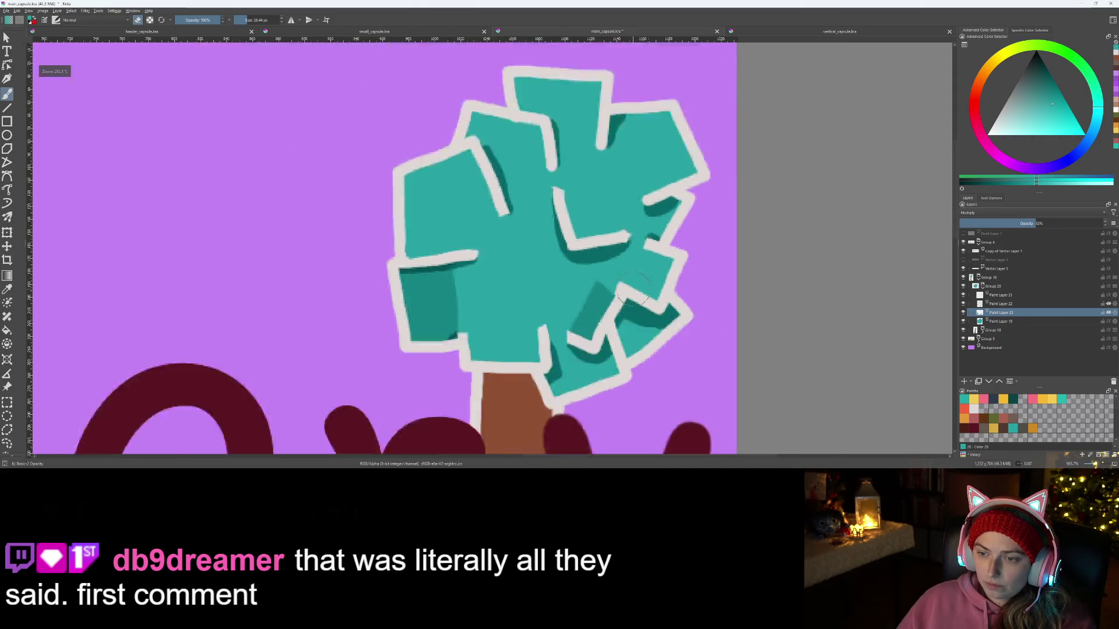
Step: Paint darker teal shading just below the outline
scroll(612, 253, up, 1)
scroll(612, 254, up, 1)
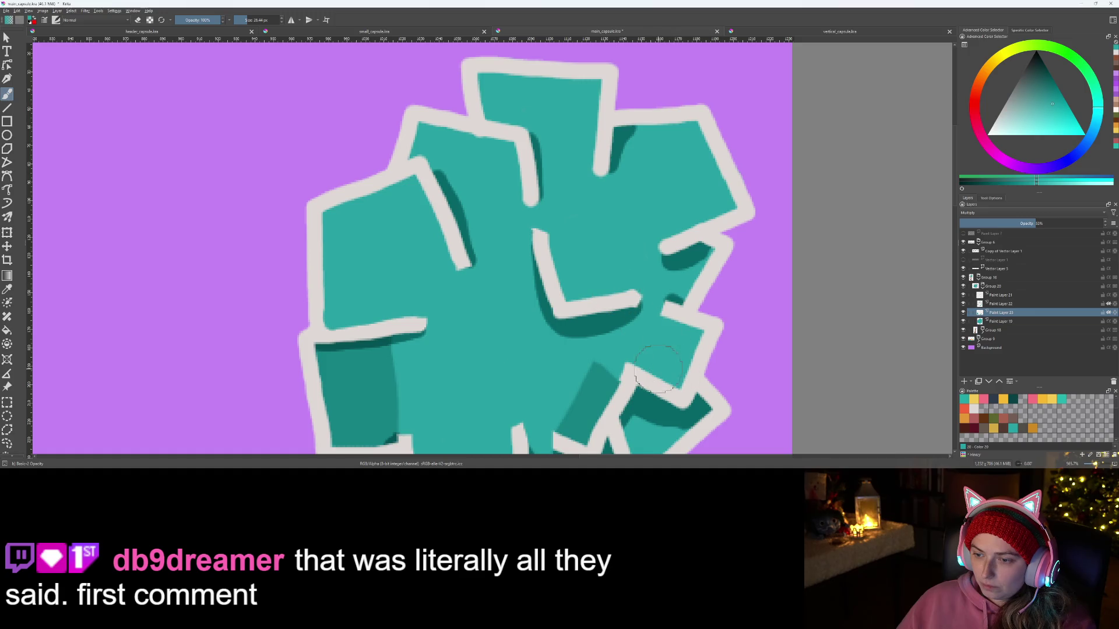
mouse_move(644, 362)
mouse_down()
mouse_move(679, 323)
mouse_move(600, 379)
mouse_move(645, 326)
mouse_up()
key(e)
key(e)
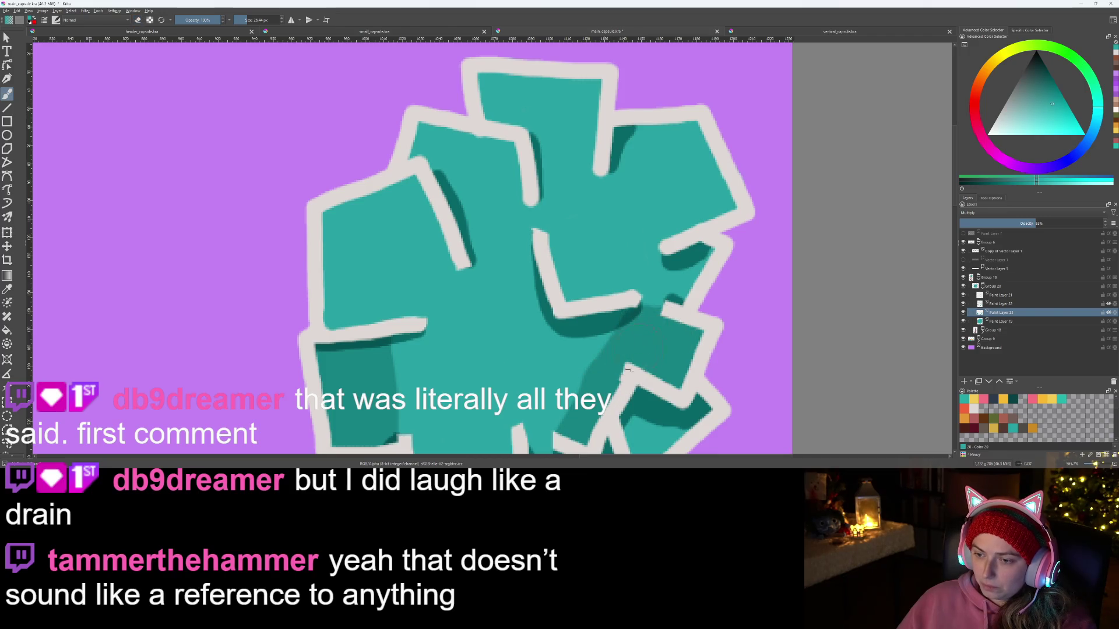
Step: Paint a dark teal shadow up the crown's lower part, then erase it from that patch
scroll(626, 373, down, 5)
scroll(532, 309, up, 5)
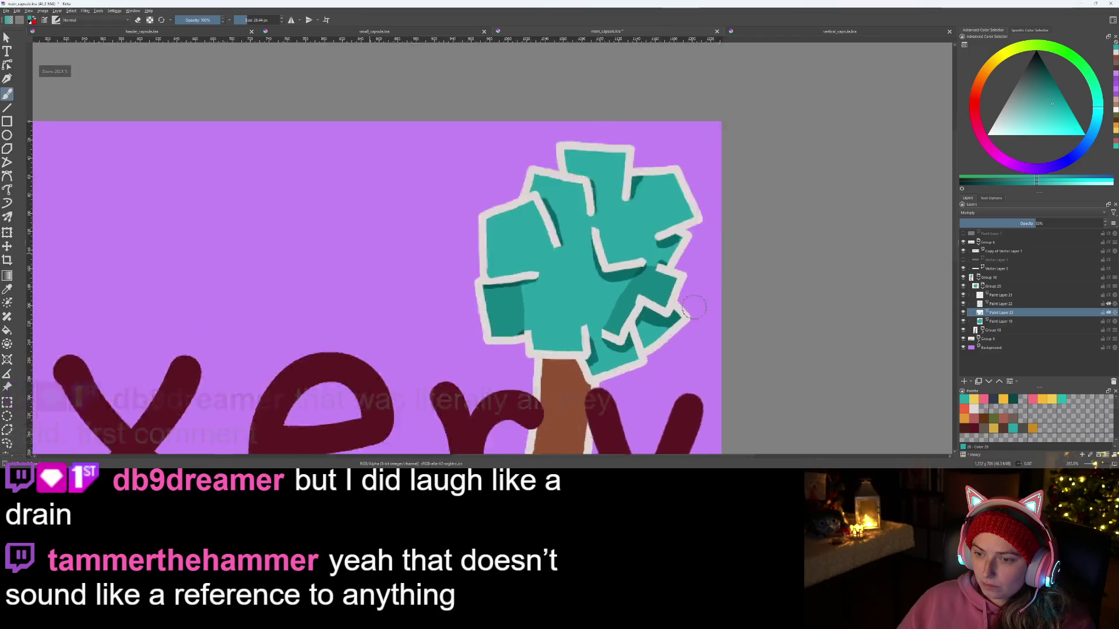
scroll(532, 310, up, 1)
scroll(501, 350, up, 2)
mouse_move(531, 380)
mouse_down()
mouse_move(528, 327)
mouse_move(501, 314)
mouse_move(492, 220)
mouse_up()
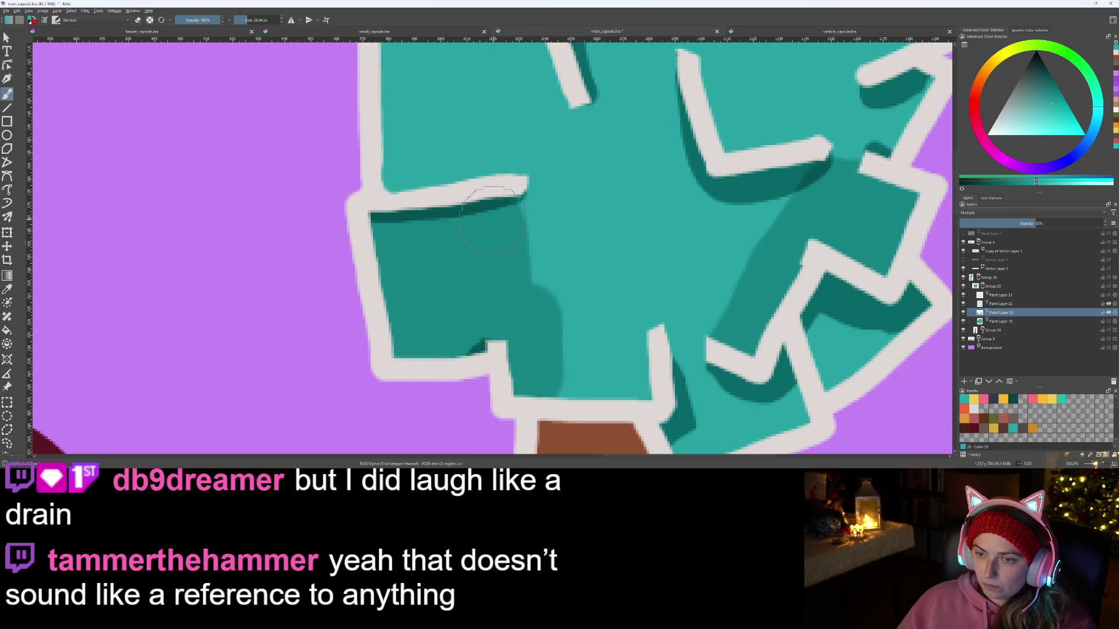
mouse_move(573, 300)
mouse_down()
mouse_move(533, 303)
mouse_move(527, 291)
mouse_move(533, 364)
mouse_move(540, 352)
mouse_up()
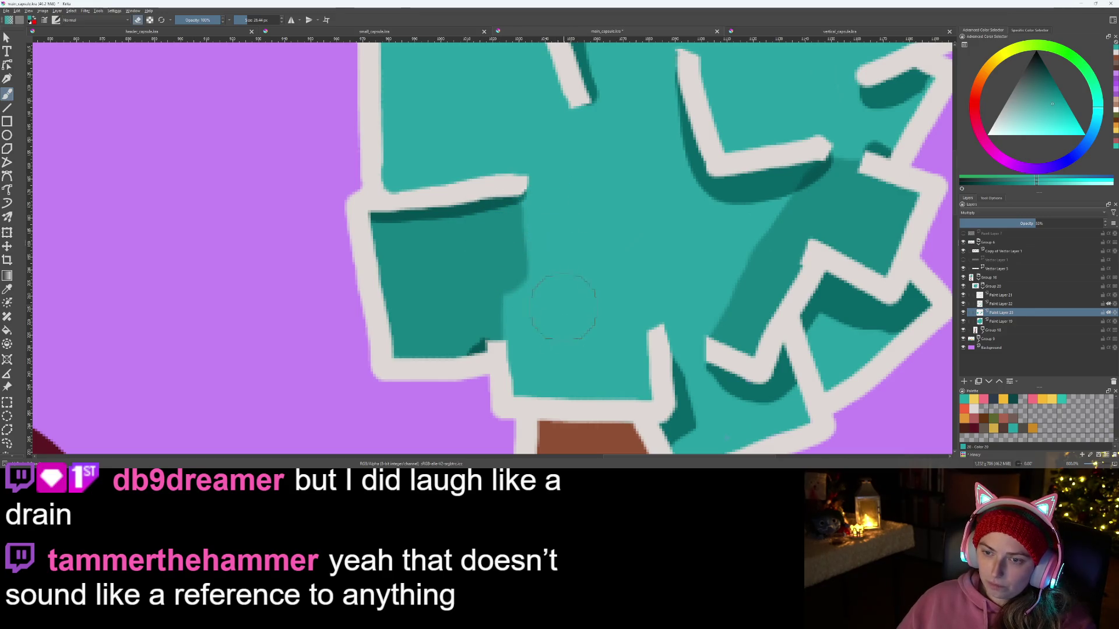
Step: Add a dark teal shadow along the upper-left leaf edge beneath the top outline
scroll(613, 378, down, 5)
scroll(639, 329, up, 2)
scroll(639, 329, down, 2)
scroll(639, 329, up, 4)
mouse_move(461, 199)
mouse_down()
mouse_move(452, 213)
mouse_move(472, 183)
mouse_move(502, 271)
mouse_move(588, 280)
mouse_move(577, 215)
mouse_move(488, 202)
mouse_up()
scroll(448, 222, down, 5)
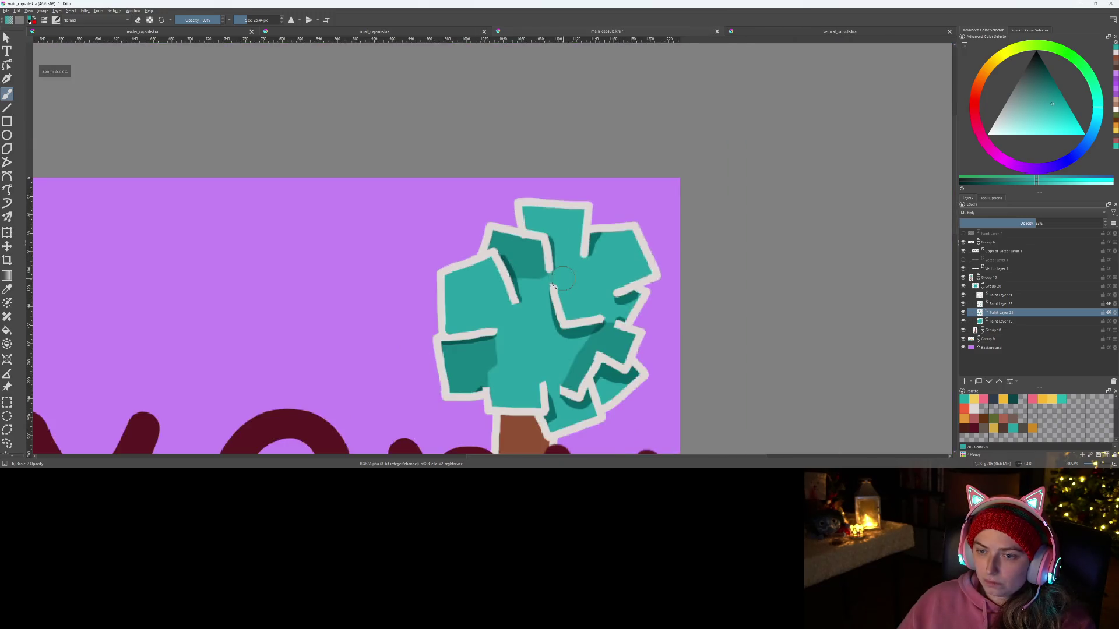
Step: Set the shading layer to Saturation blending at 100% opacity
scroll(494, 265, up, 4)
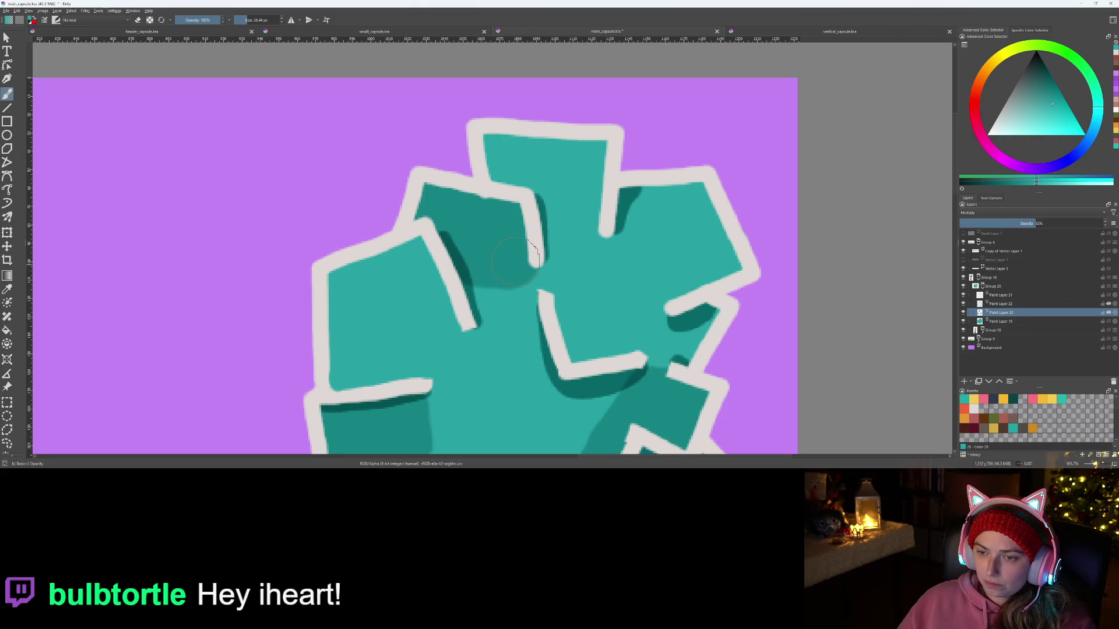
scroll(553, 283, down, 5)
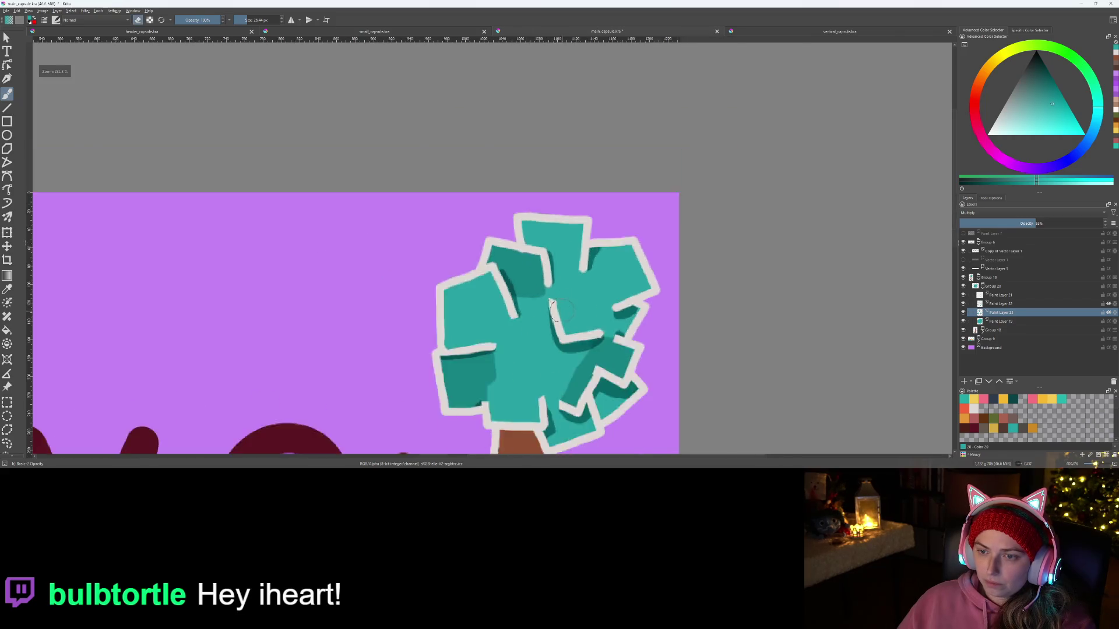
scroll(546, 248, up, 7)
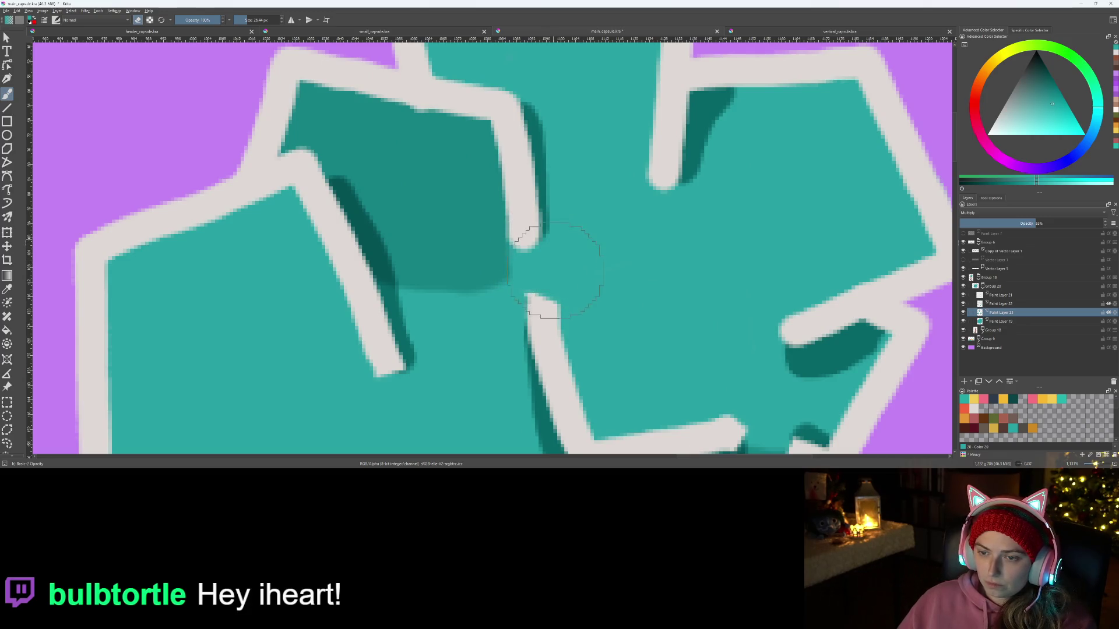
scroll(556, 269, down, 5)
scroll(564, 260, up, 3)
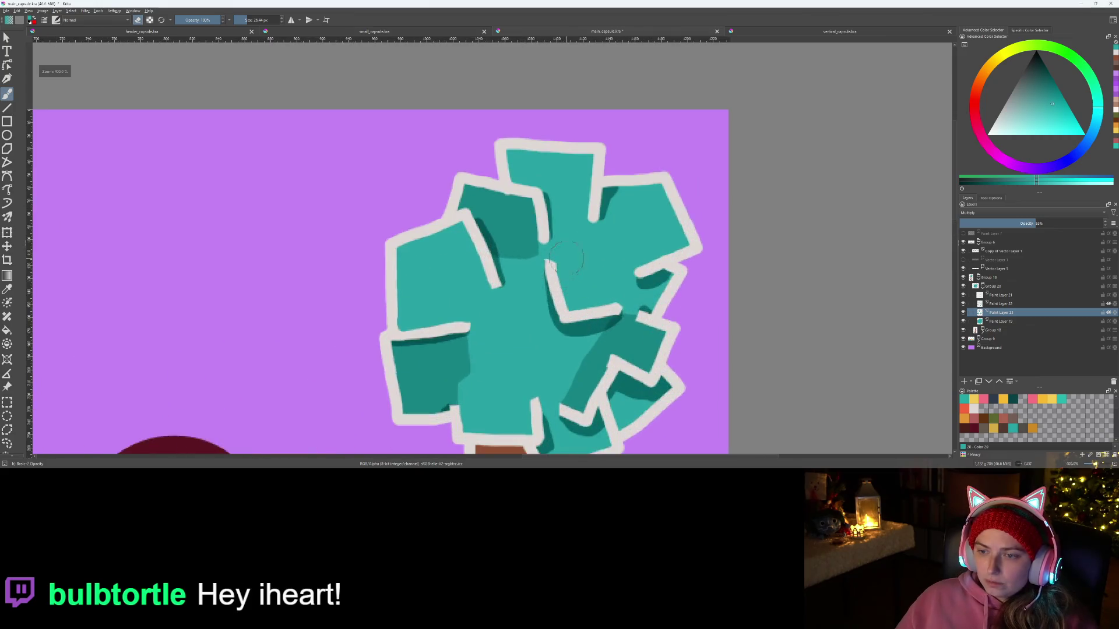
scroll(564, 259, up, 2)
scroll(557, 255, down, 3)
scroll(553, 251, up, 1)
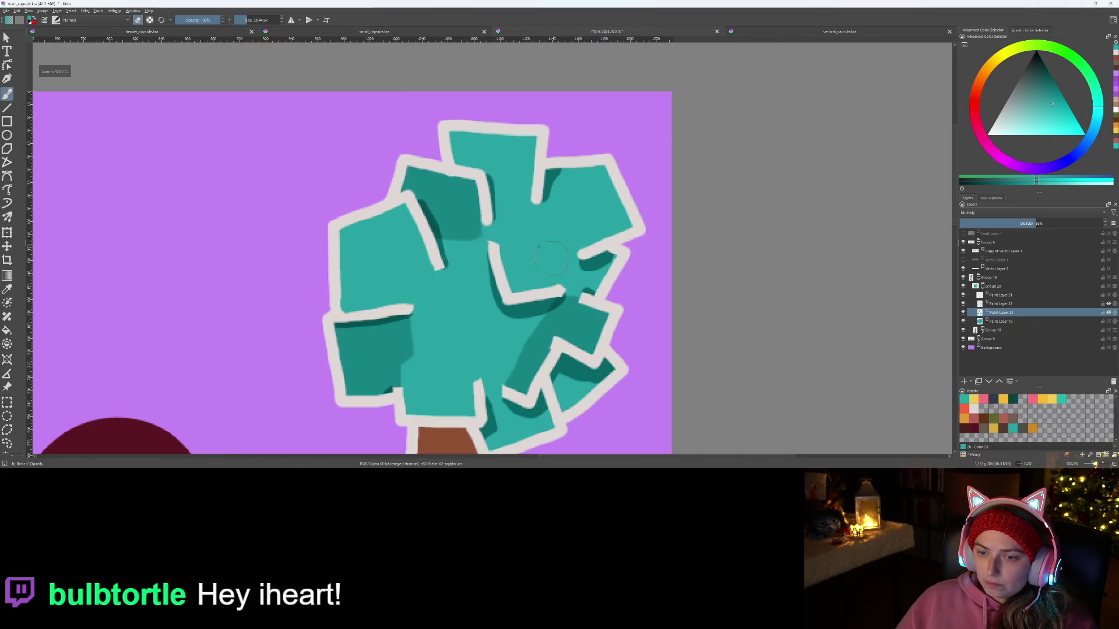
click(1033, 213)
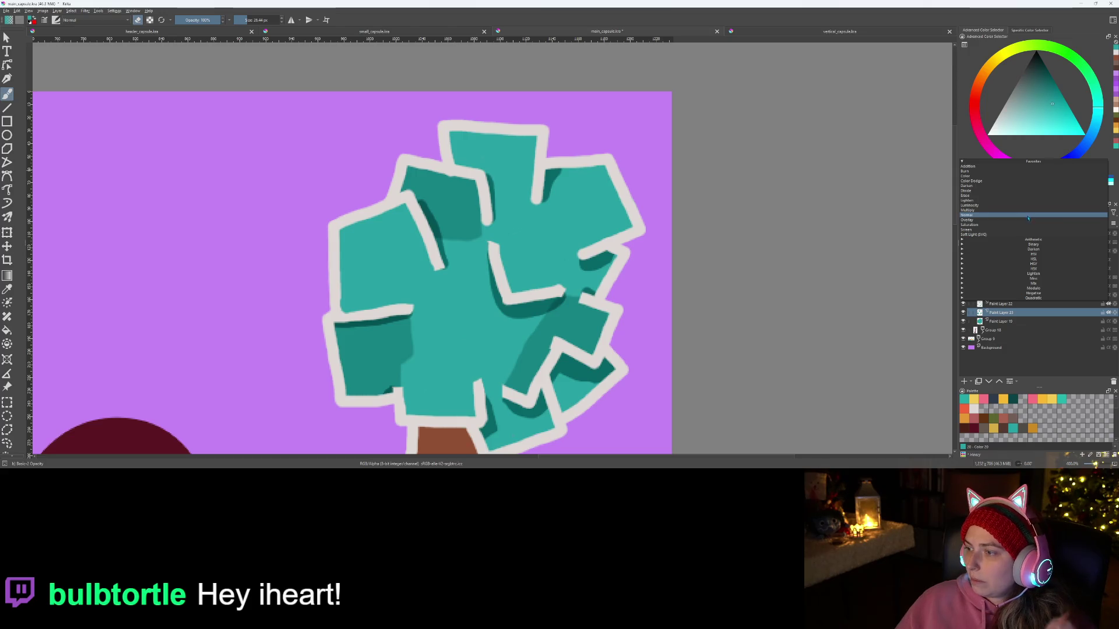
click(994, 225)
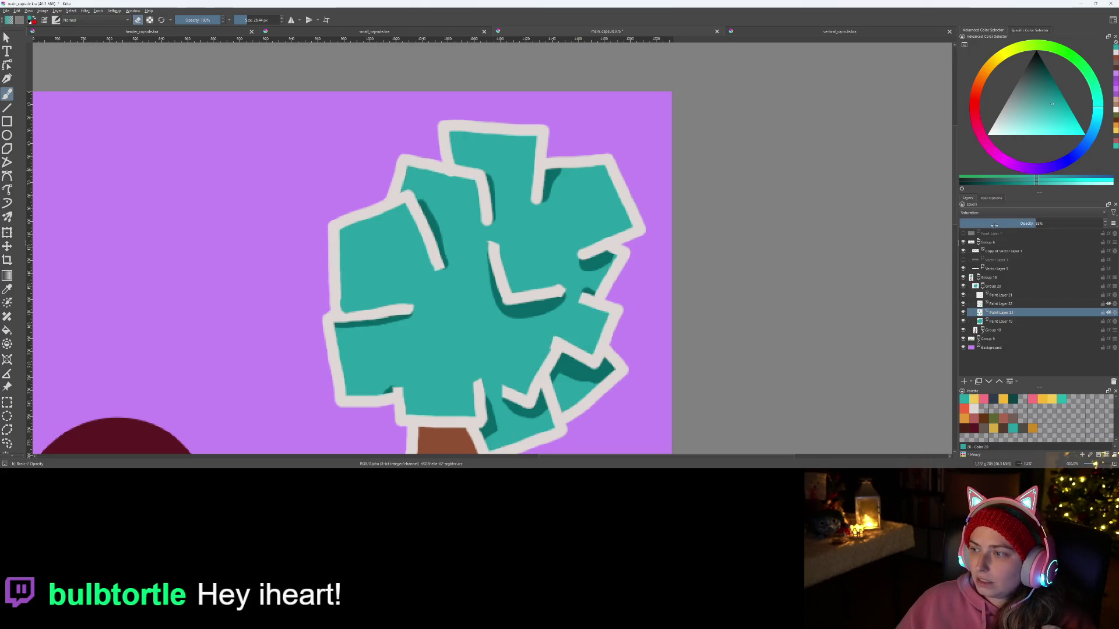
drag(1039, 223, 1104, 223)
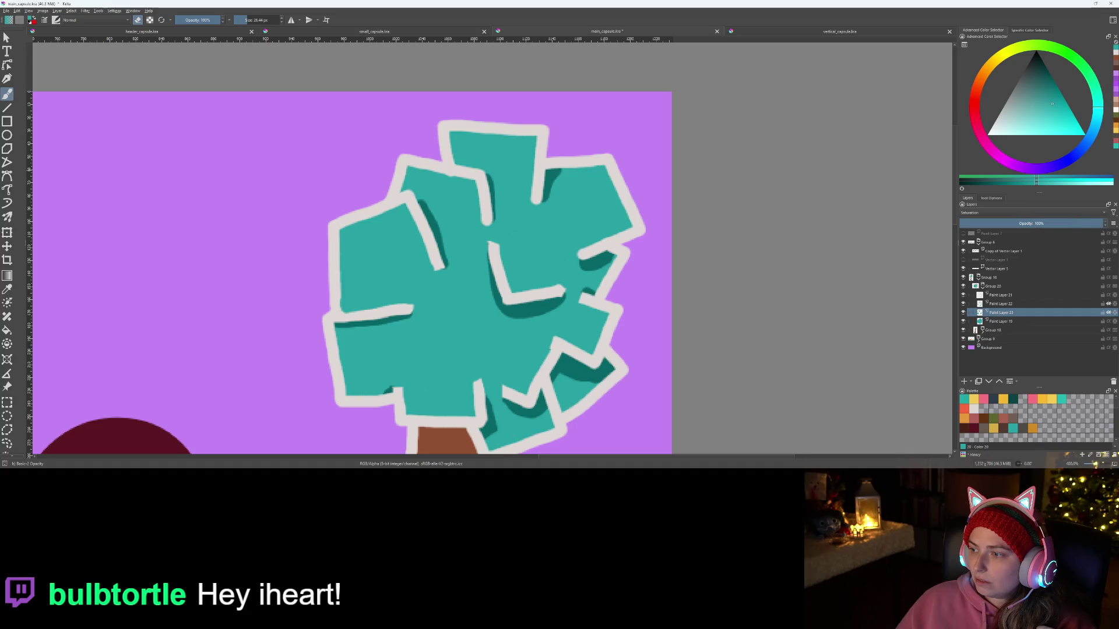
Step: Try Color, Divide and Burn blending on the shading layer, ending on a Modulo mode
click(1054, 214)
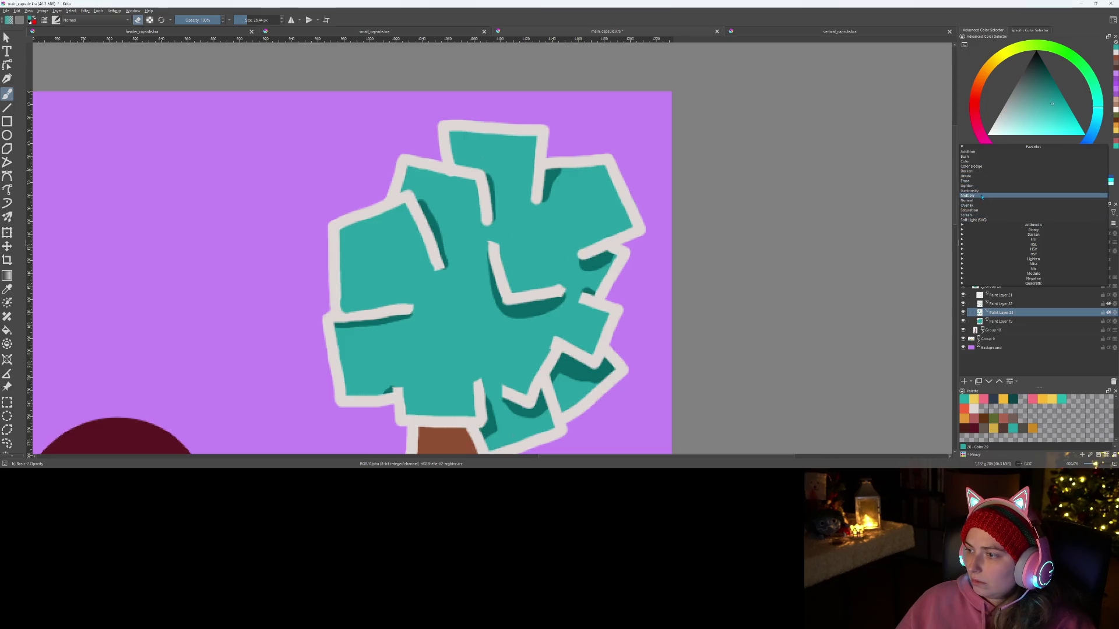
click(977, 162)
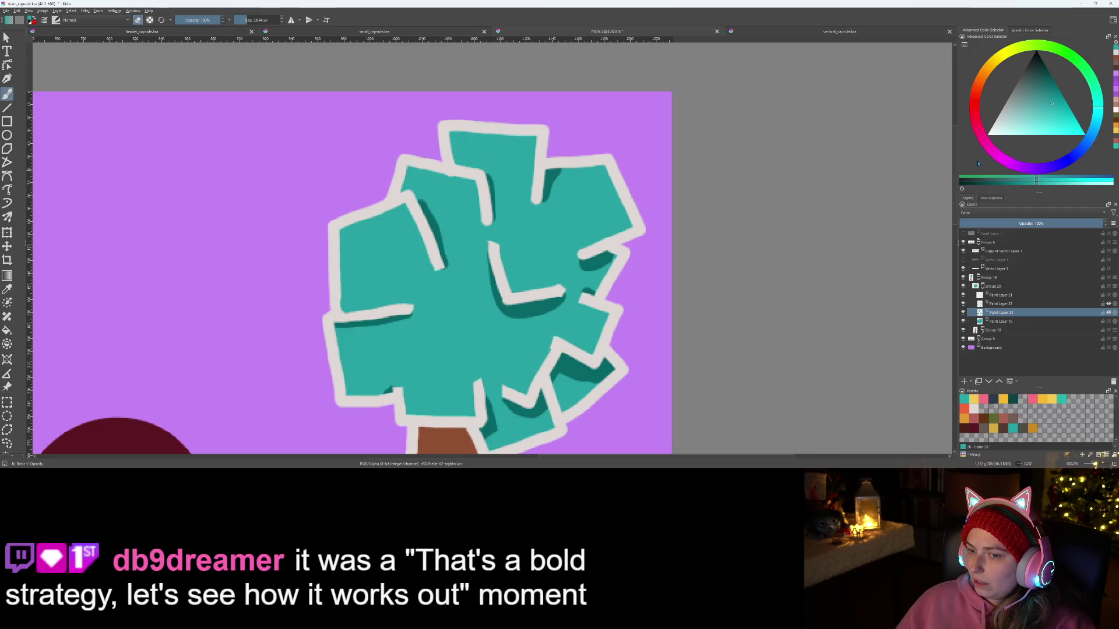
click(1009, 213)
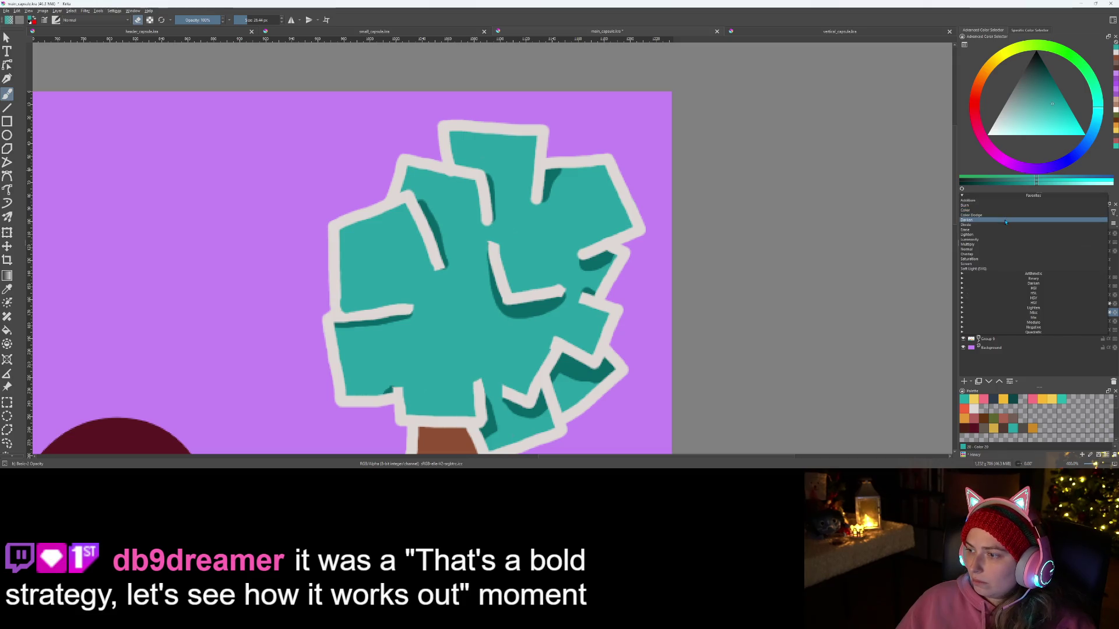
click(1002, 226)
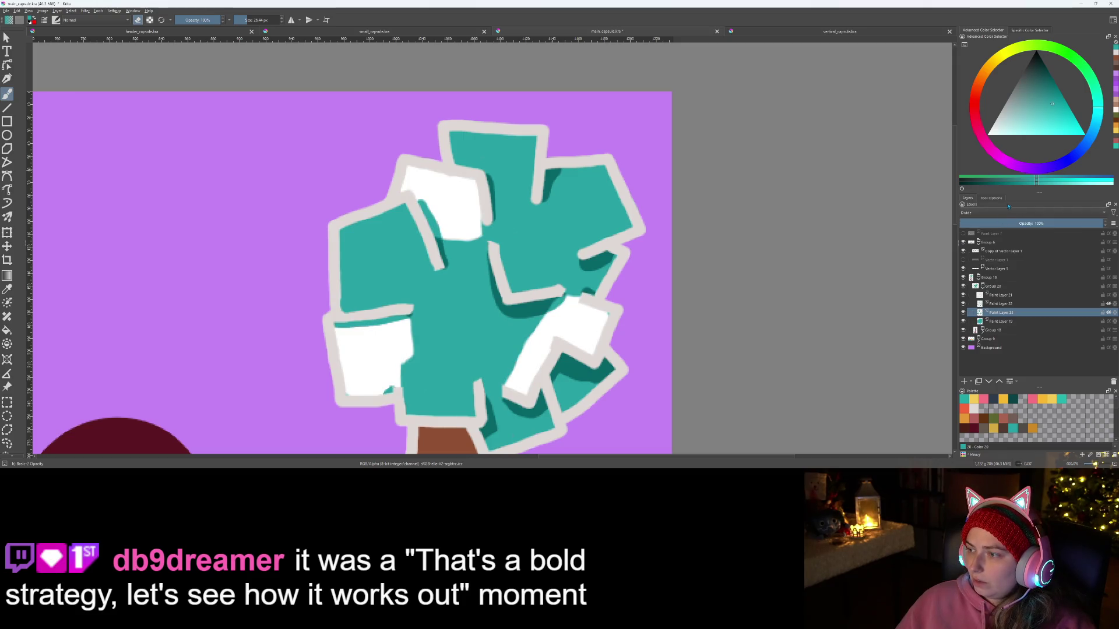
click(1007, 212)
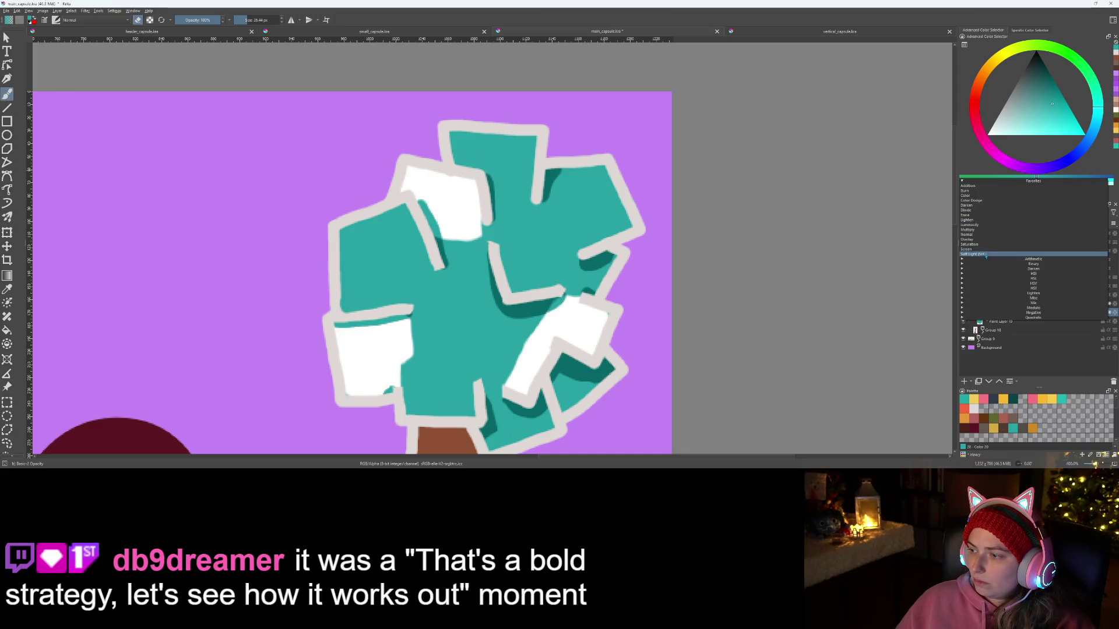
click(976, 192)
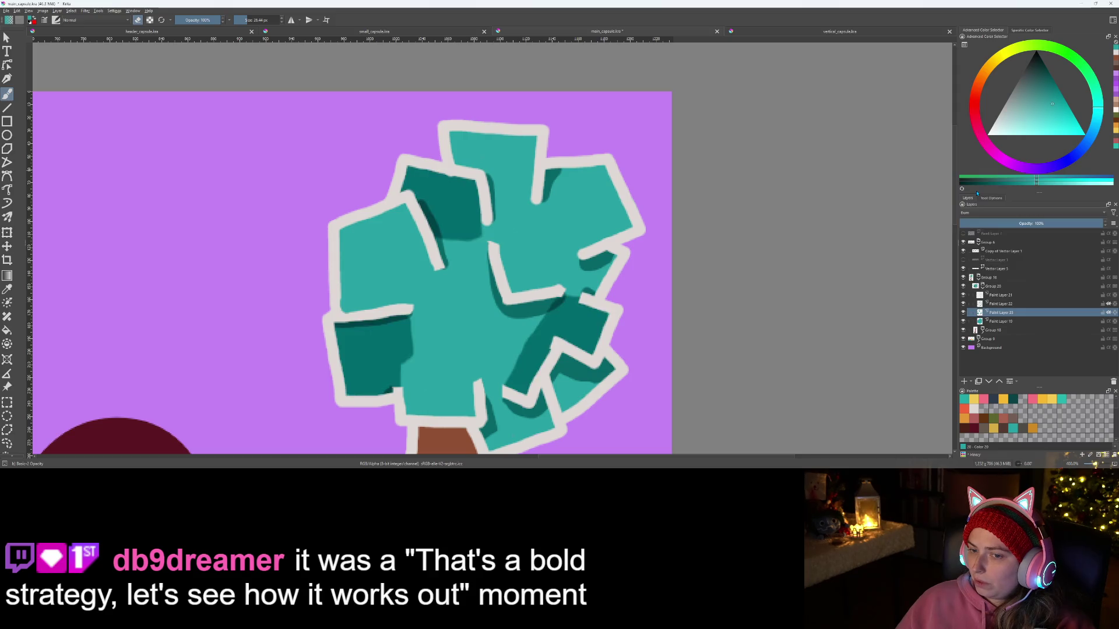
click(1049, 214)
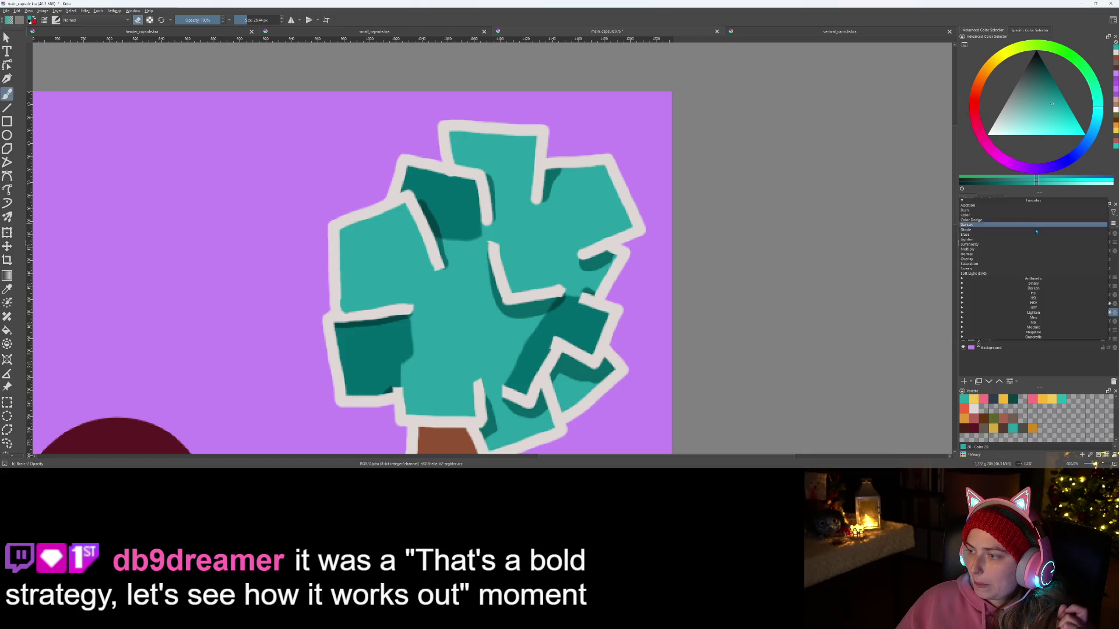
click(1043, 328)
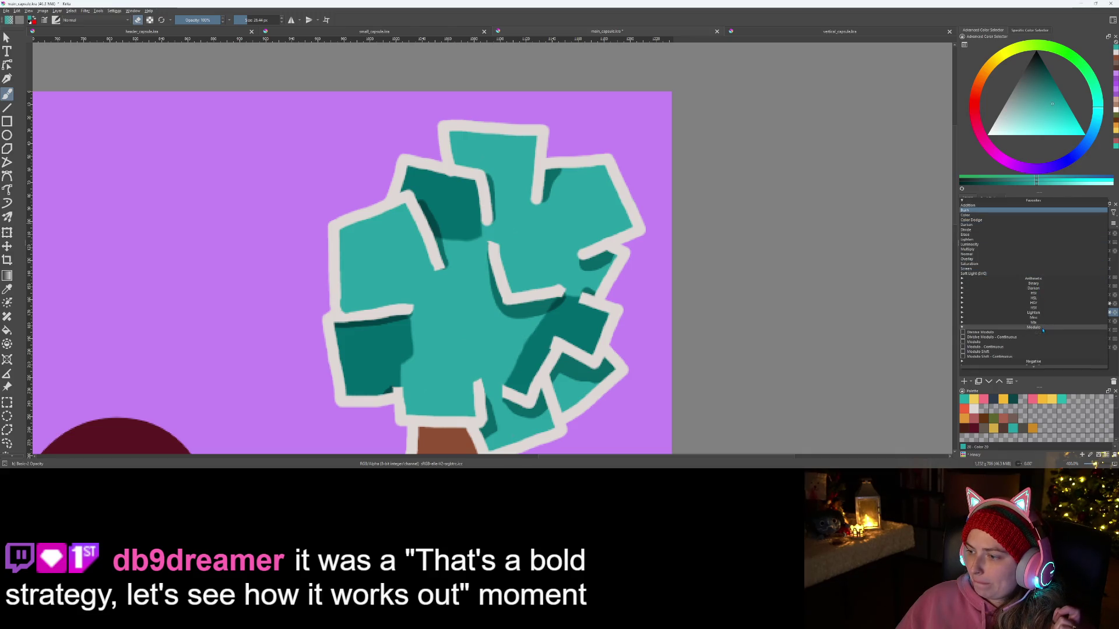
click(984, 346)
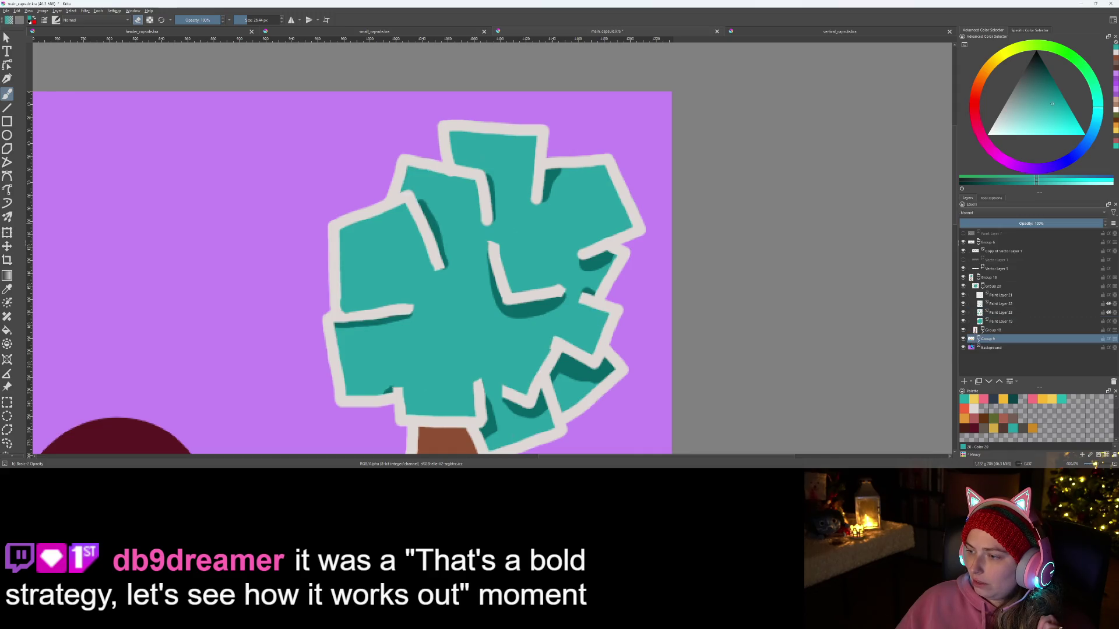
Step: Edit favourite blend modes: add Erase, and try then remove Modulo - Continuous, Exclusion and Negation
click(1001, 214)
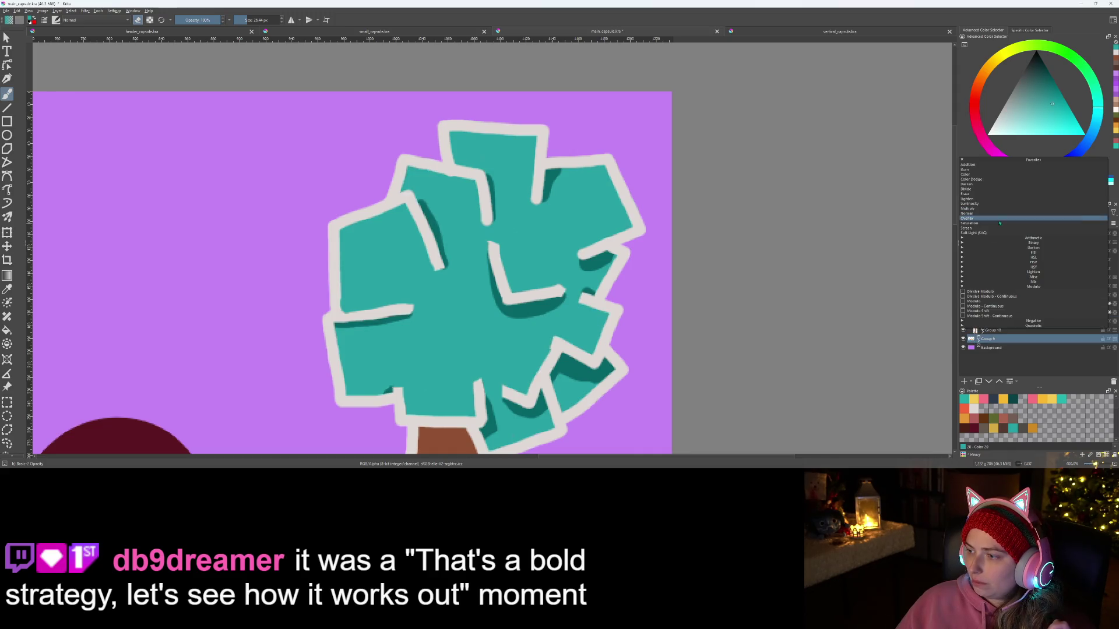
click(963, 306)
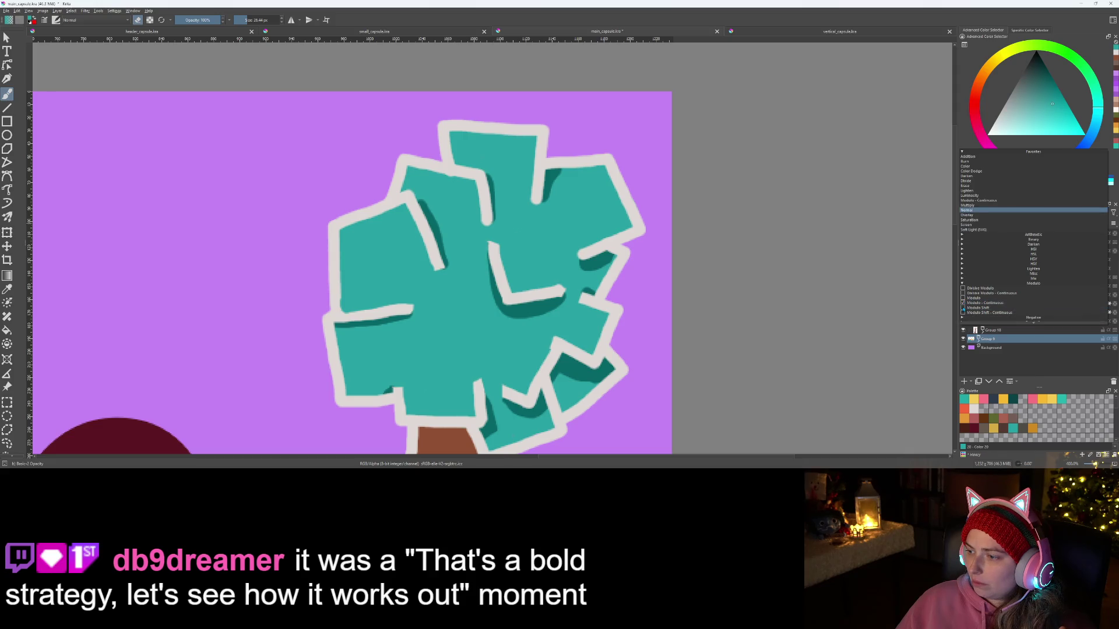
click(963, 303)
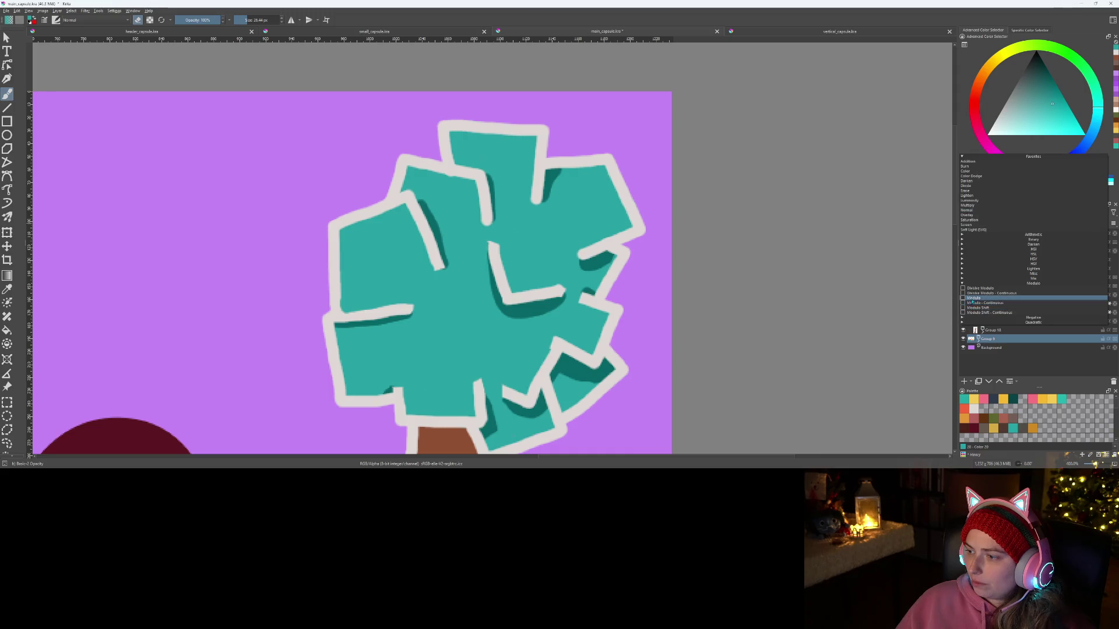
click(962, 283)
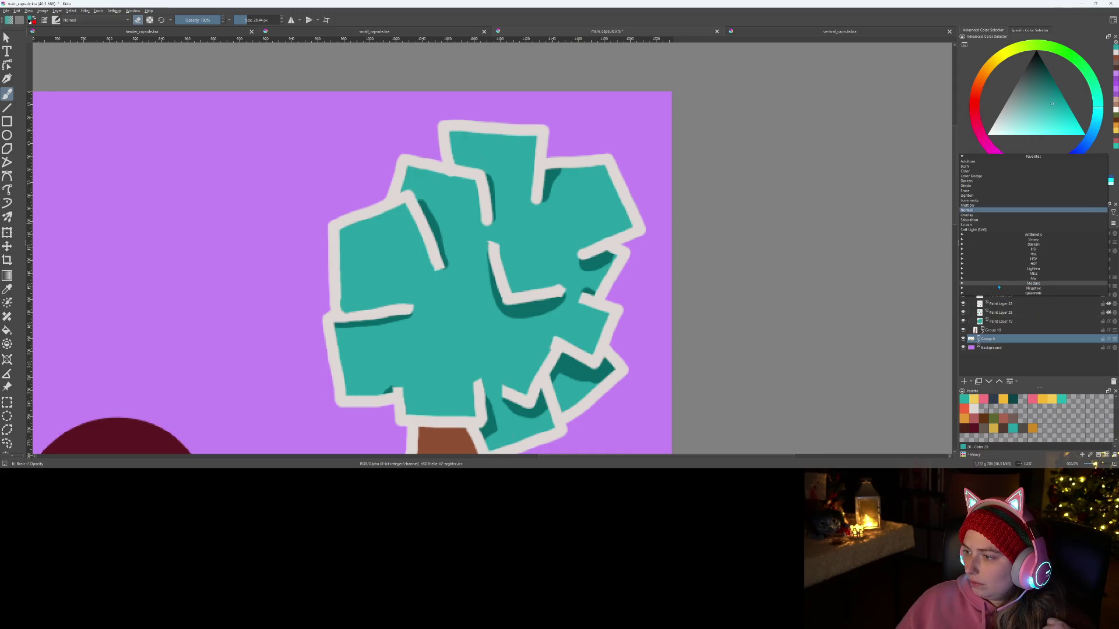
click(963, 280)
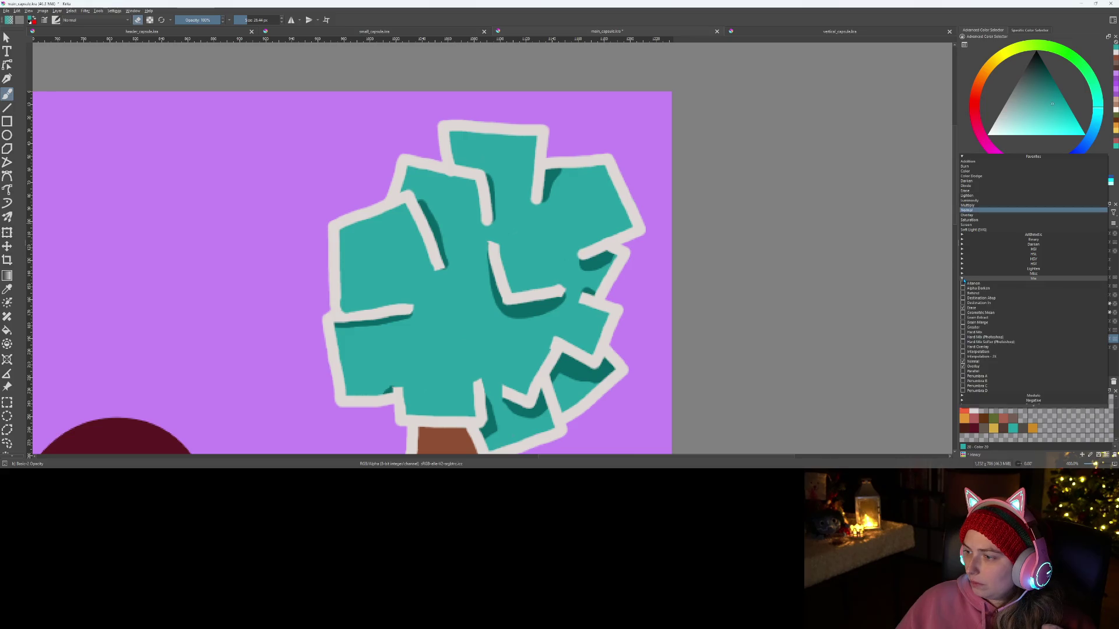
click(963, 308)
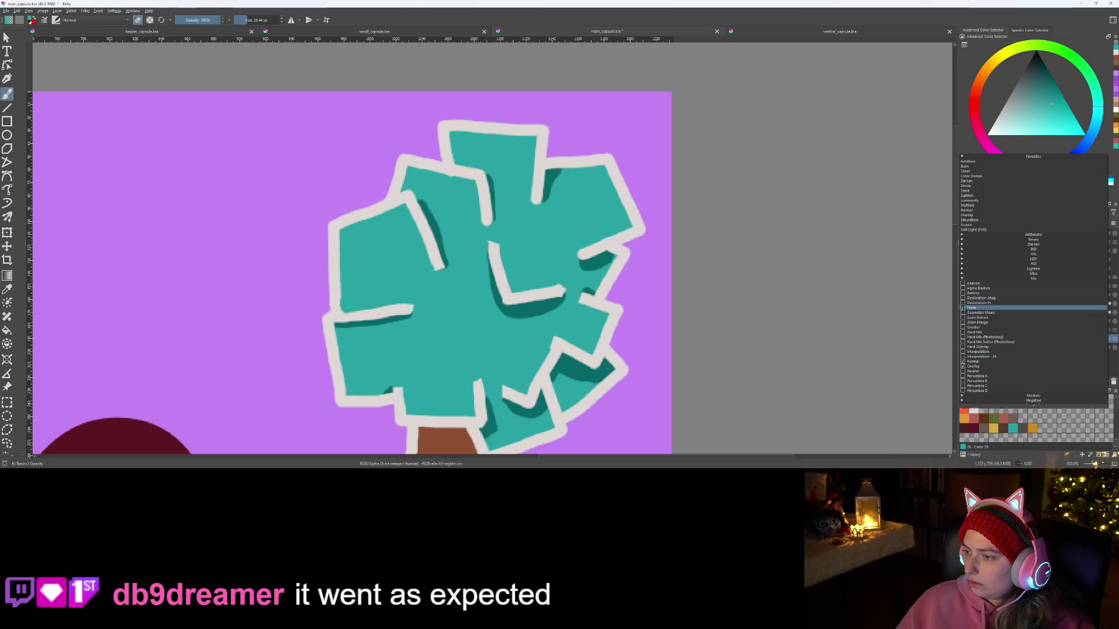
click(962, 280)
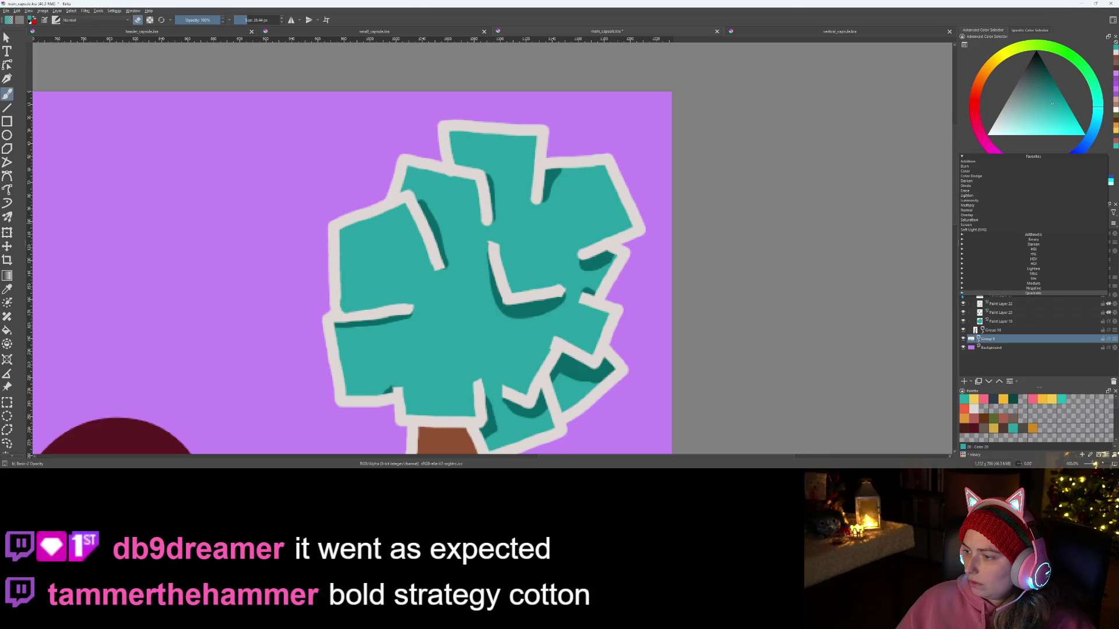
click(962, 290)
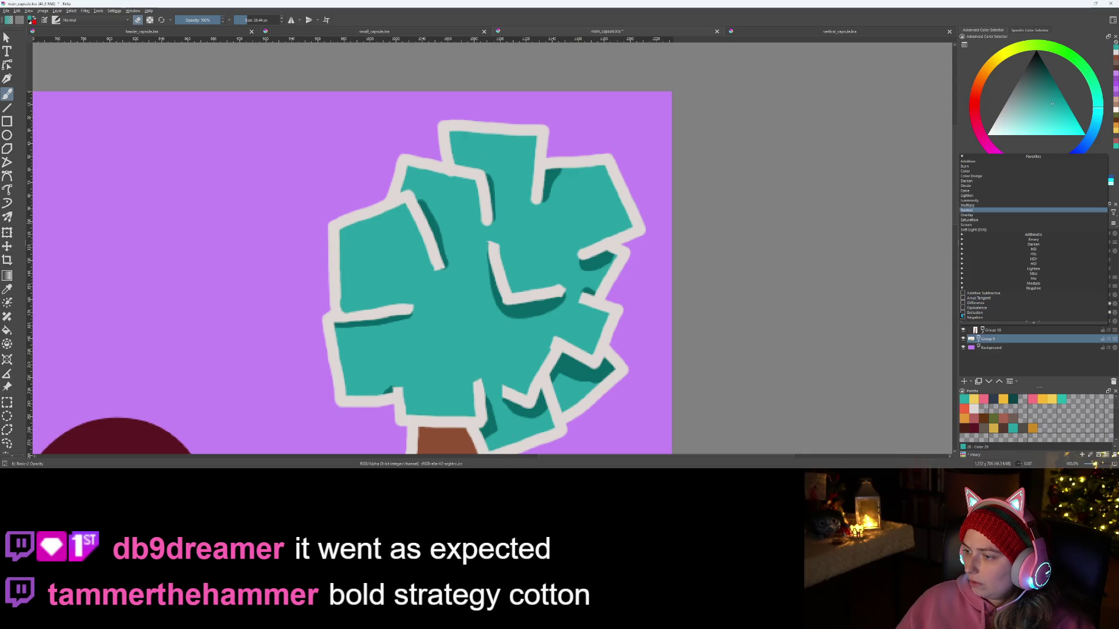
click(963, 313)
click(963, 318)
click(963, 313)
click(962, 318)
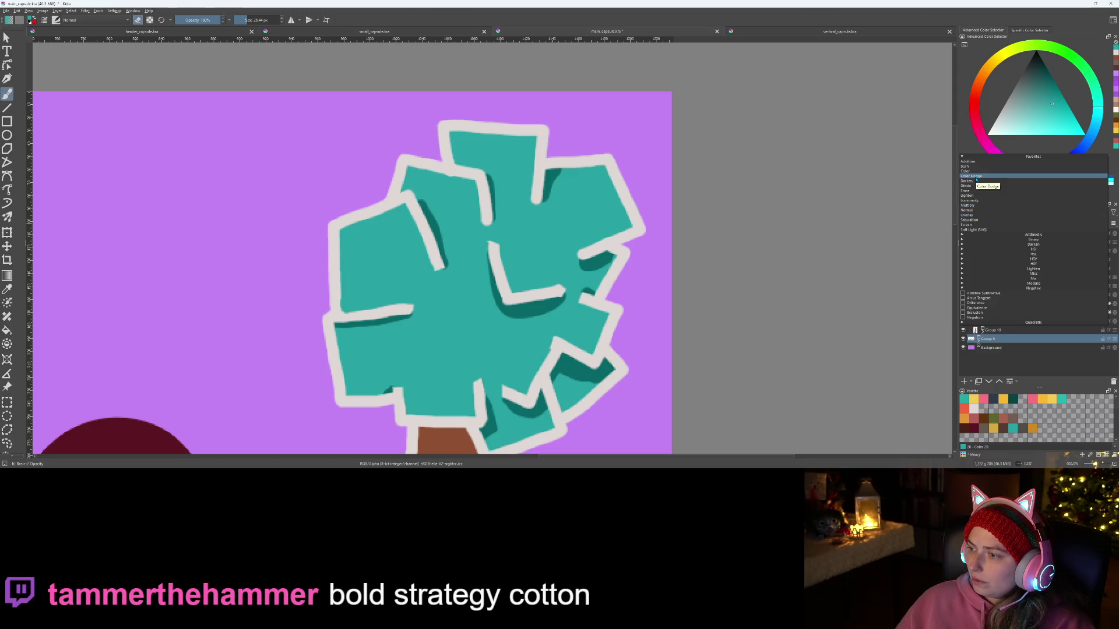
Step: Set Group 9's blending to Color Dodge, then Color, and finally Luminosity
click(975, 177)
click(991, 210)
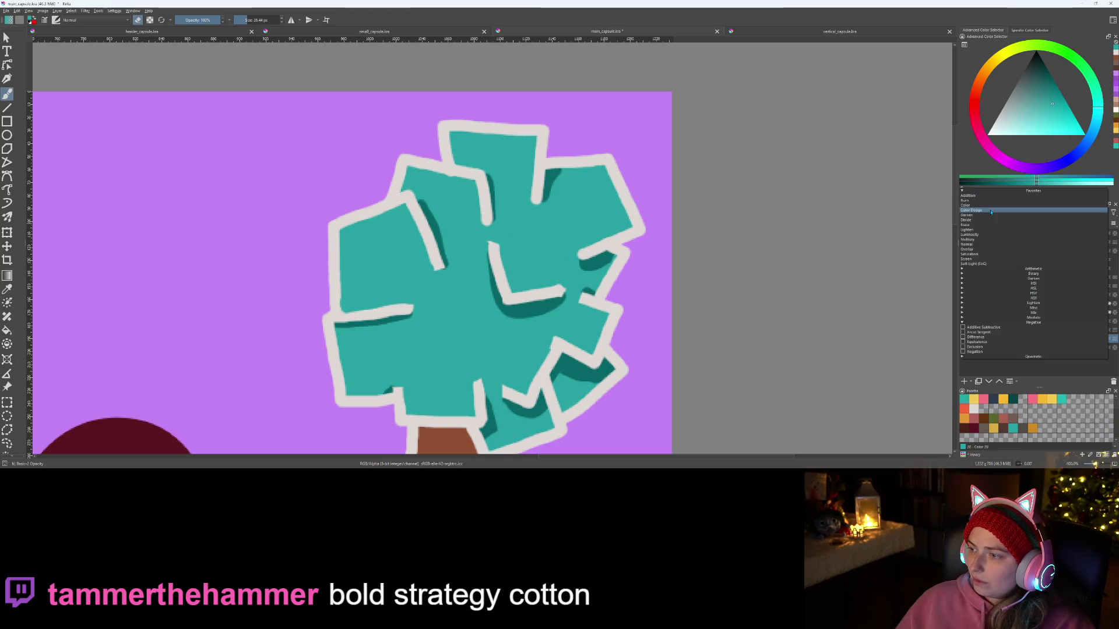
click(987, 211)
click(987, 210)
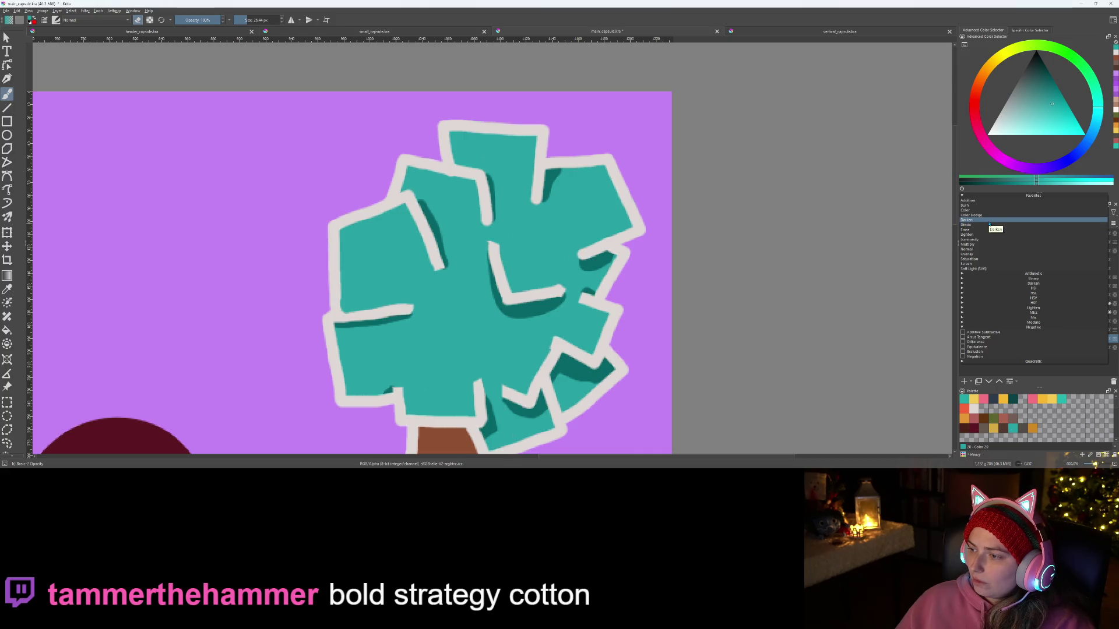
click(989, 240)
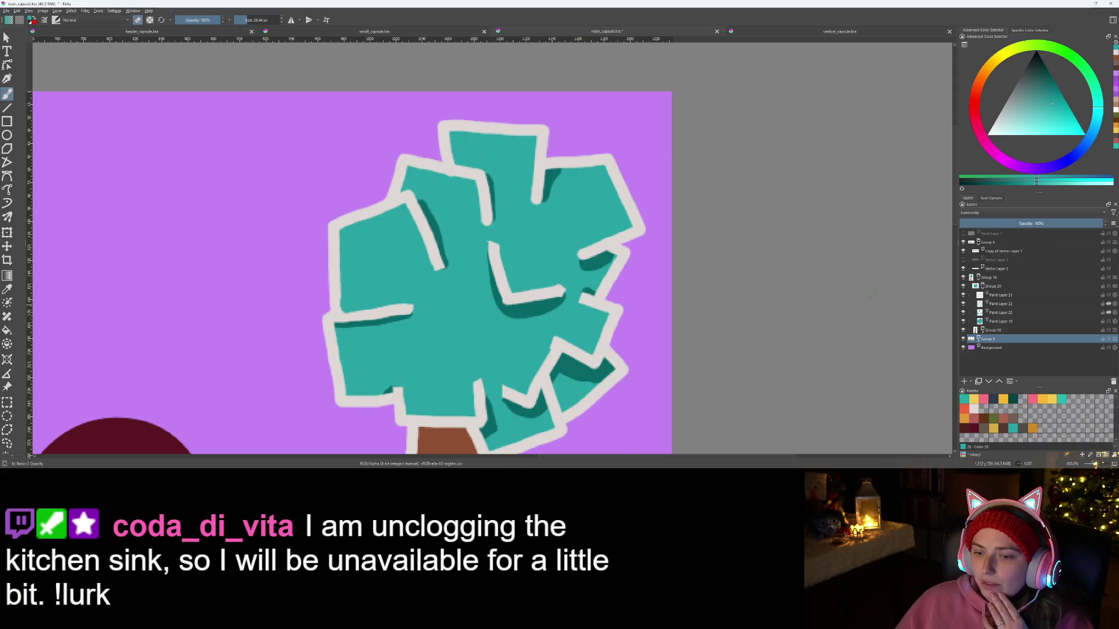
scroll(622, 272, down, 7)
scroll(623, 272, up, 3)
Step: Set Group 9's blend mode to Normal so the patchwork ground shows full pink, yellow and teal
drag(622, 272, 643, 257)
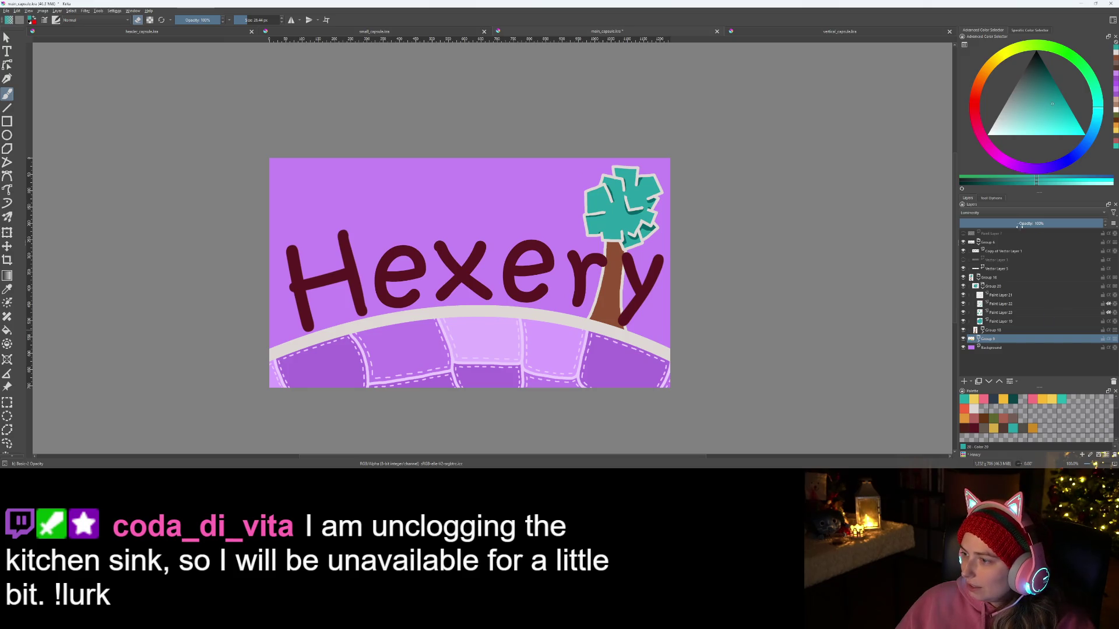
click(1002, 213)
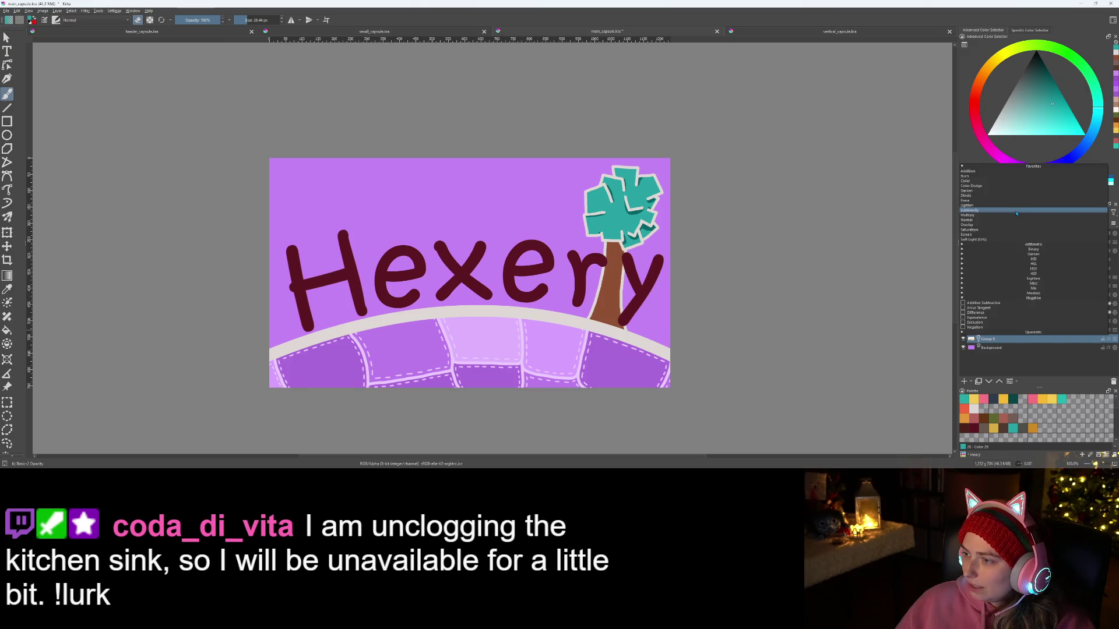
click(968, 220)
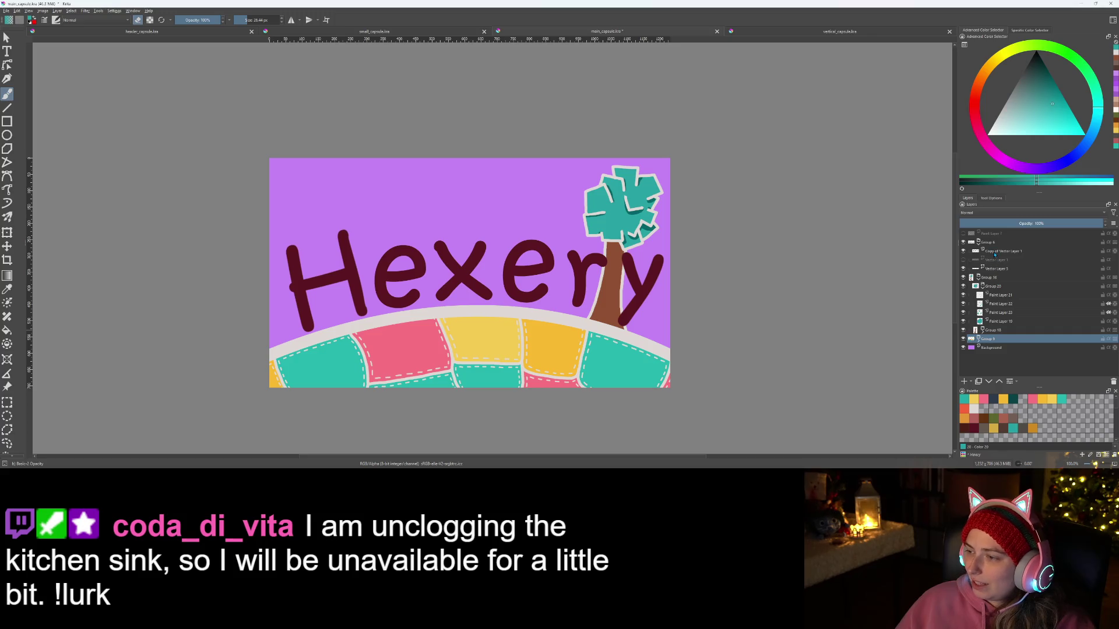
Step: Set the tree crown's Paint Layer 23 to Saturation blending
click(996, 252)
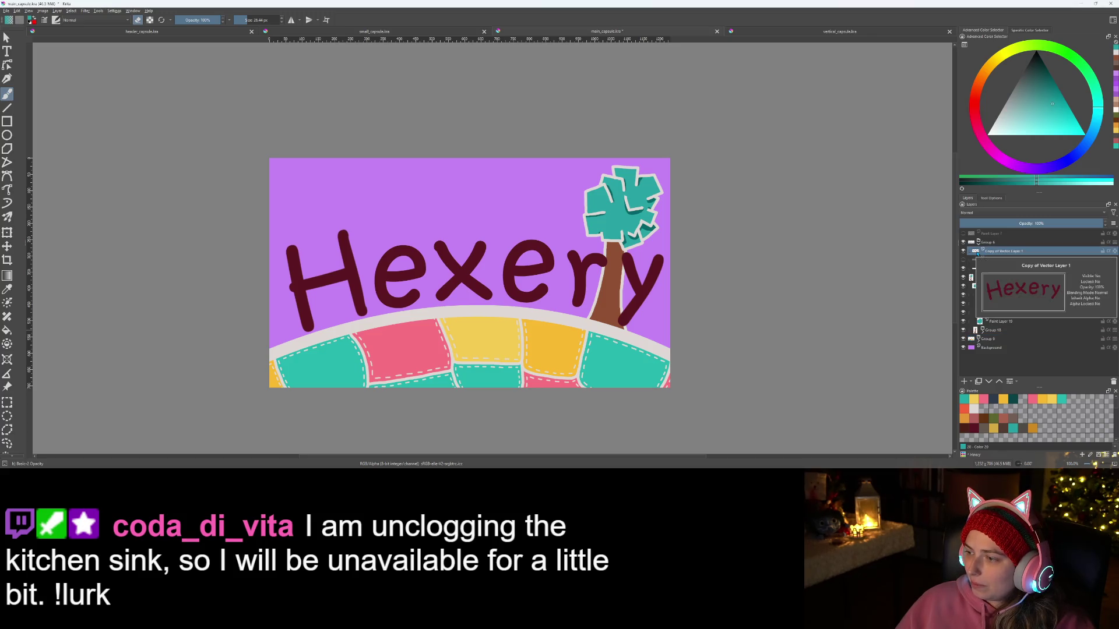
mouse_move(990, 298)
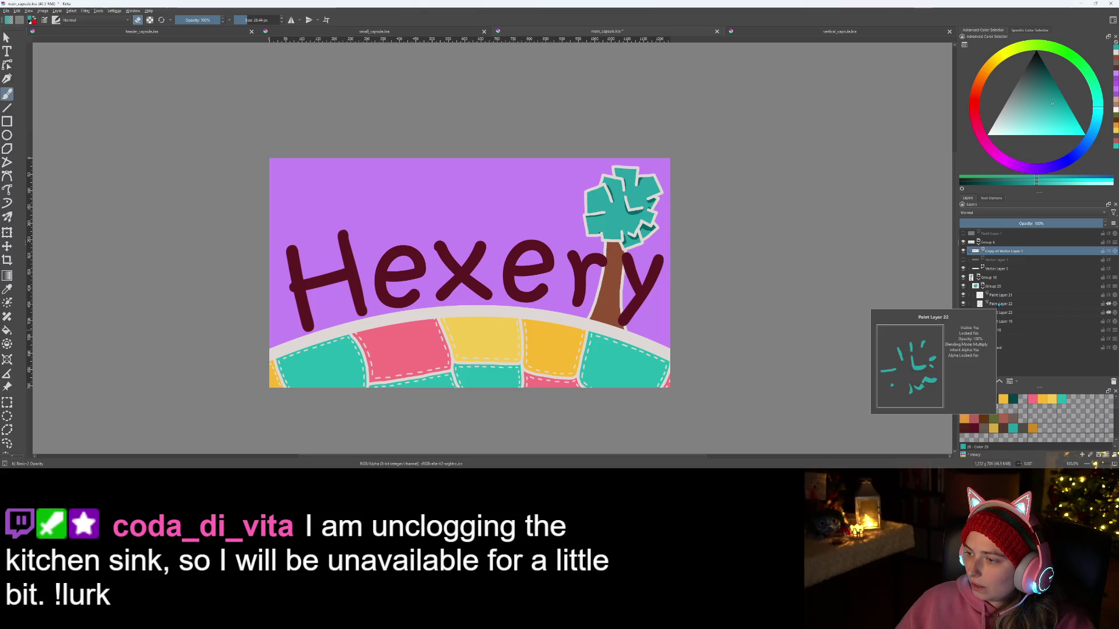
click(999, 312)
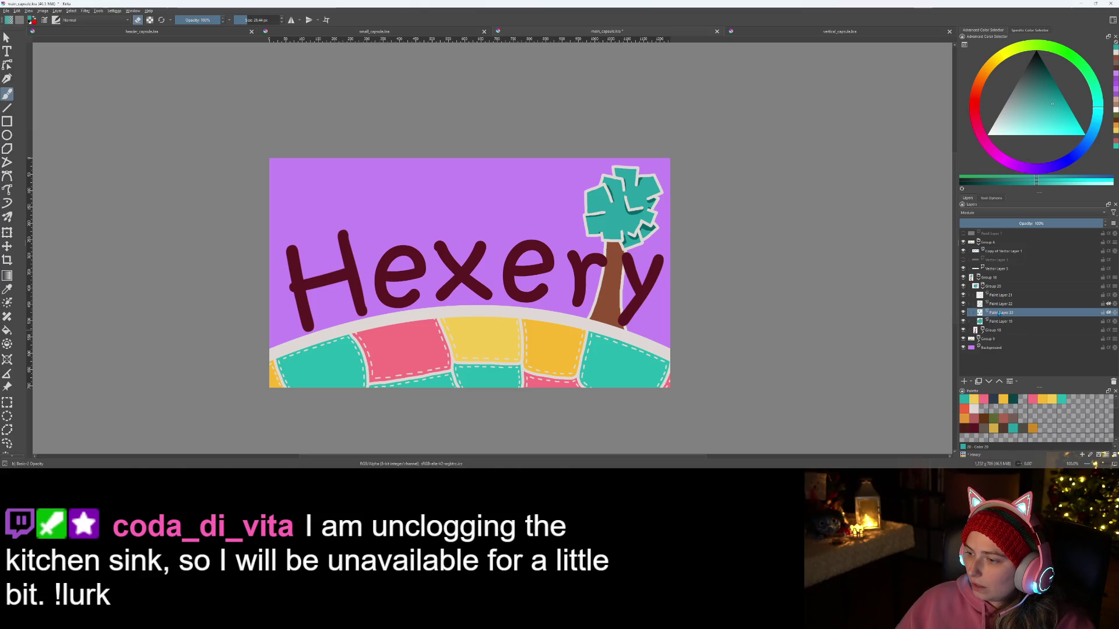
click(1030, 215)
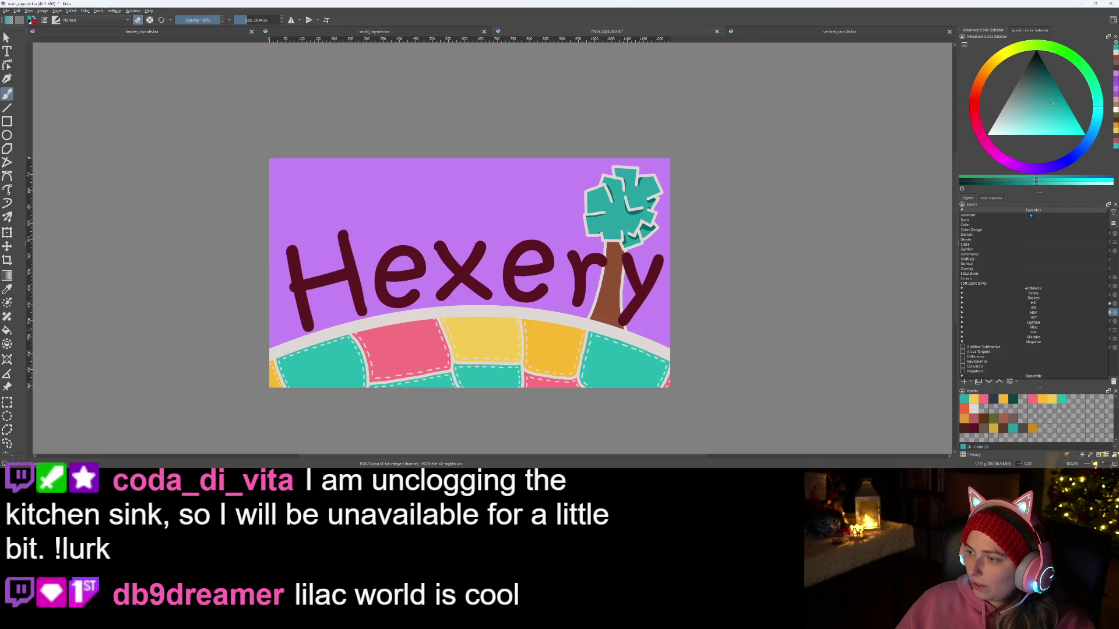
click(971, 273)
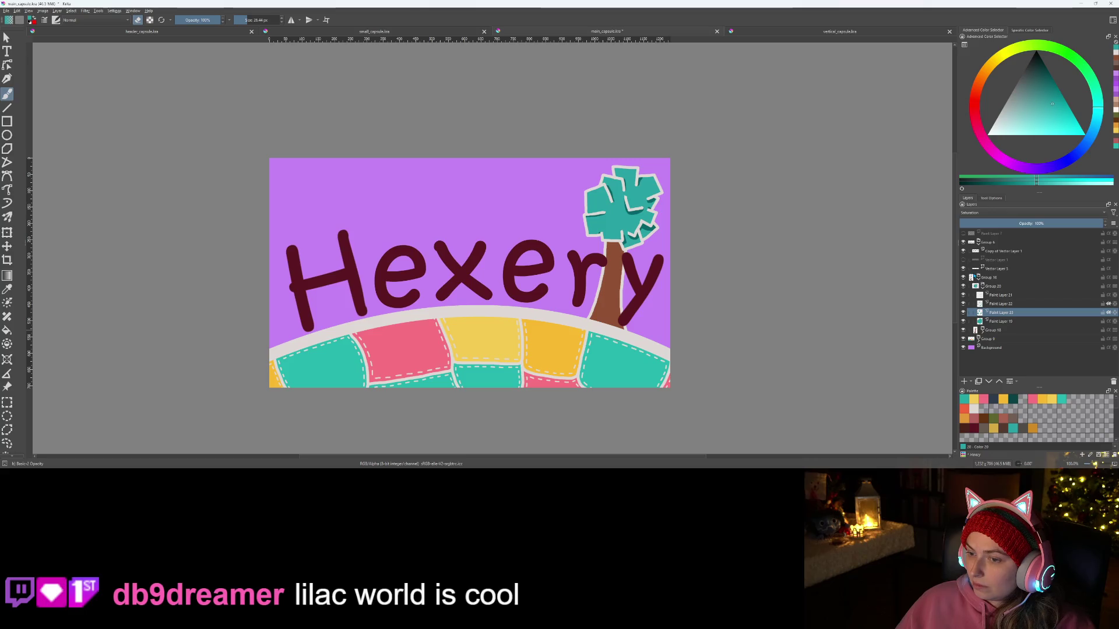
click(1007, 213)
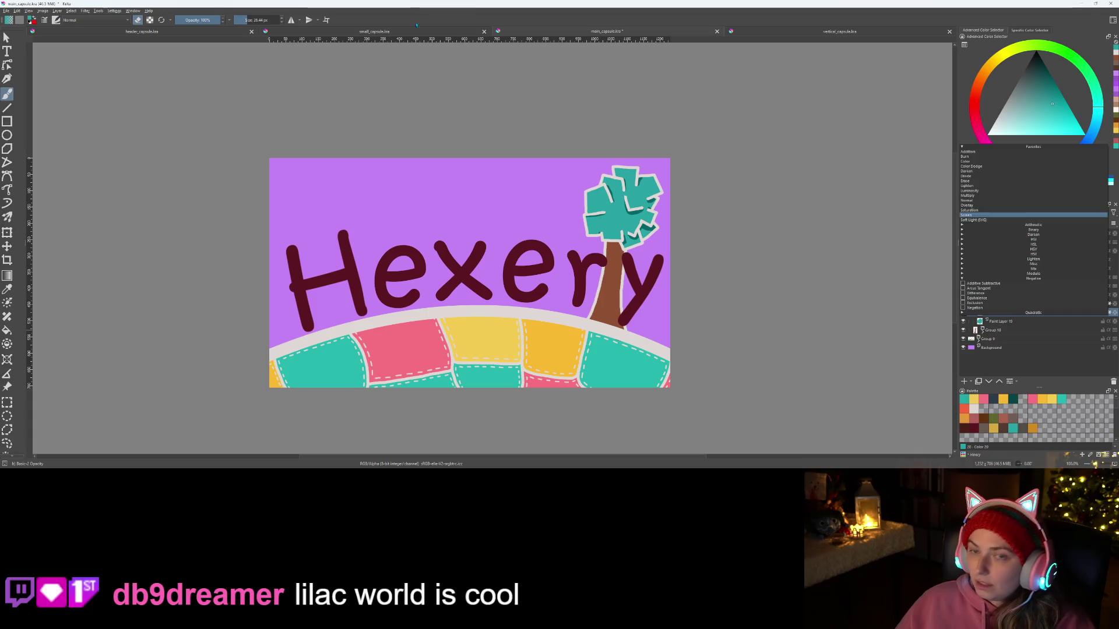
click(94, 21)
Step: Save the banner file with Ctrl+S
key(ctrl+s)
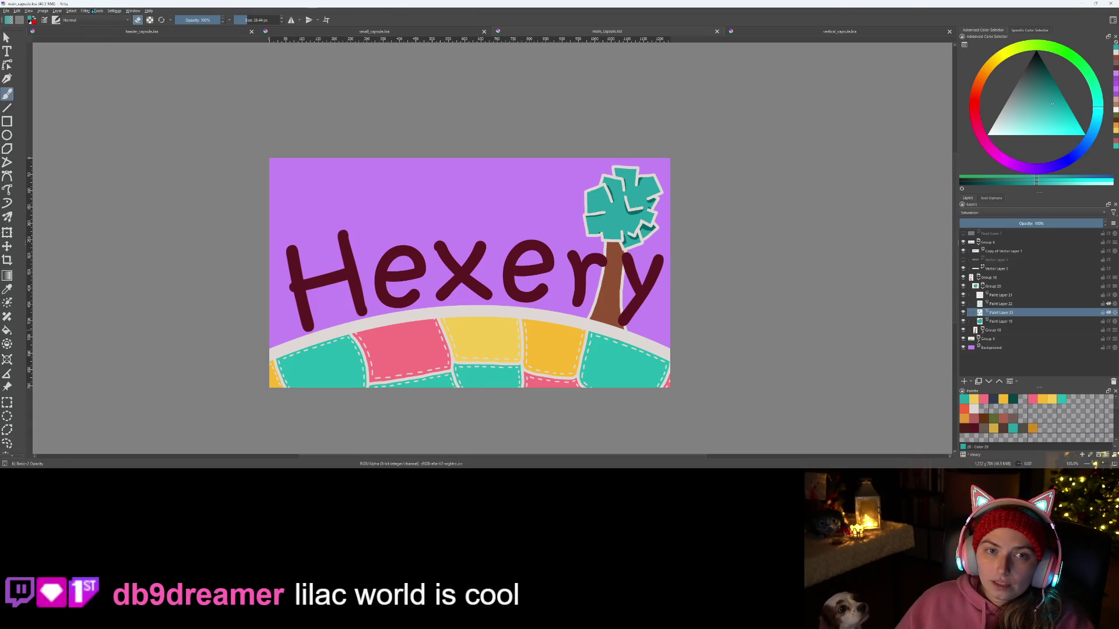
click(85, 11)
mouse_move(102, 43)
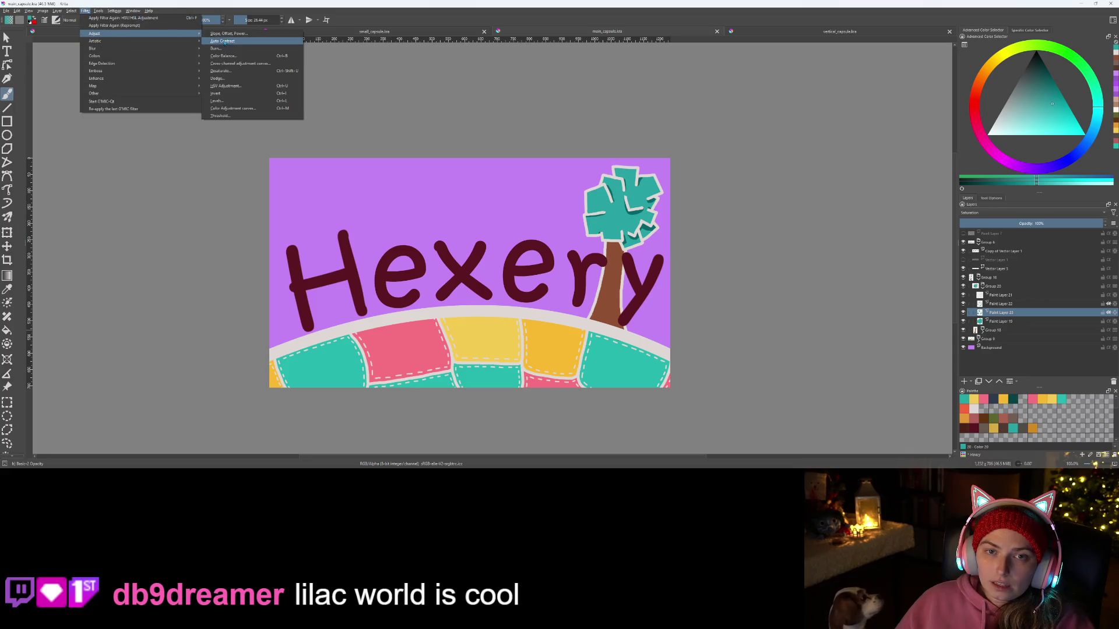
Step: Raise the crown layer's HSV Adjustment saturation from 44 to about 56
click(225, 85)
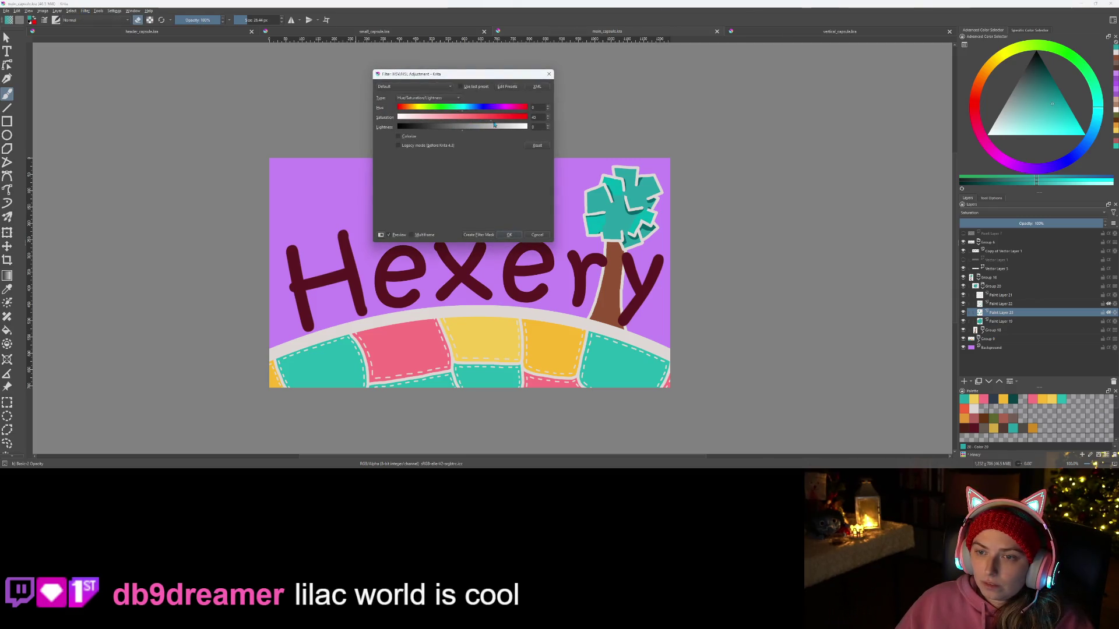
drag(493, 124, 500, 131)
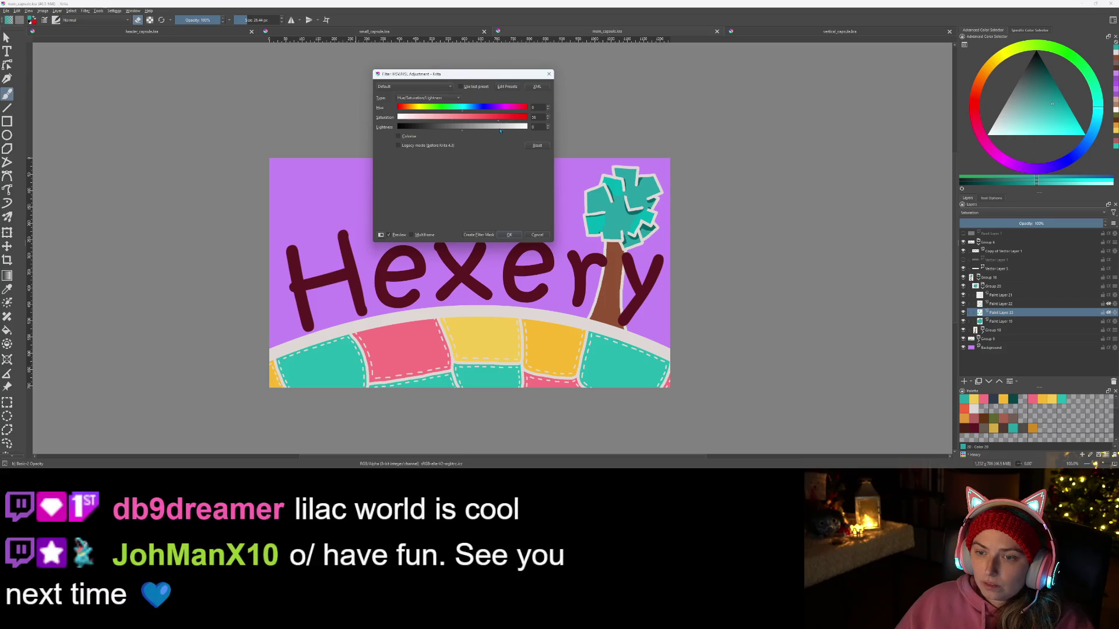
click(504, 236)
scroll(595, 220, up, 3)
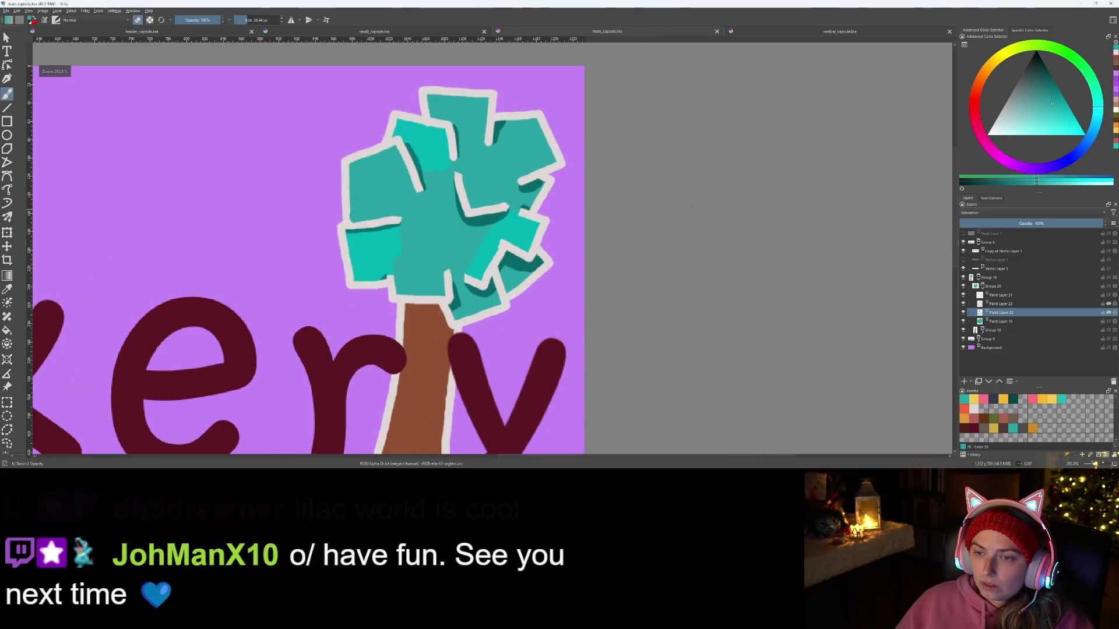
scroll(594, 220, down, 1)
scroll(381, 193, up, 2)
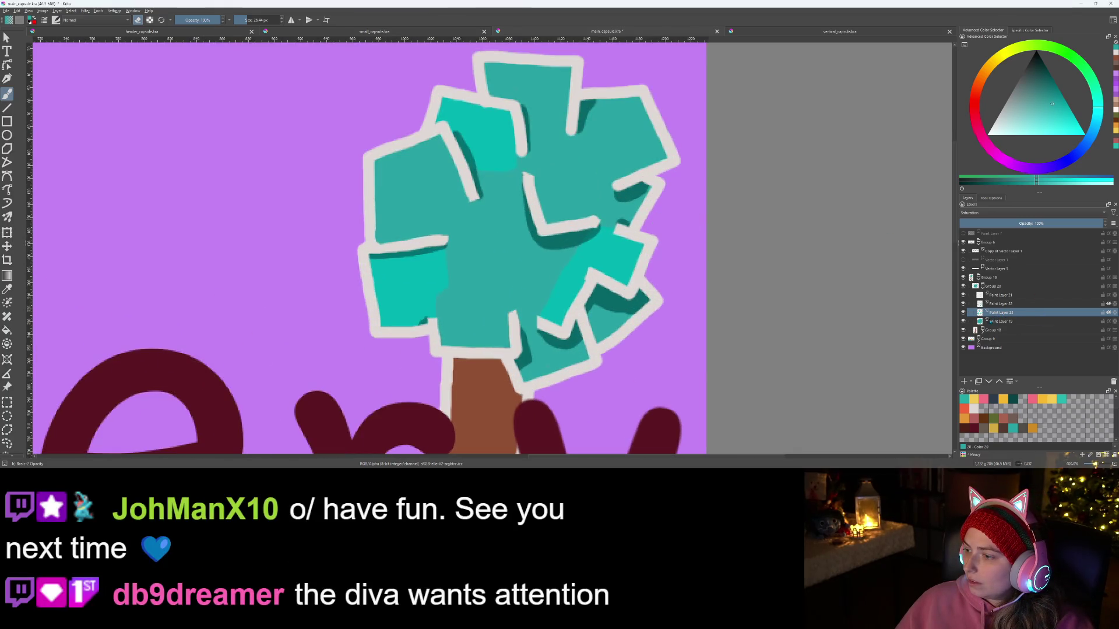
Step: Set Paint Layer 23 back to Normal blending
mouse_move(986, 323)
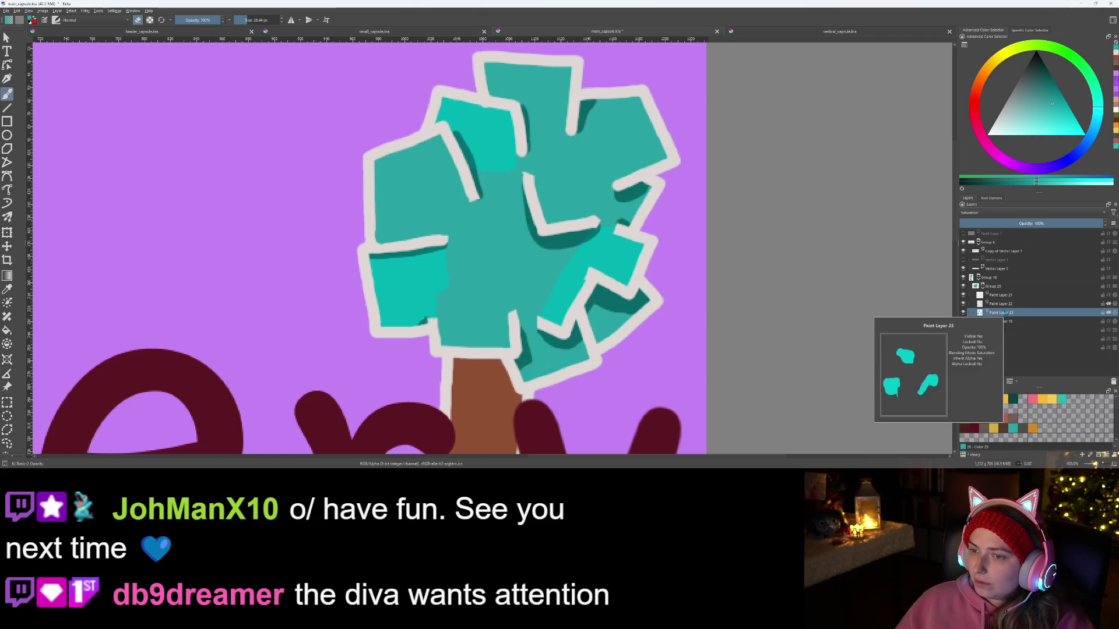
click(982, 212)
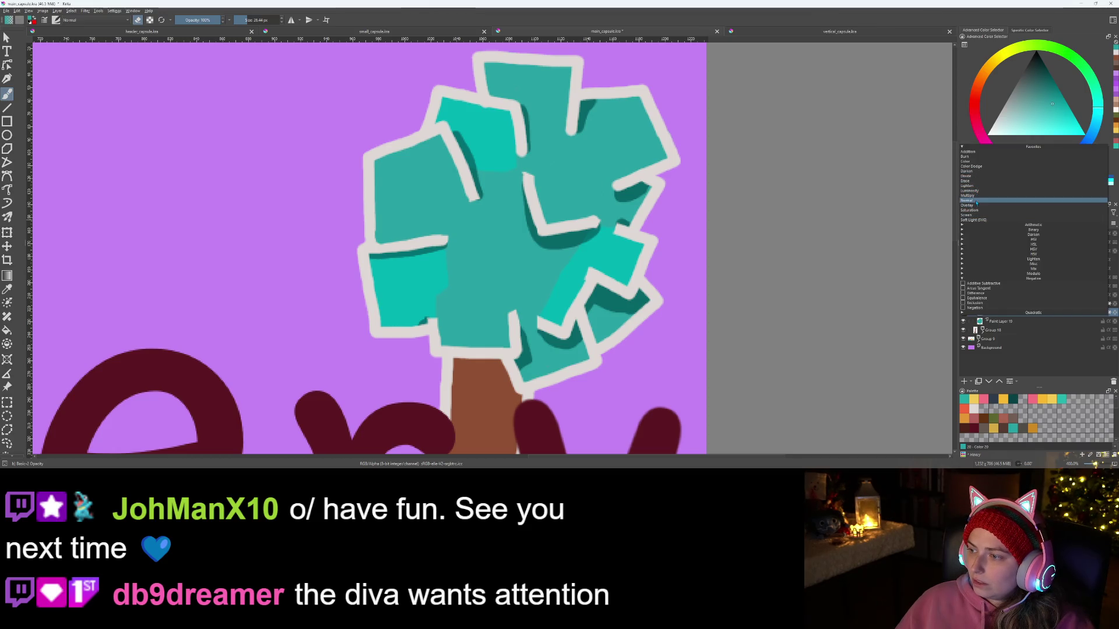
click(976, 201)
scroll(713, 306, down, 6)
scroll(699, 300, up, 4)
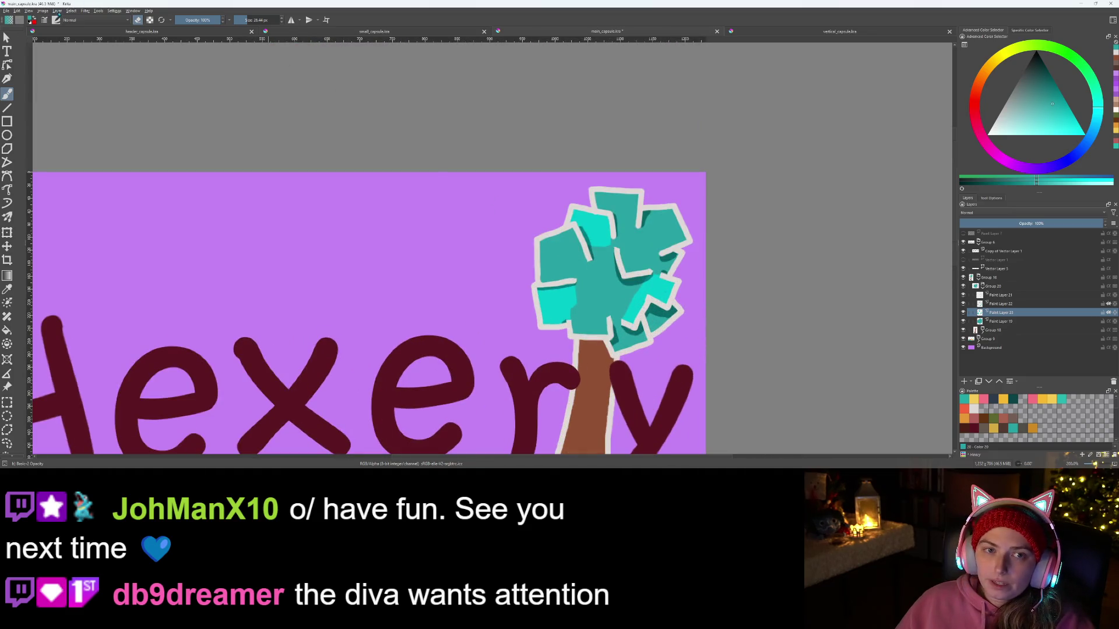
Step: Reopen Filter > Adjust > HSV/HSL Adjustment for the crown layer
click(115, 12)
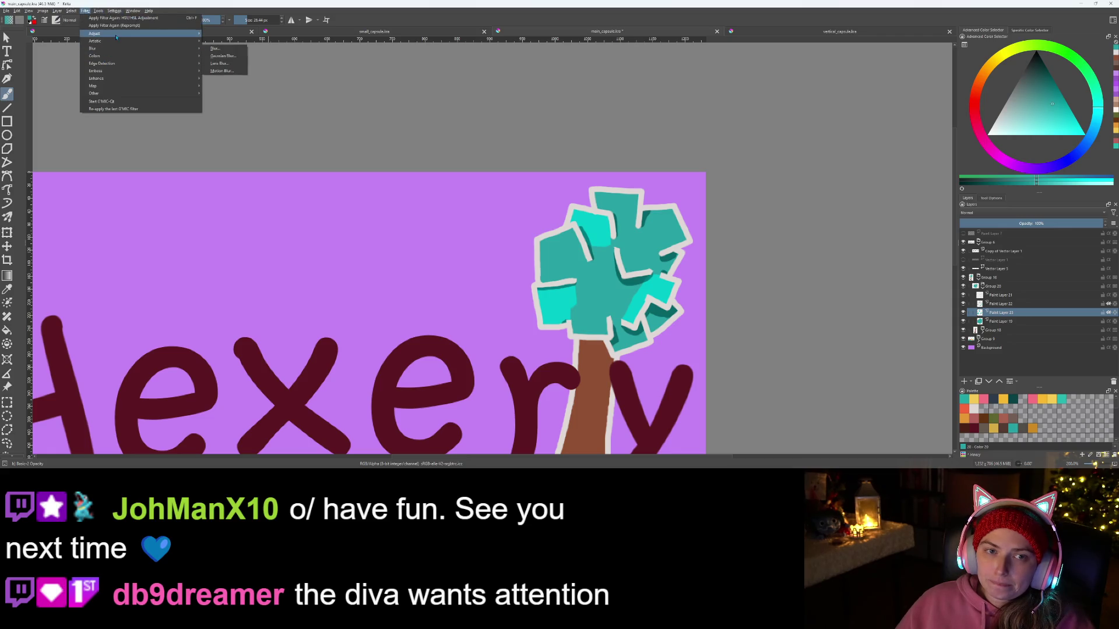
mouse_move(102, 34)
click(232, 87)
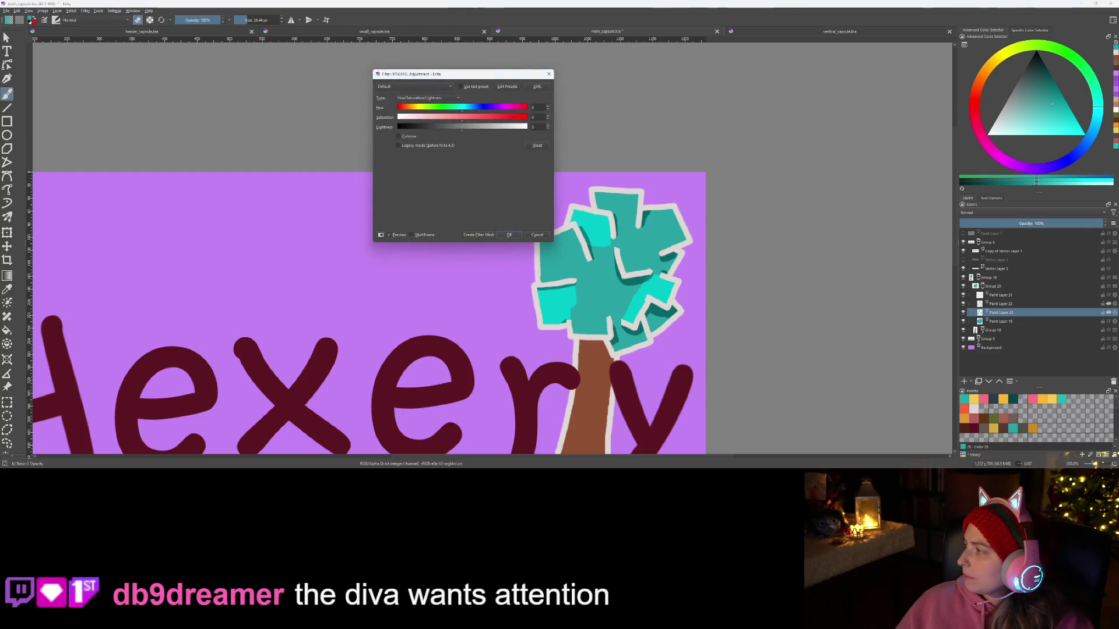
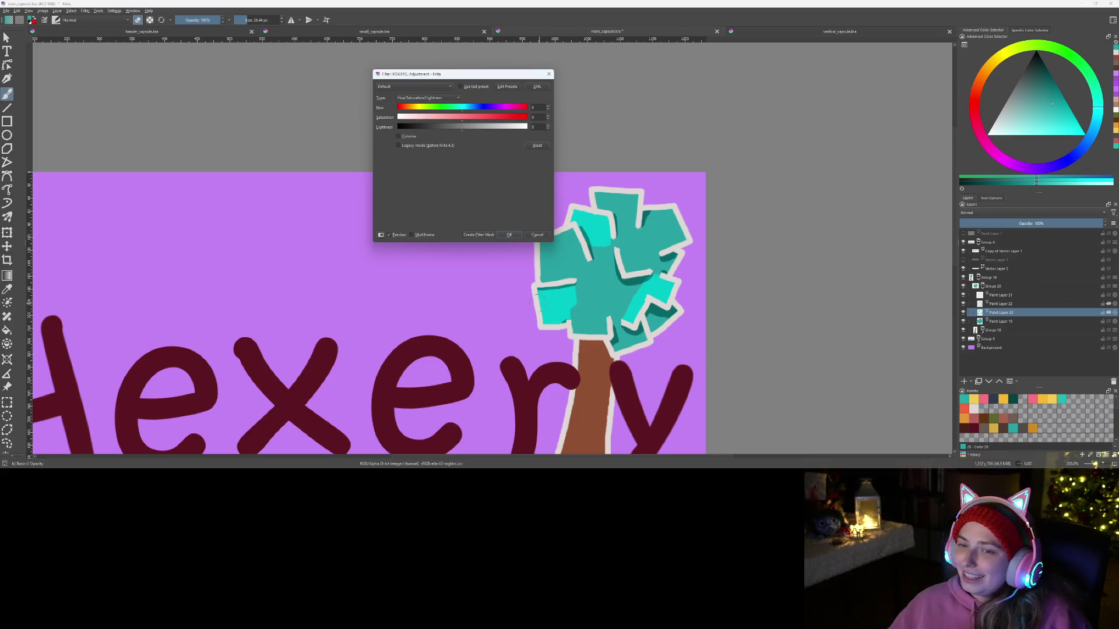
Step: Lower the teal leaves' lightness to about -20 and nudge hue near zero, previewing the tree
scroll(537, 303, down, 5)
scroll(500, 339, up, 4)
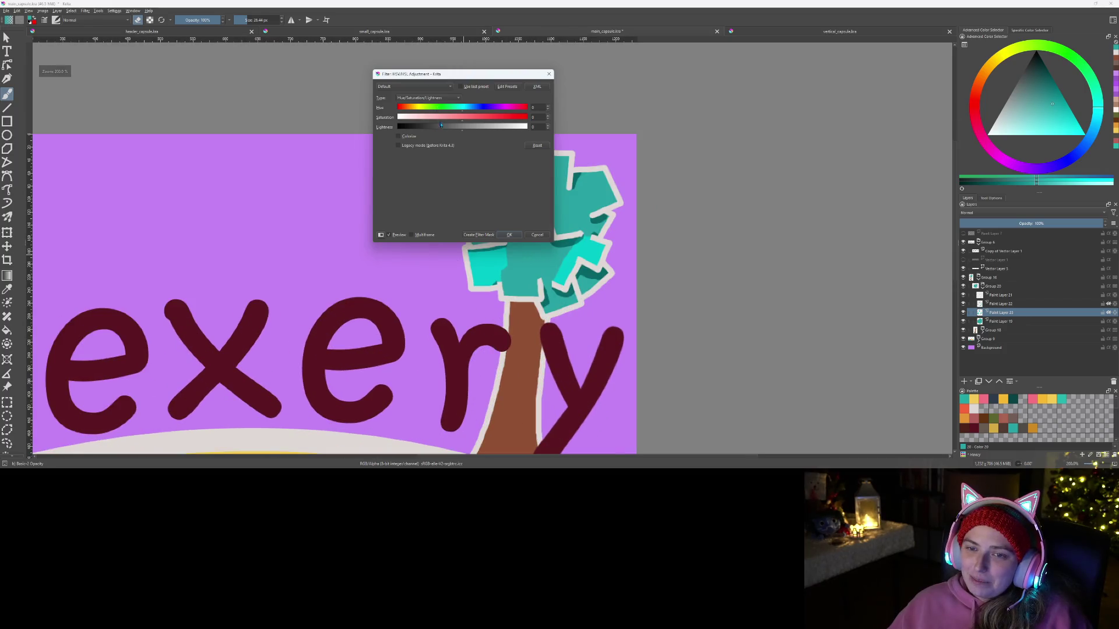
drag(441, 126, 490, 133)
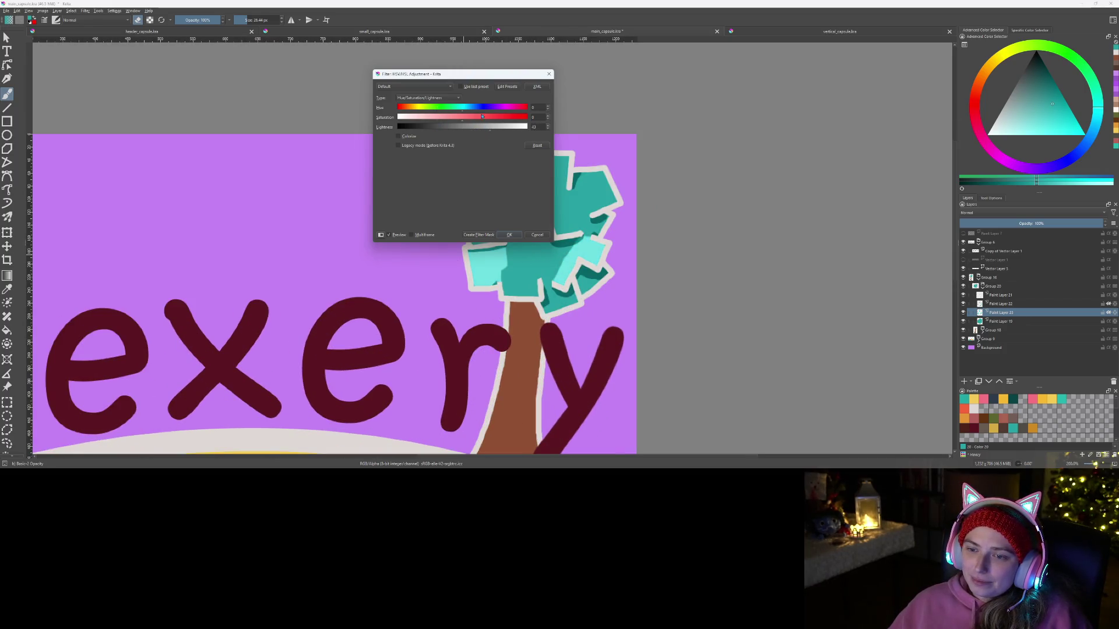
drag(501, 78, 369, 84)
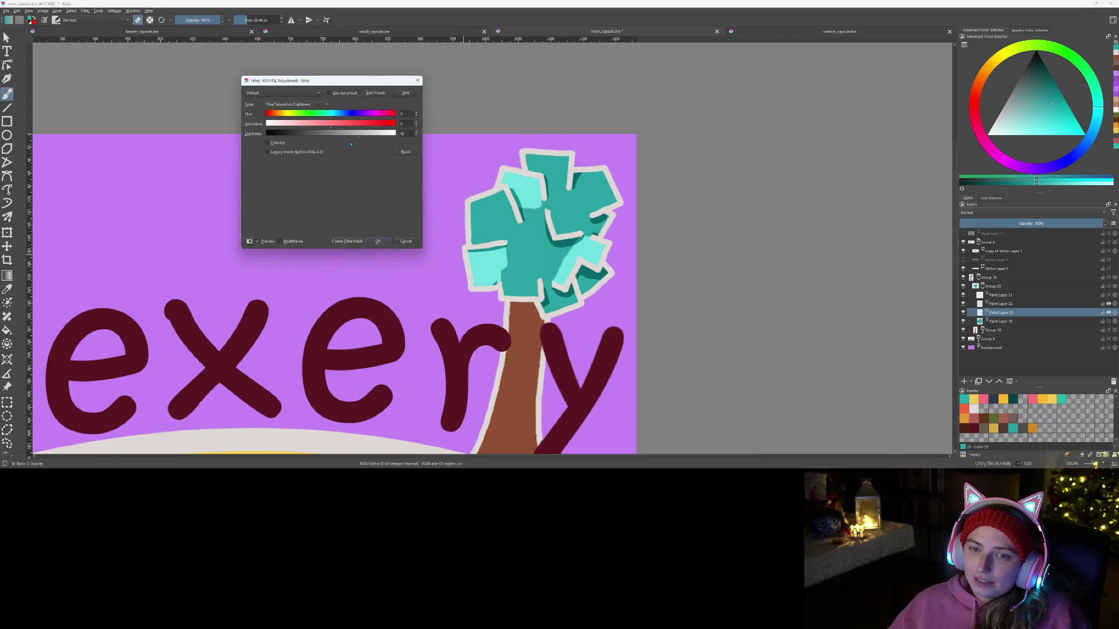
mouse_move(342, 136)
mouse_down()
mouse_move(312, 138)
mouse_move(383, 134)
mouse_up()
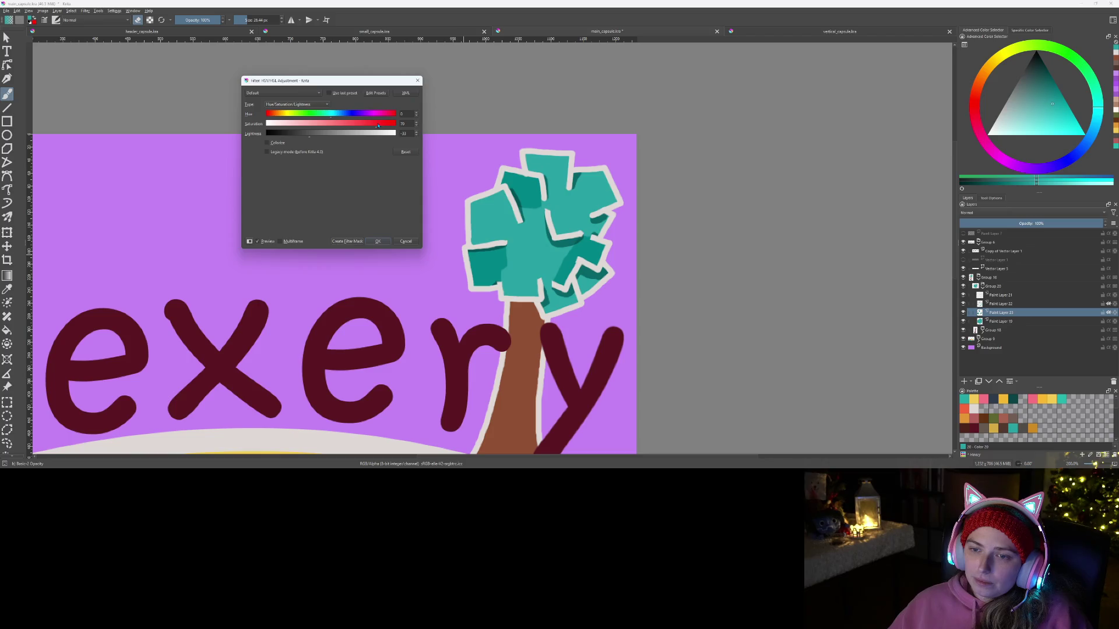
click(320, 140)
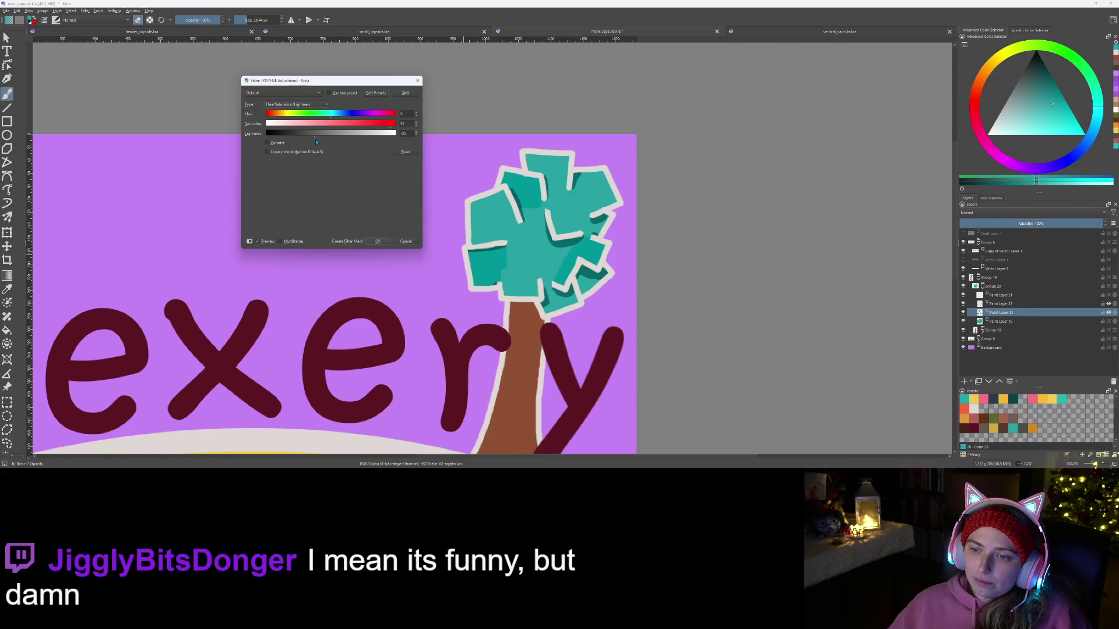
click(329, 117)
drag(330, 118, 330, 118)
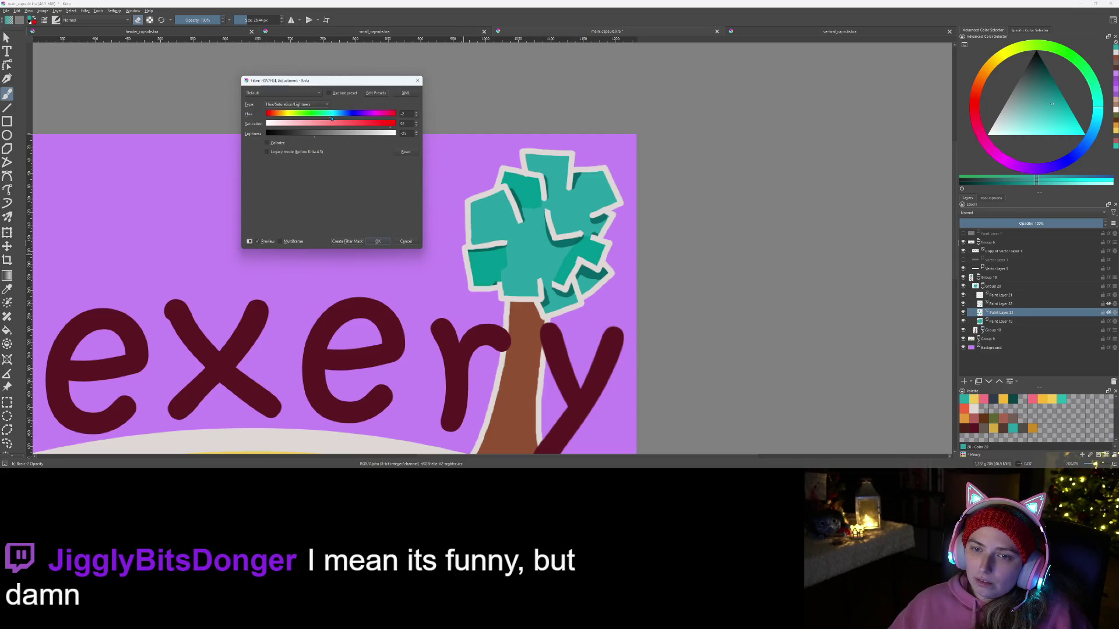
drag(332, 119, 332, 119)
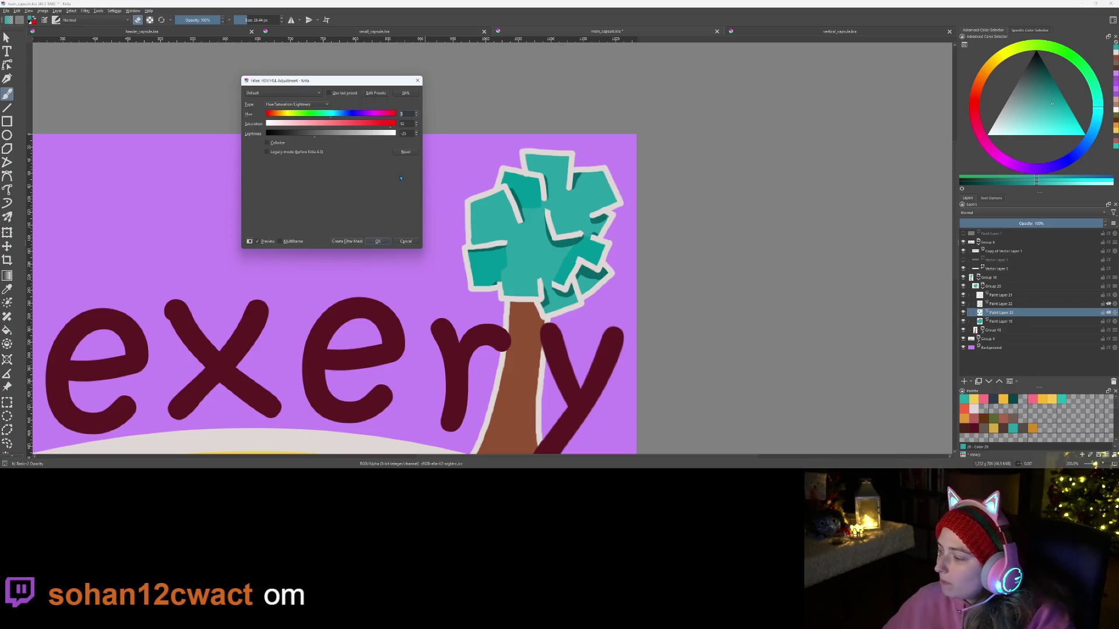
click(382, 240)
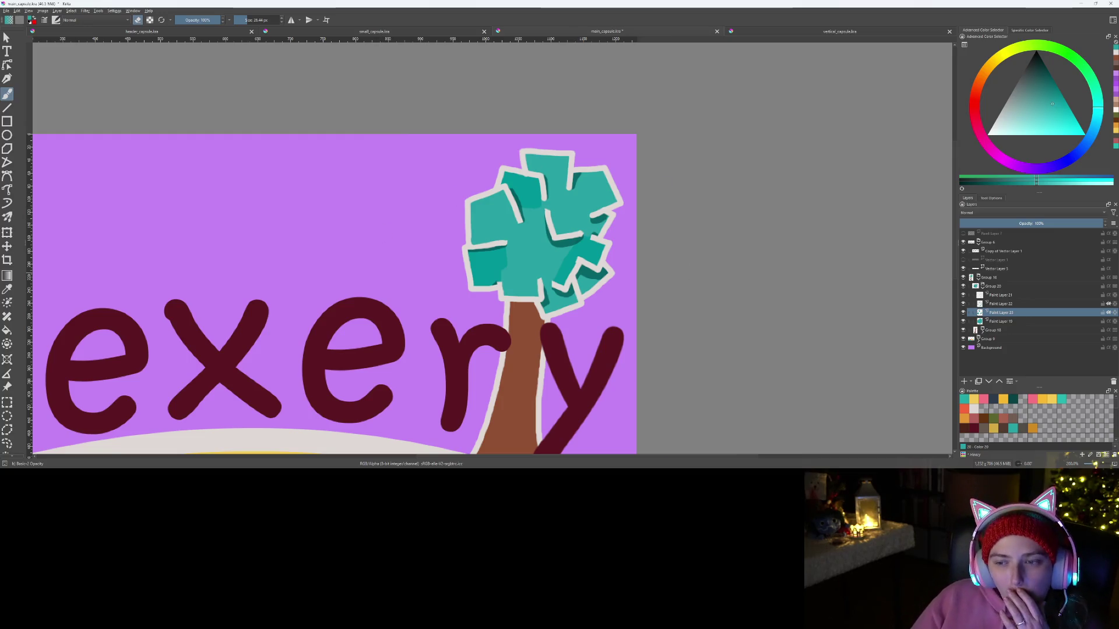
Step: Collapse Group 16 in the Layers docker, save the Hexery artwork, and return to Godot
scroll(380, 212, down, 4)
scroll(778, 365, up, 2)
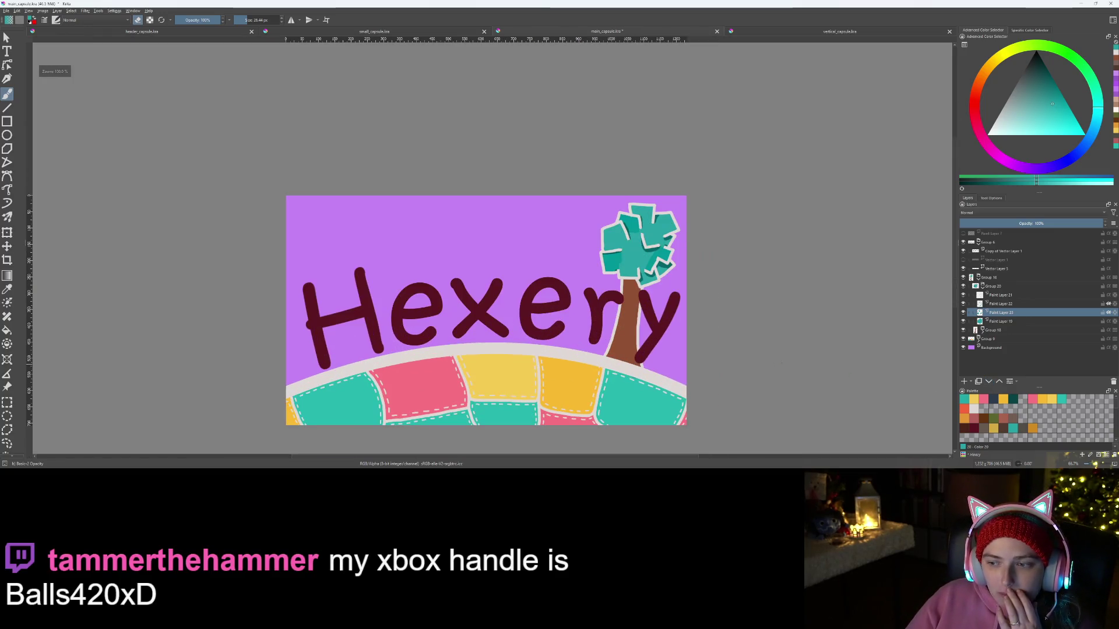
scroll(633, 314, up, 2)
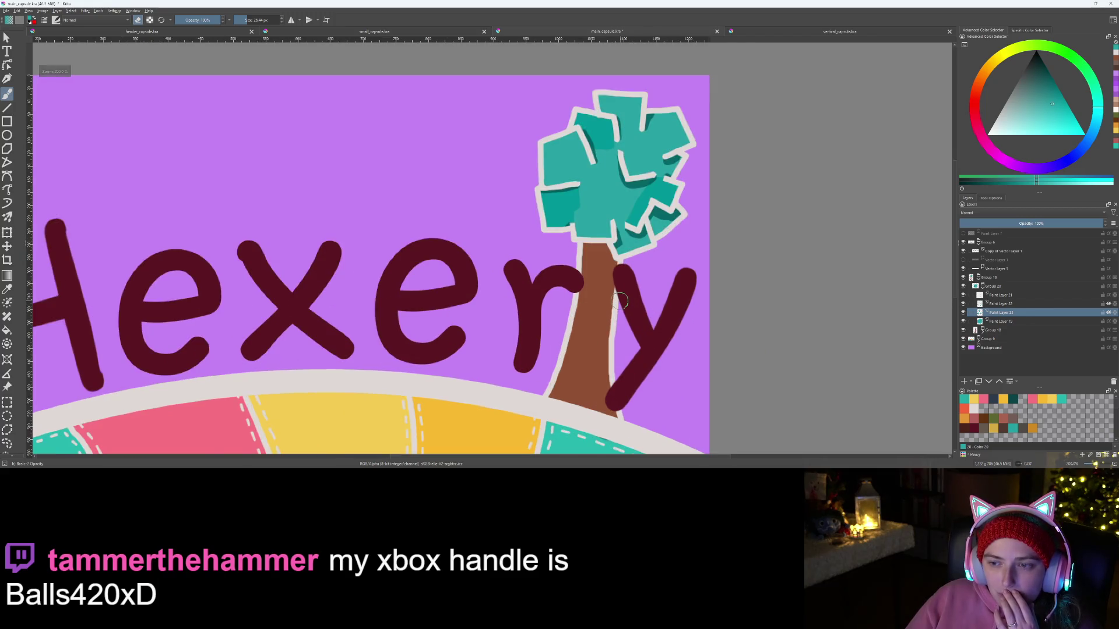
scroll(619, 300, down, 3)
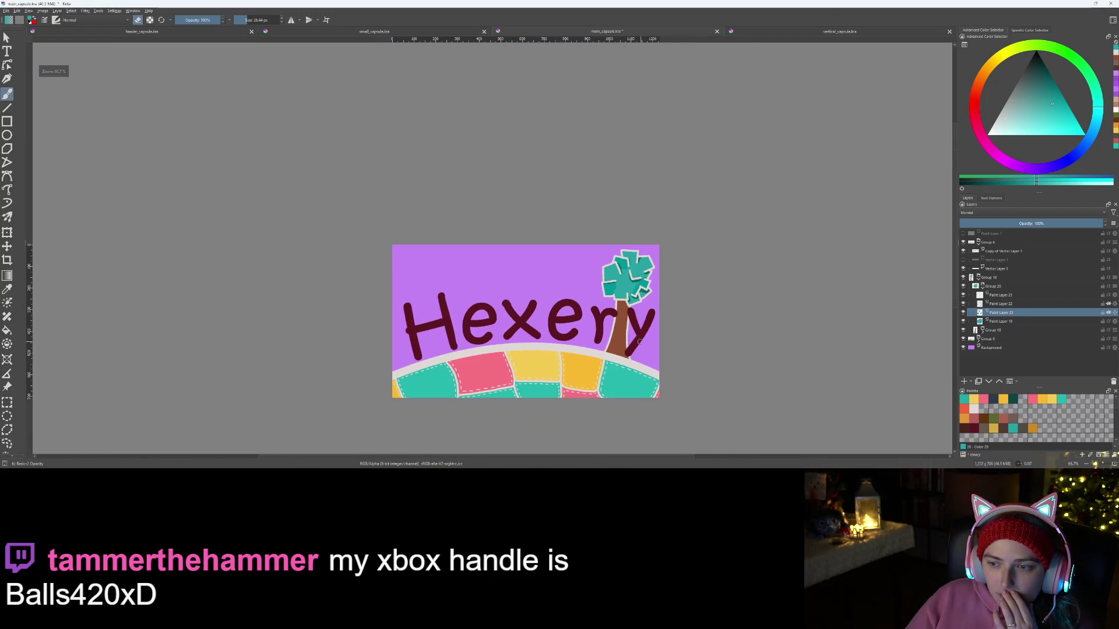
scroll(629, 303, up, 1)
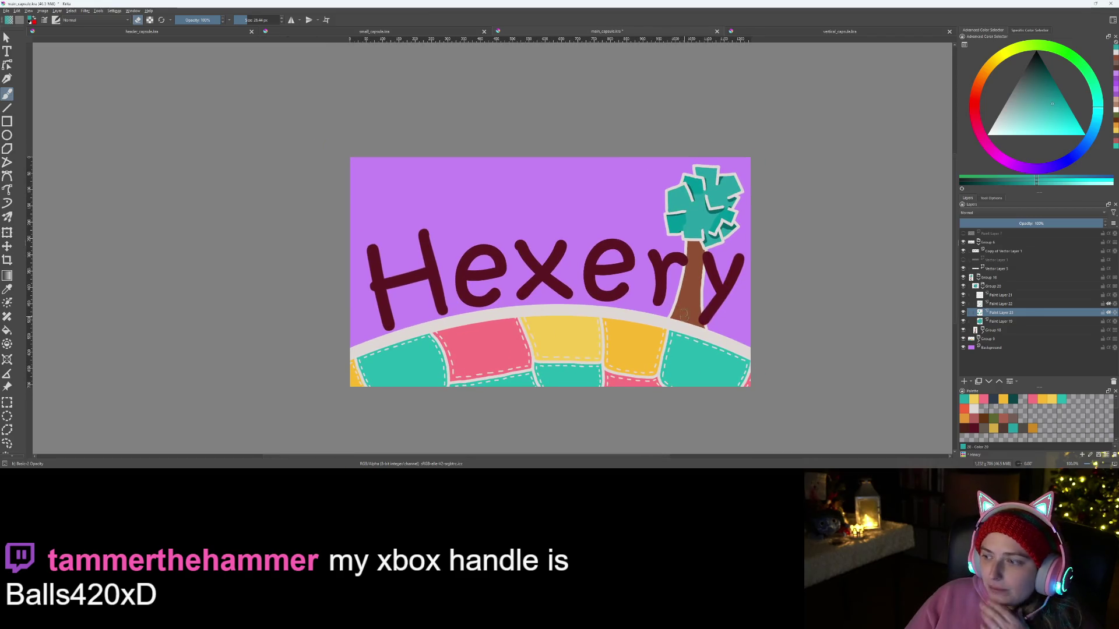
click(979, 278)
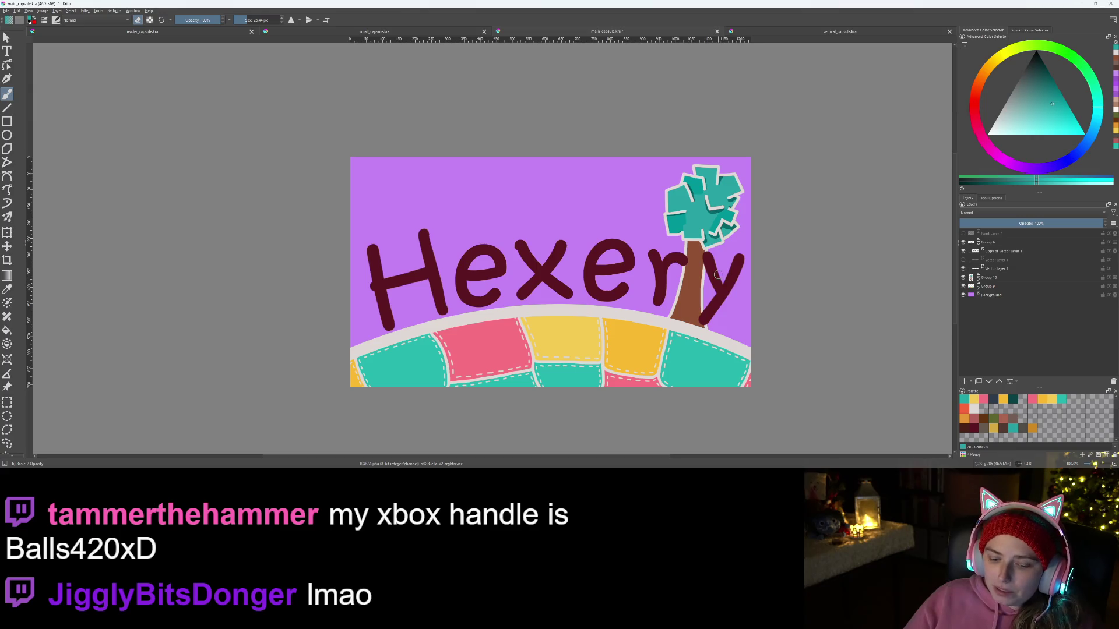
key(ctrl+s)
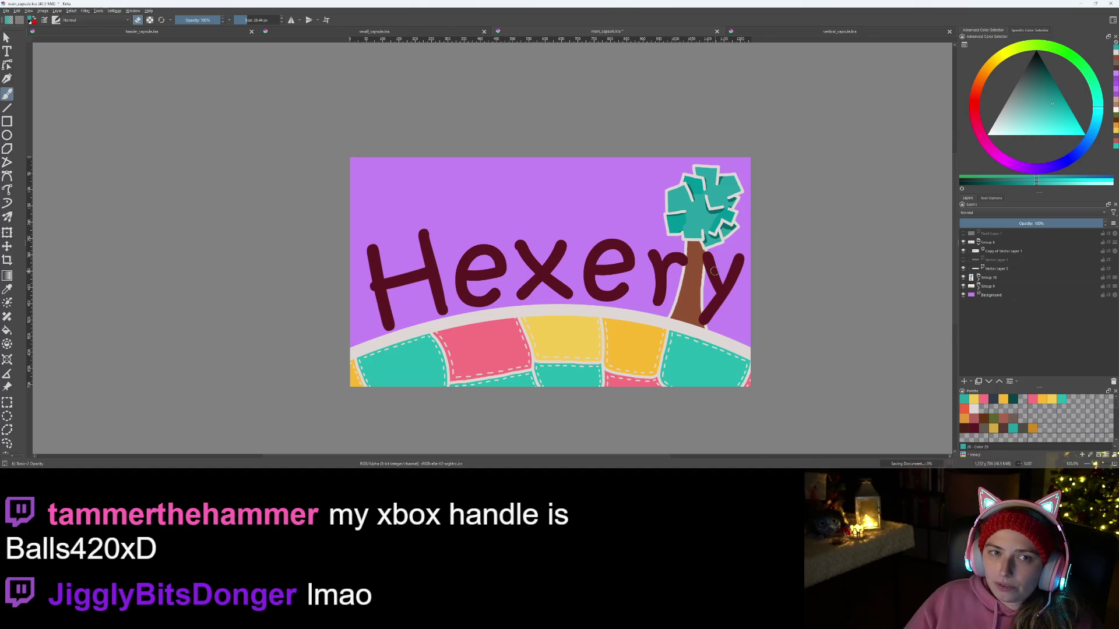
key(alt+Tab)
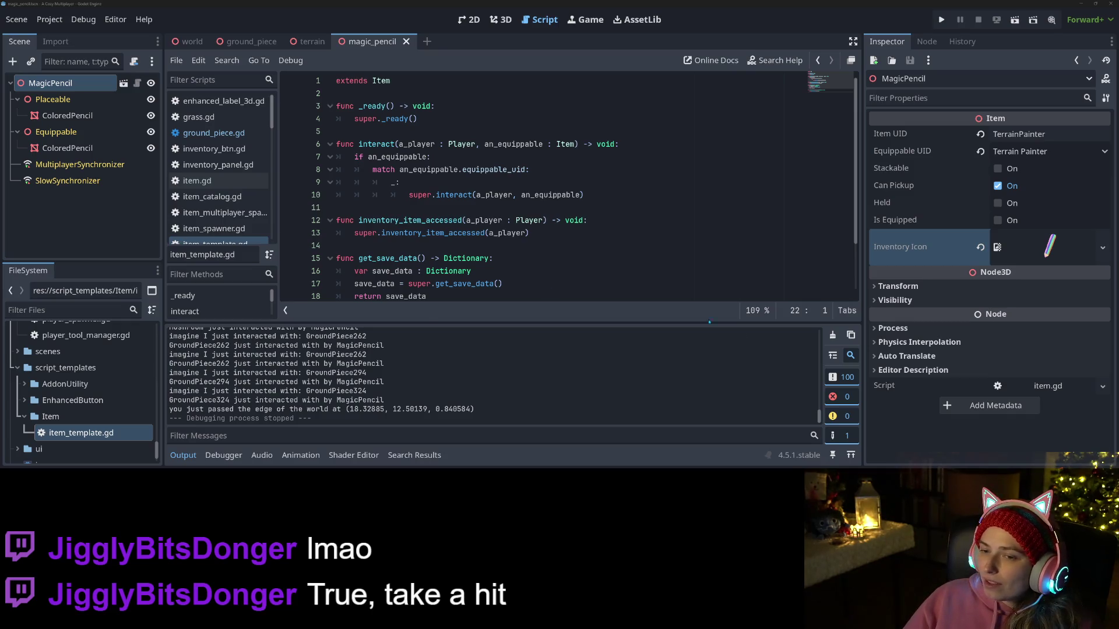
Step: Hide the Output panel to reveal the full magic_pencil script, then go to the Trello board
click(183, 455)
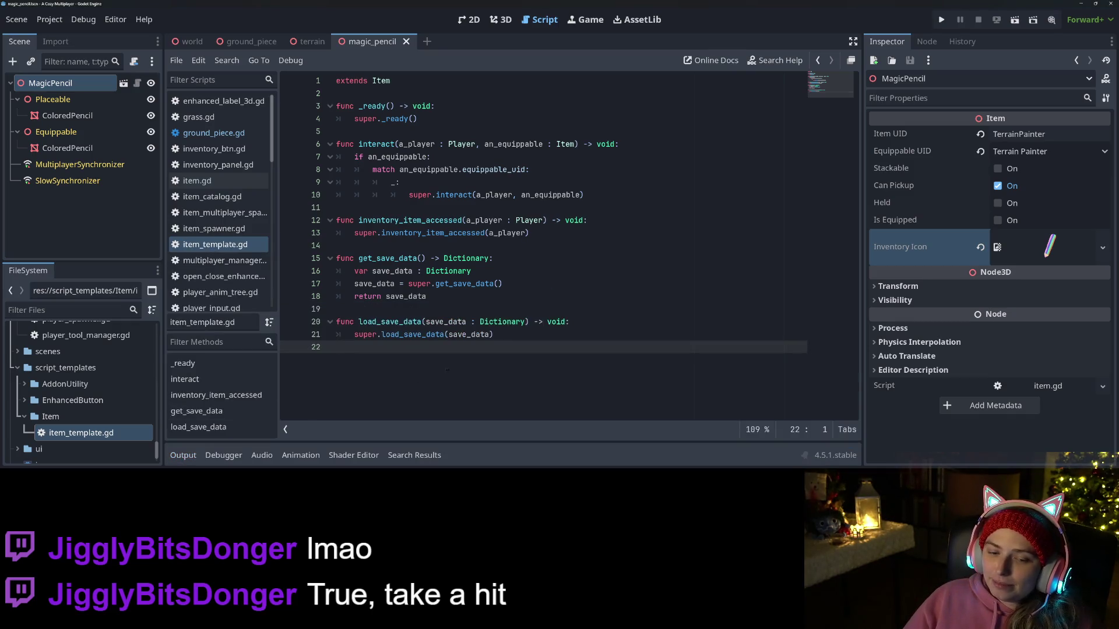
key(ctrl+v)
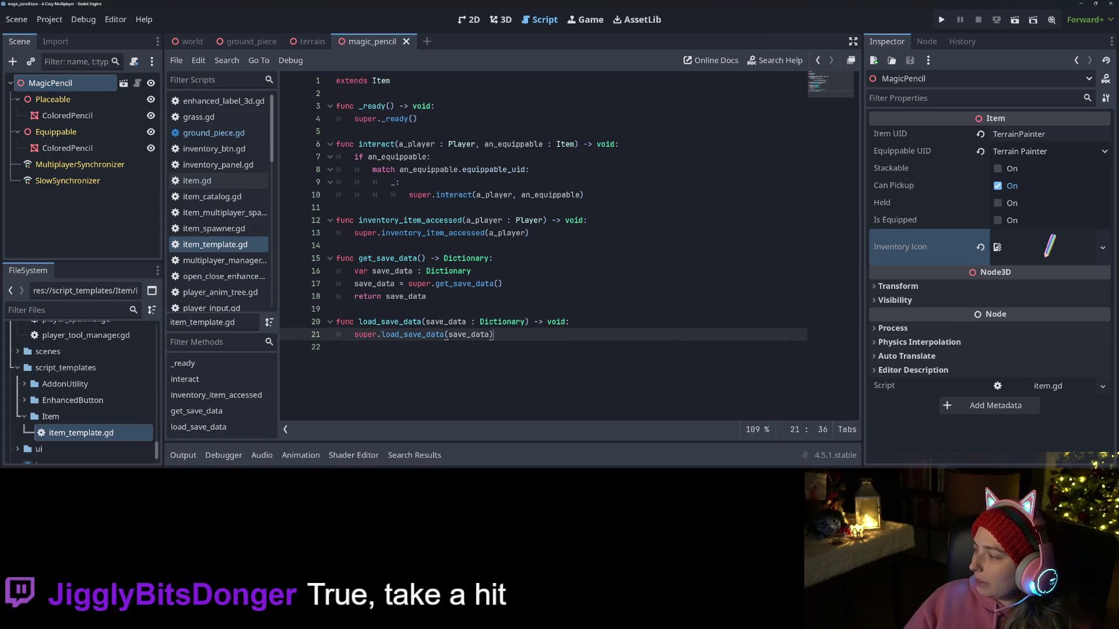
key(alt+Tab)
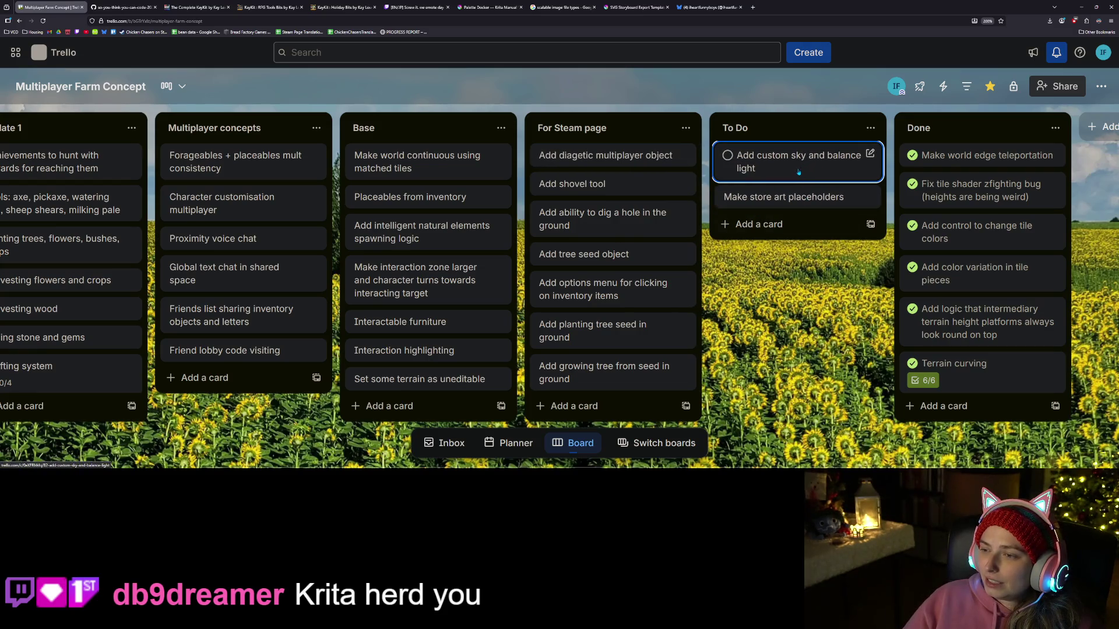
Step: Move the custom sky and store art placeholder cards from To Do into For Steam page
mouse_move(794, 172)
mouse_down()
mouse_move(620, 162)
mouse_move(649, 328)
mouse_move(632, 317)
mouse_move(601, 230)
mouse_move(611, 373)
mouse_move(635, 367)
mouse_up()
scroll(638, 327, up, 5)
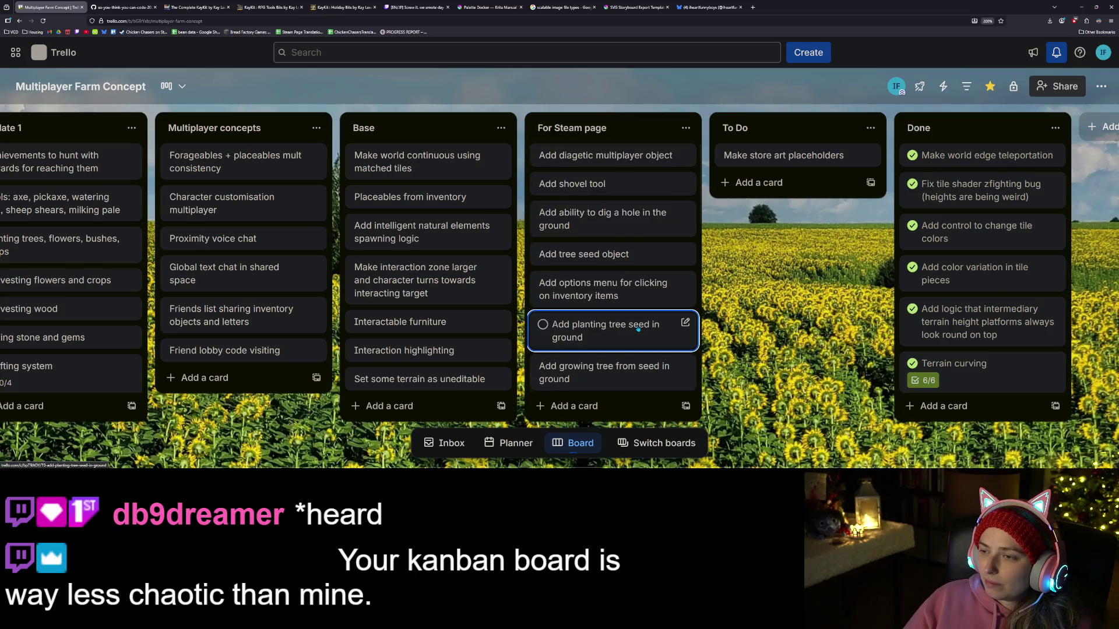
mouse_move(757, 155)
mouse_down()
mouse_move(623, 245)
mouse_move(611, 384)
mouse_up()
scroll(608, 303, up, 5)
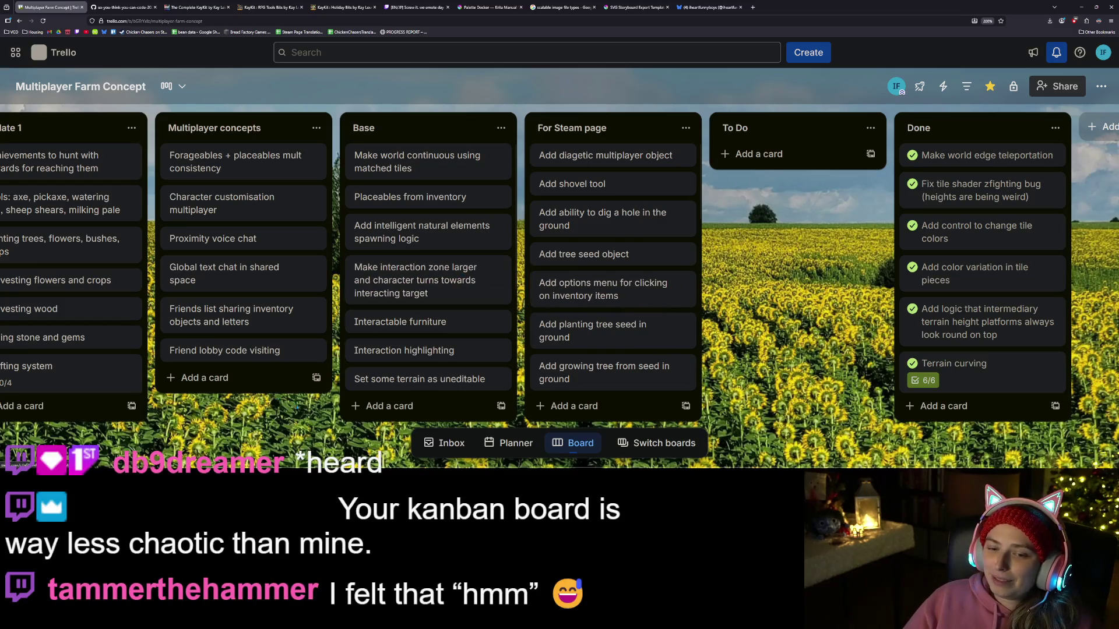
Step: Scroll across the board and lists to review them, then return to Godot
scroll(300, 436, left, 2)
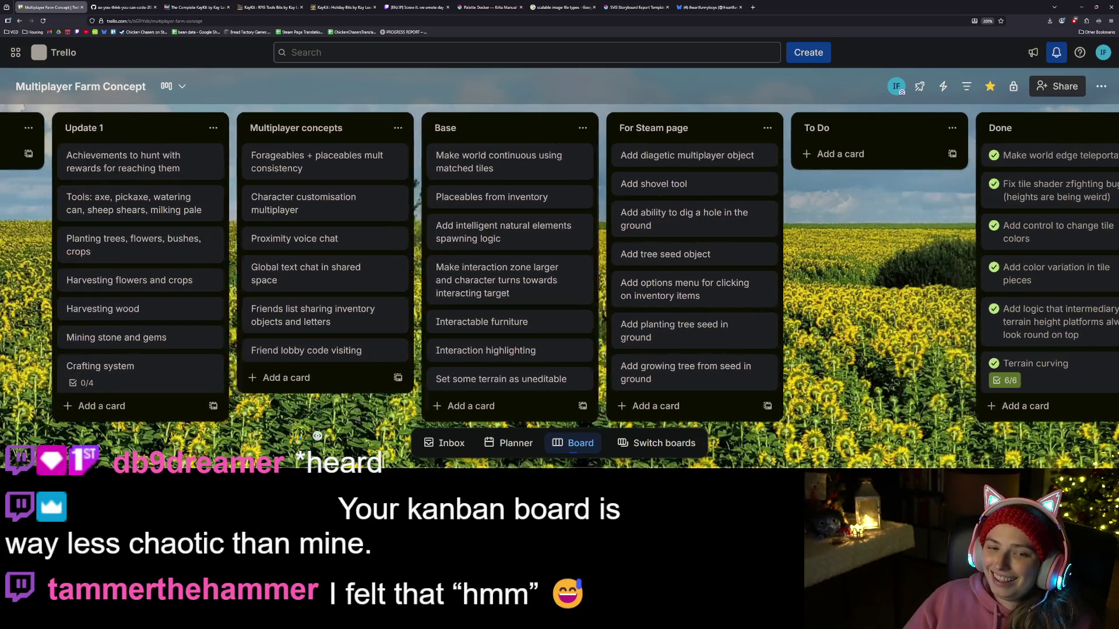
scroll(300, 436, left, 2)
scroll(298, 435, right, 2)
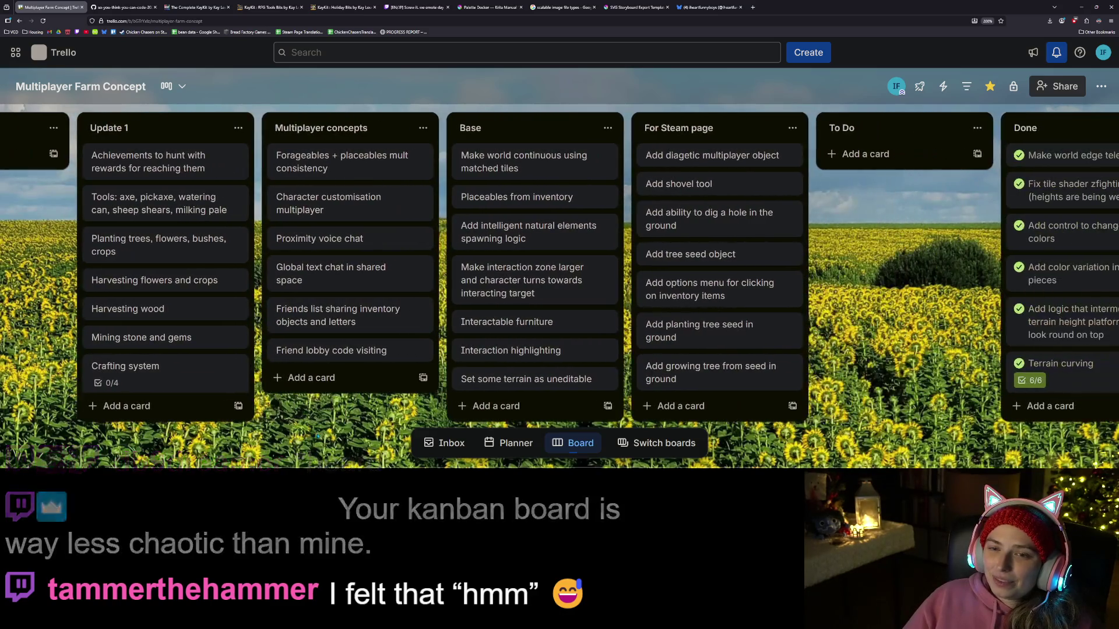
scroll(317, 436, right, 3)
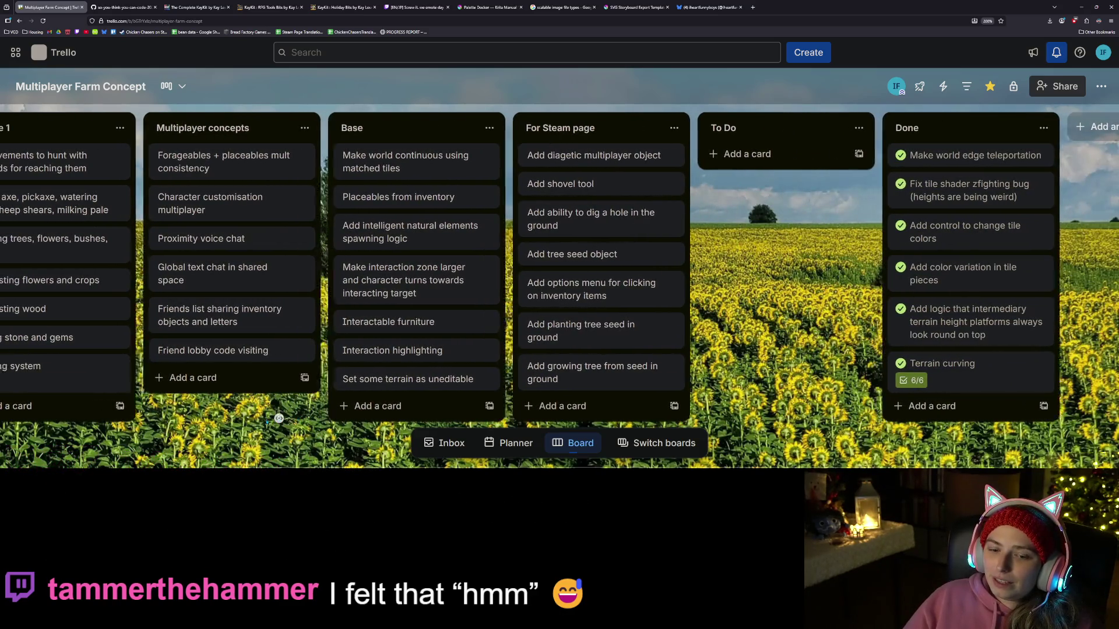
scroll(279, 419, left, 2)
scroll(279, 418, right, 2)
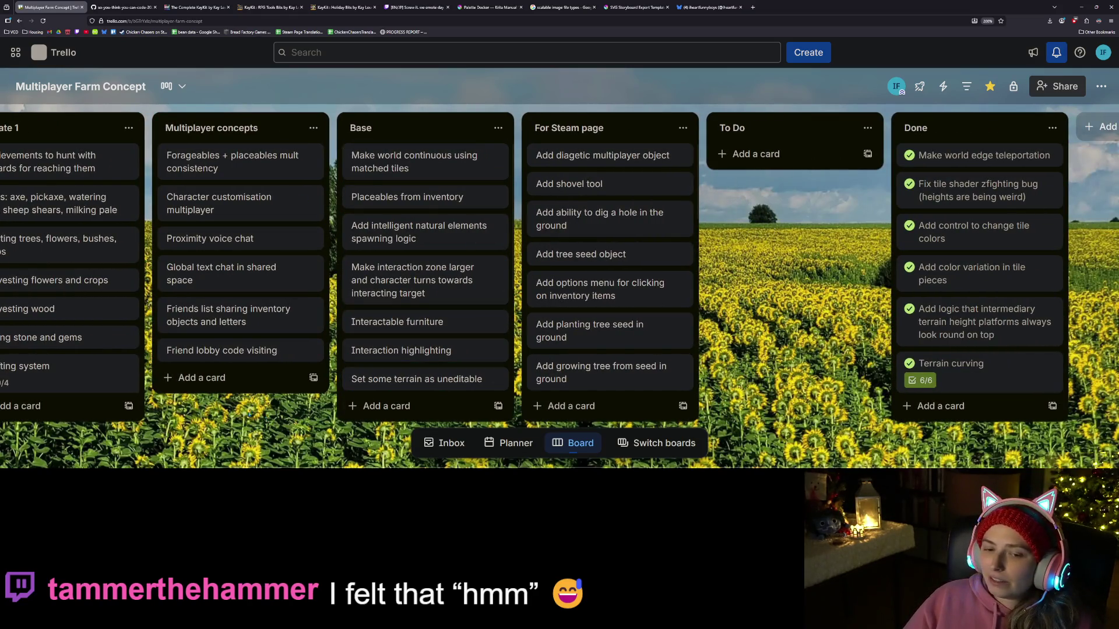
scroll(248, 412, right, 3)
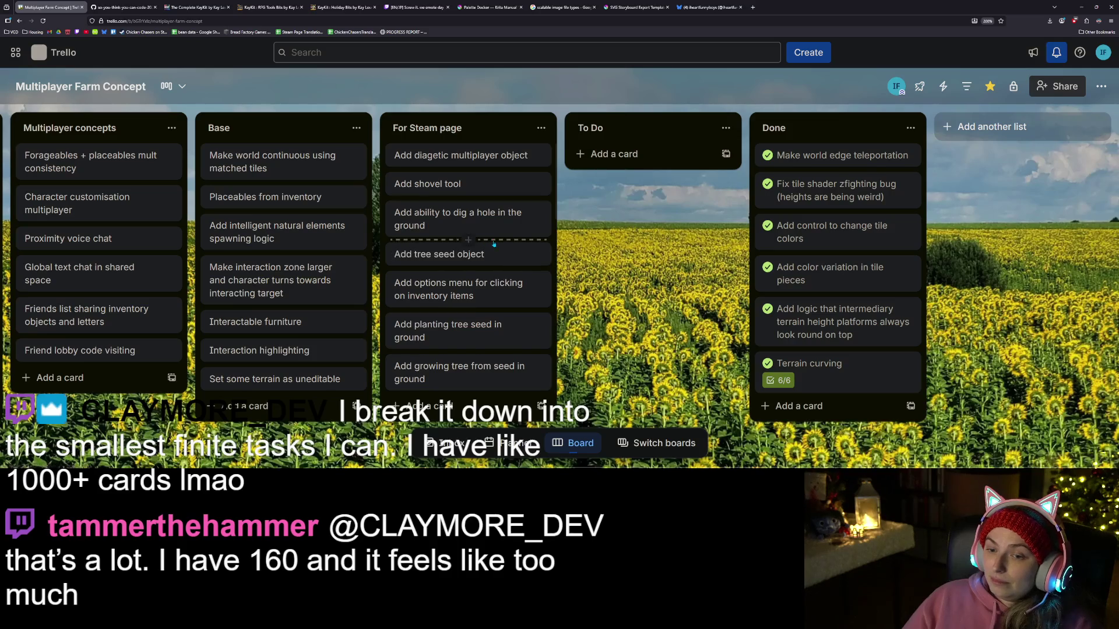
scroll(484, 311, down, 3)
scroll(512, 324, up, 3)
scroll(507, 329, down, 5)
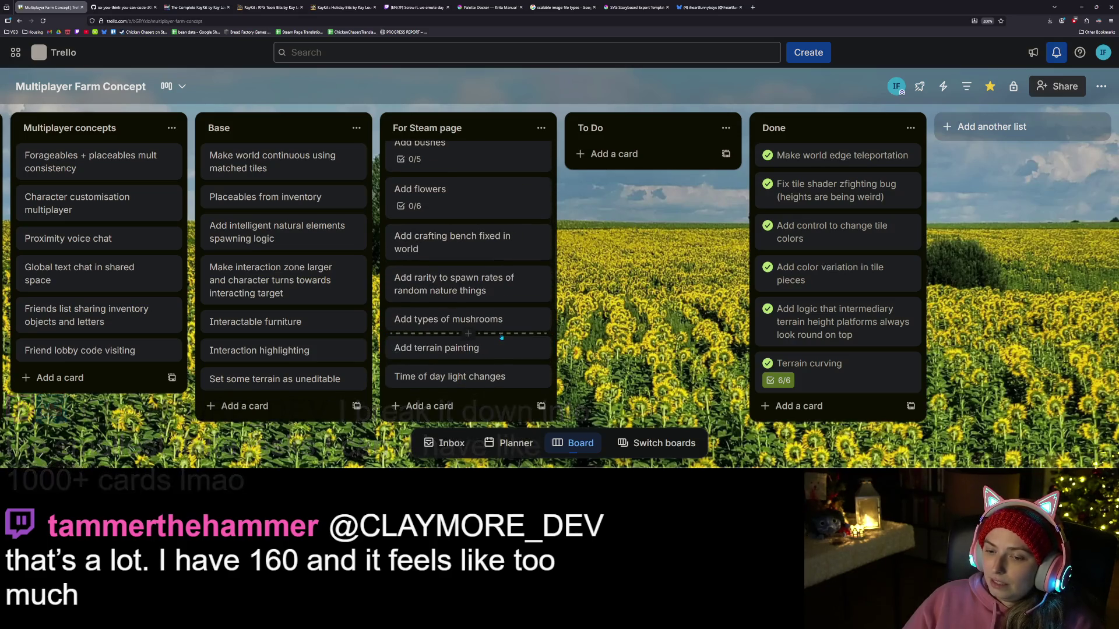
scroll(501, 337, up, 5)
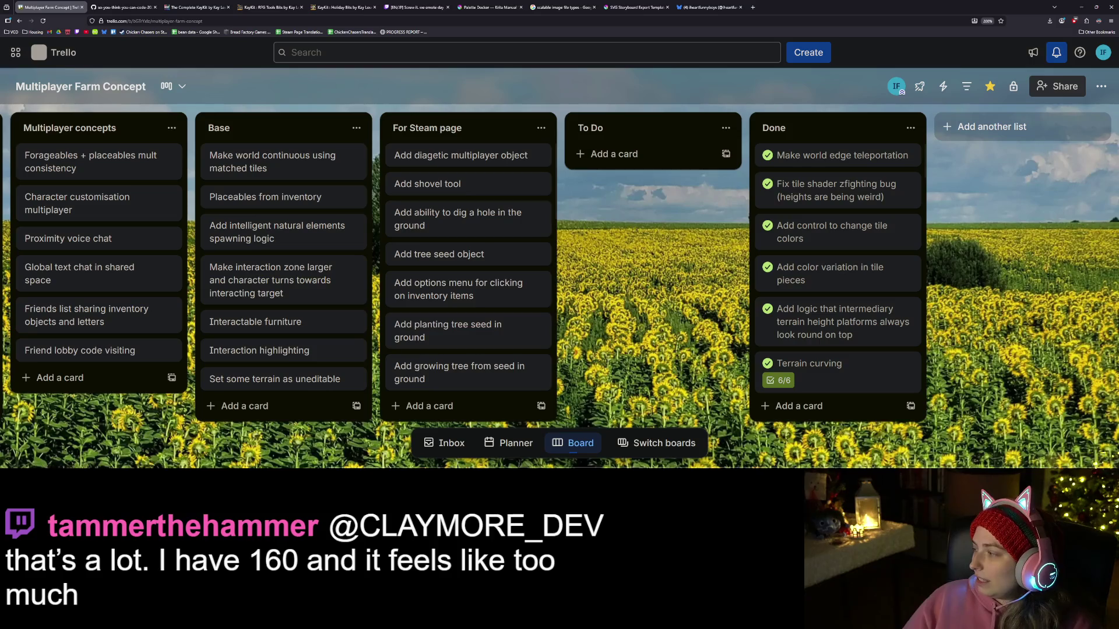
key(alt+Tab)
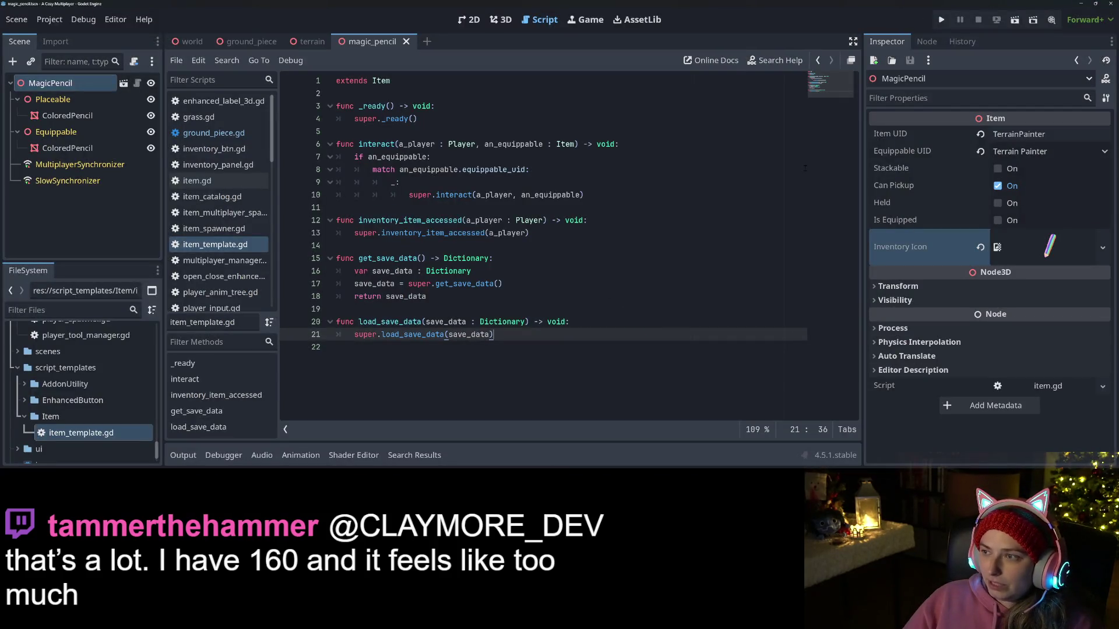
Step: Dismiss the Git client and bring up the world scene in Godot
key(alt+Tab)
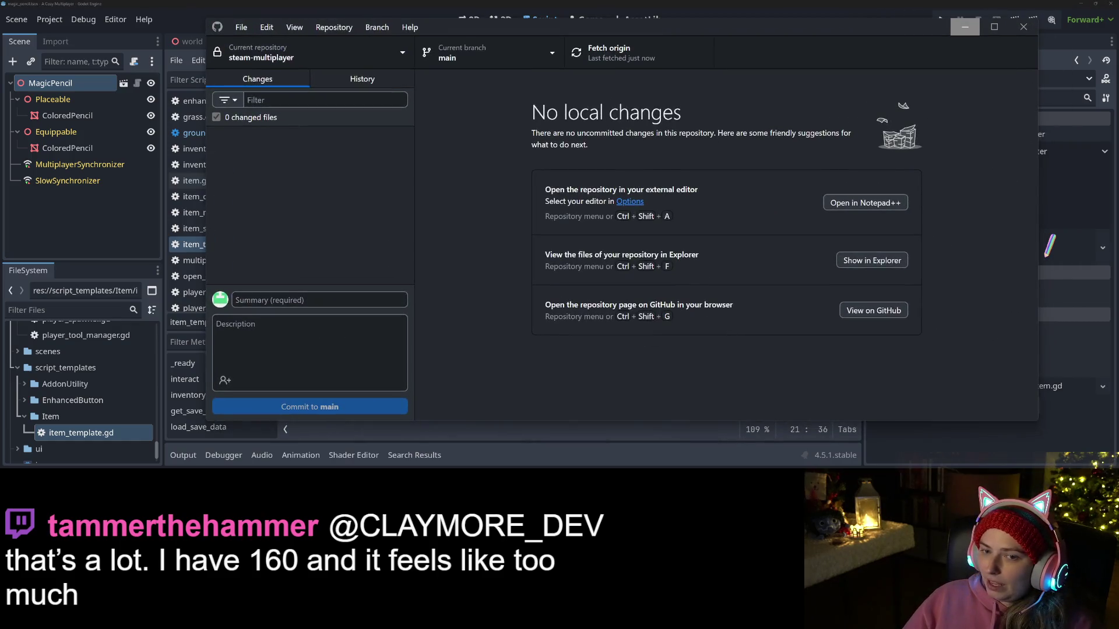
click(964, 27)
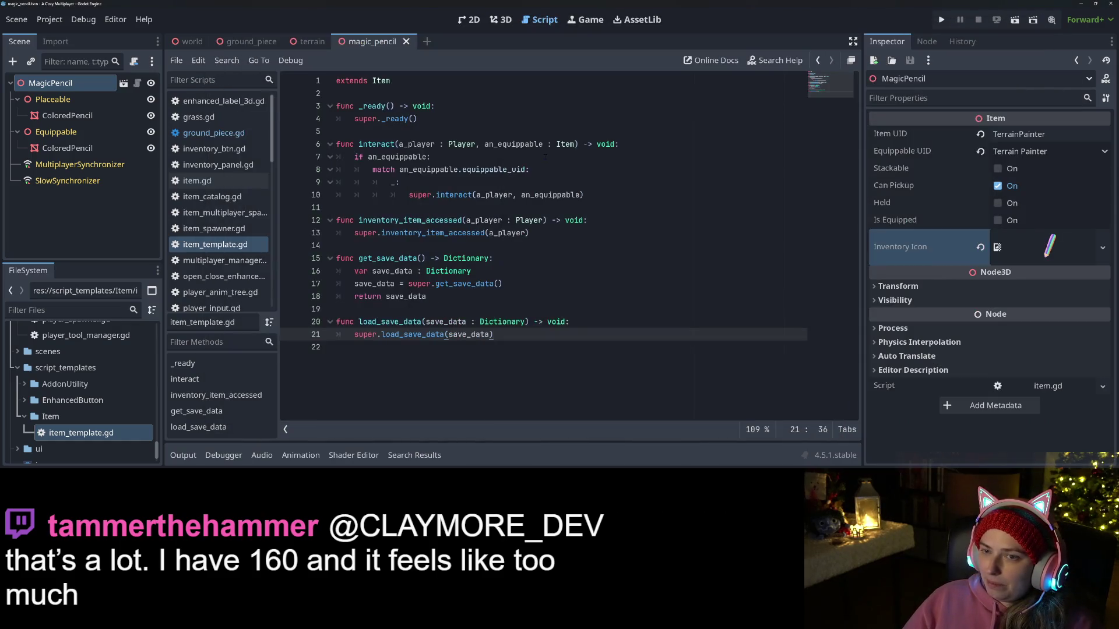
click(190, 41)
scroll(64, 400, up, 5)
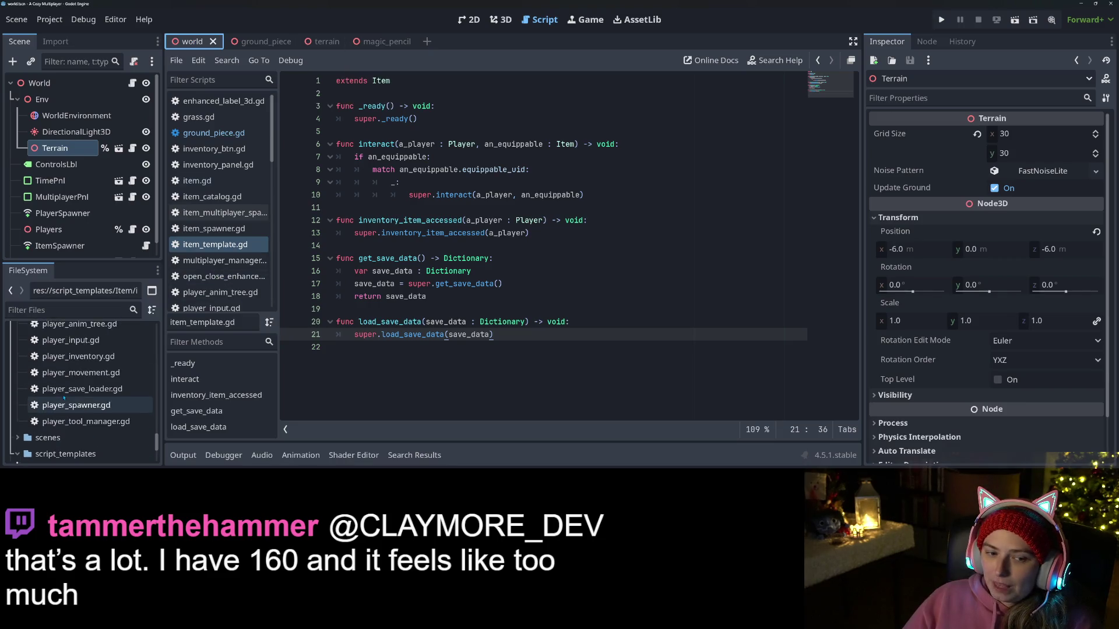
scroll(64, 400, down, 10)
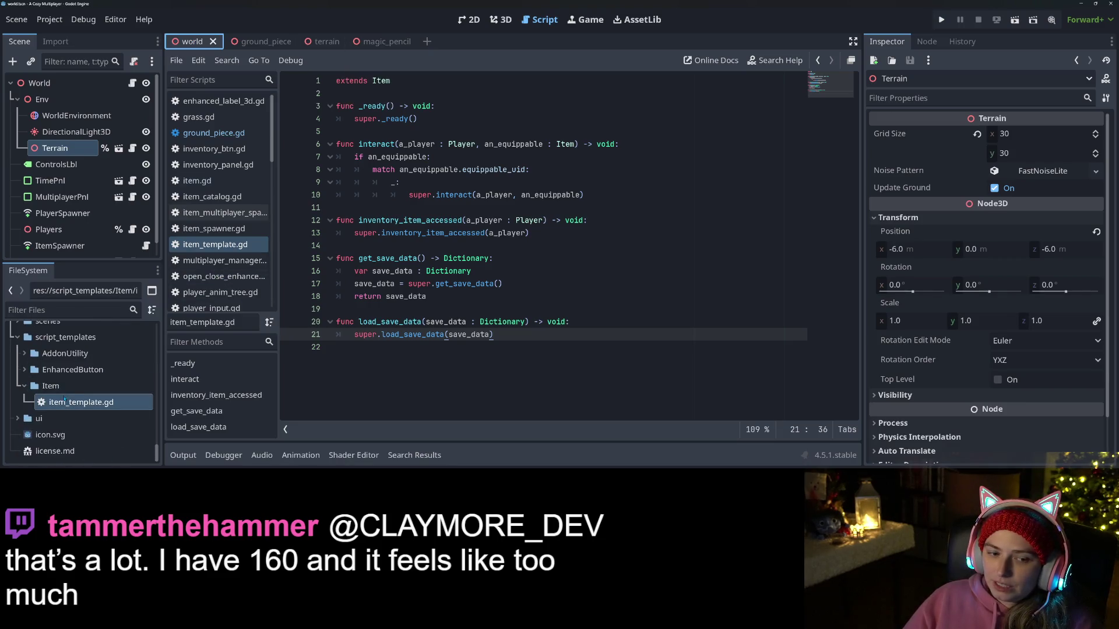
Step: Filter the FileSystem dock for 'player' and open player.tscn in its own tab
click(73, 312)
text(player)
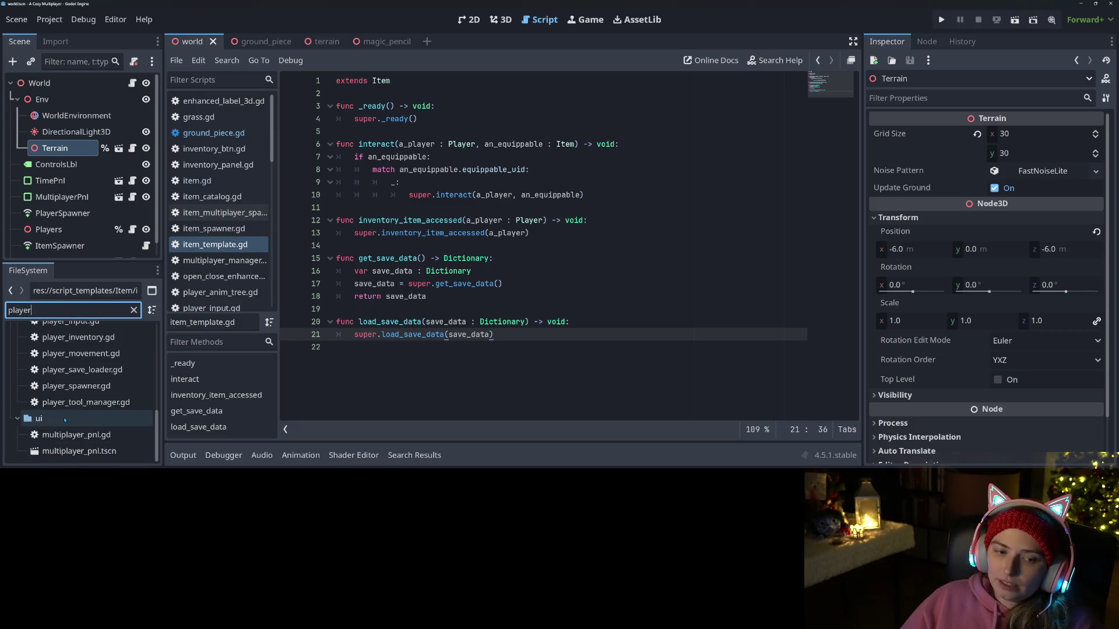
scroll(75, 420, up, 3)
double_click(73, 342)
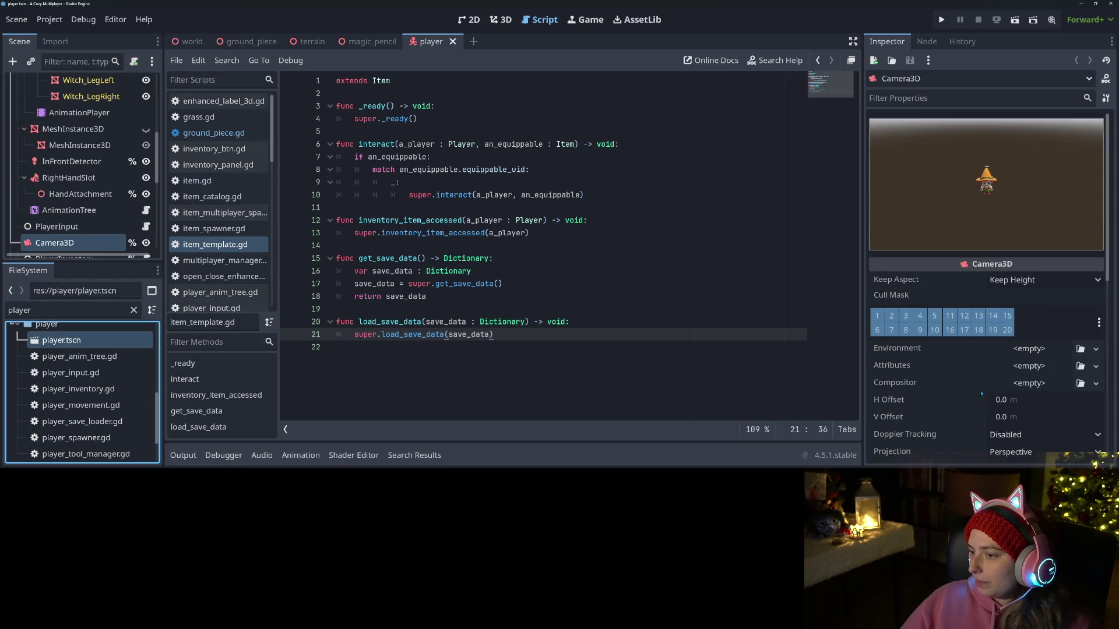
Step: Review the Camera3D's Near/Far and Transform values in the Inspector
scroll(980, 392, down, 5)
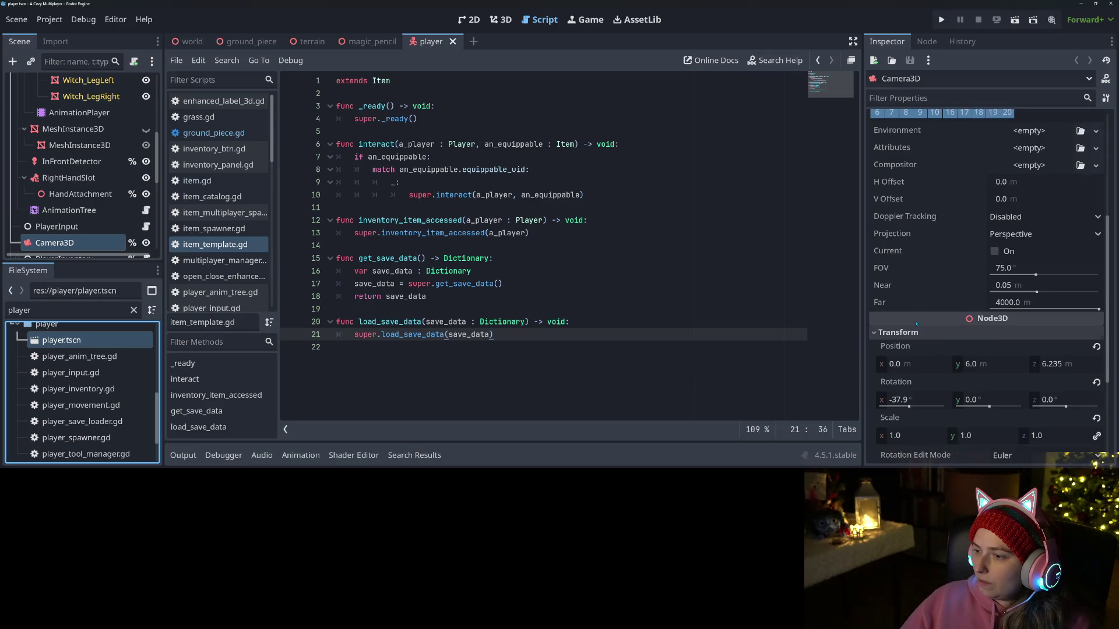
scroll(909, 303, down, 1)
mouse_move(895, 286)
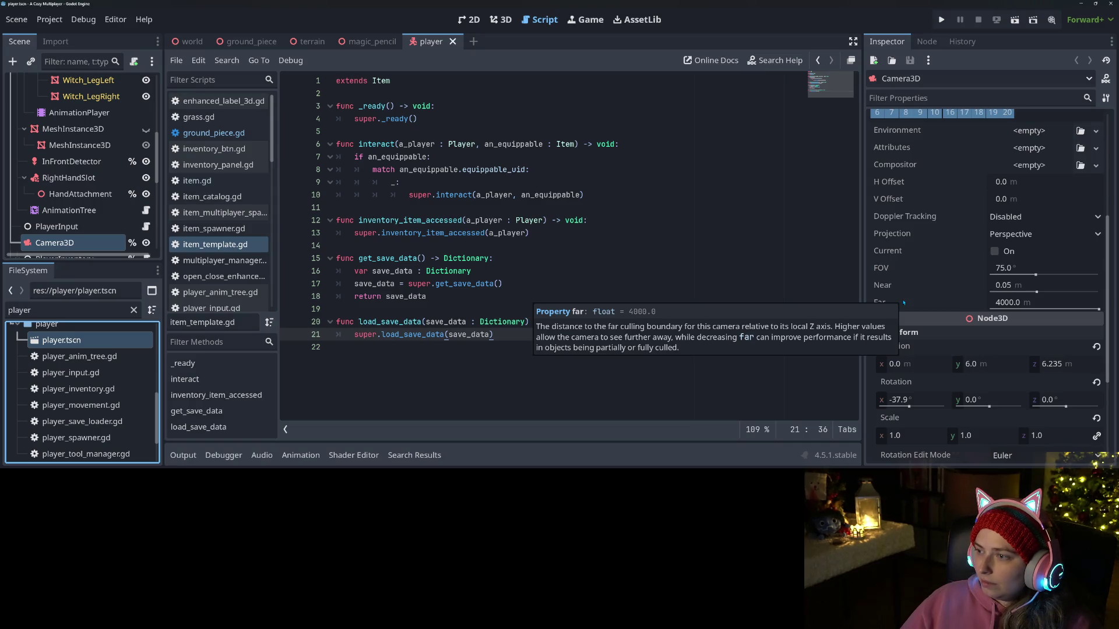
scroll(904, 303, up, 5)
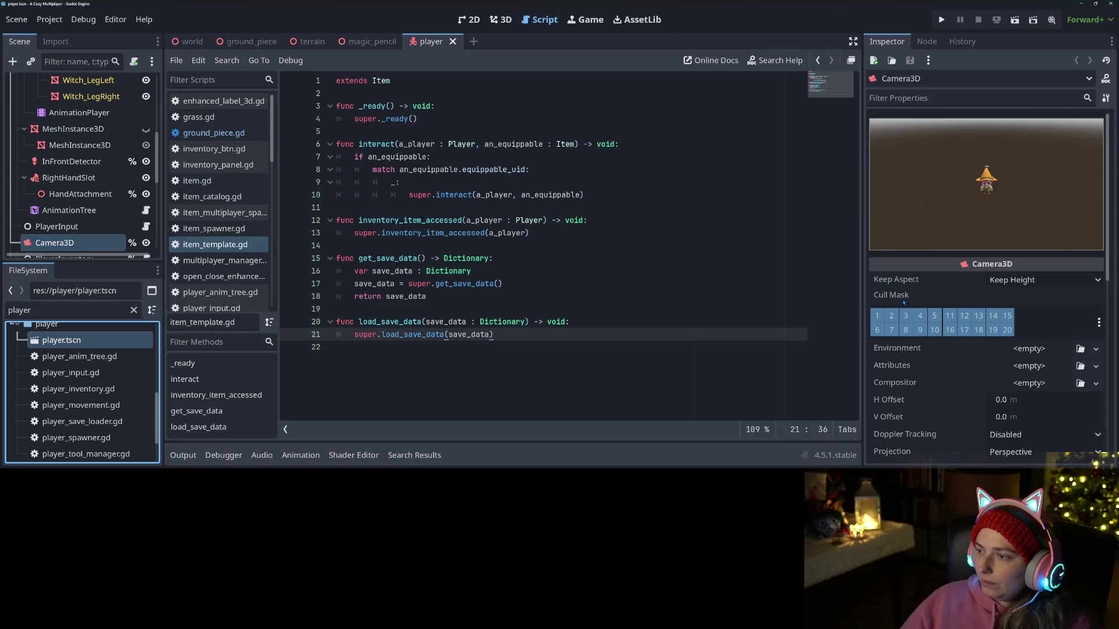
scroll(904, 303, down, 8)
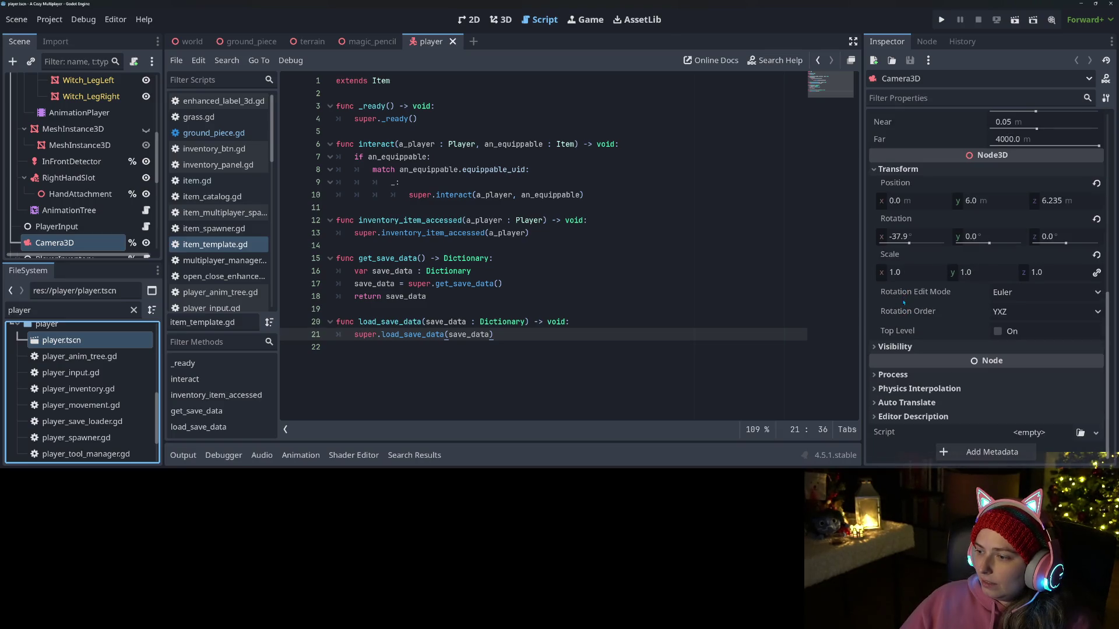
click(511, 233)
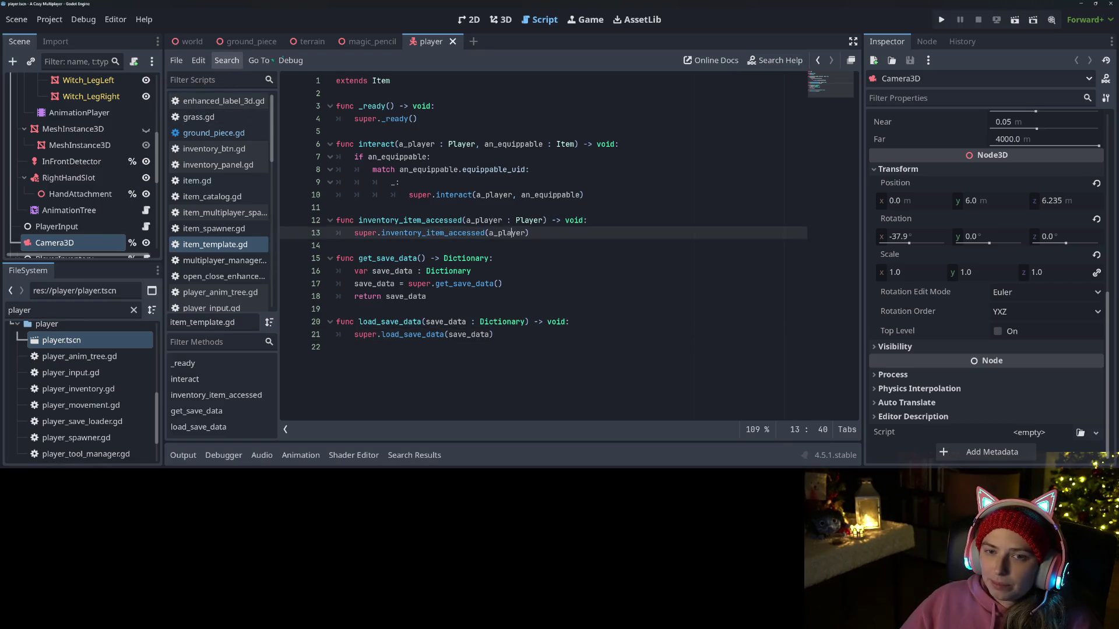
click(367, 41)
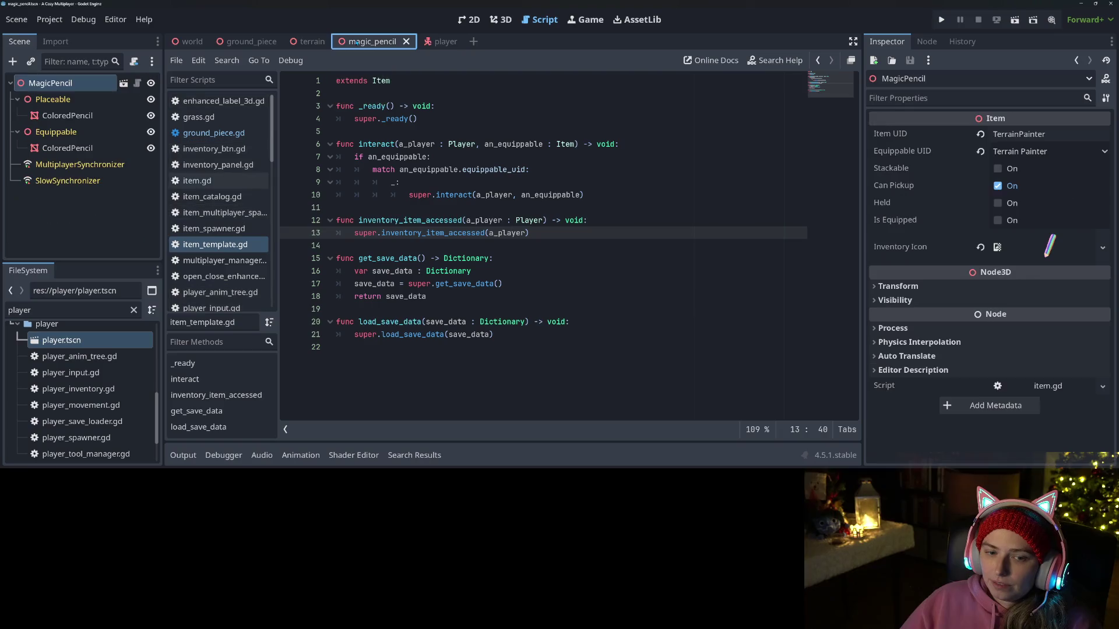
Step: Select Equippable > ColoredPencil and scroll through its material and LOD settings
click(76, 148)
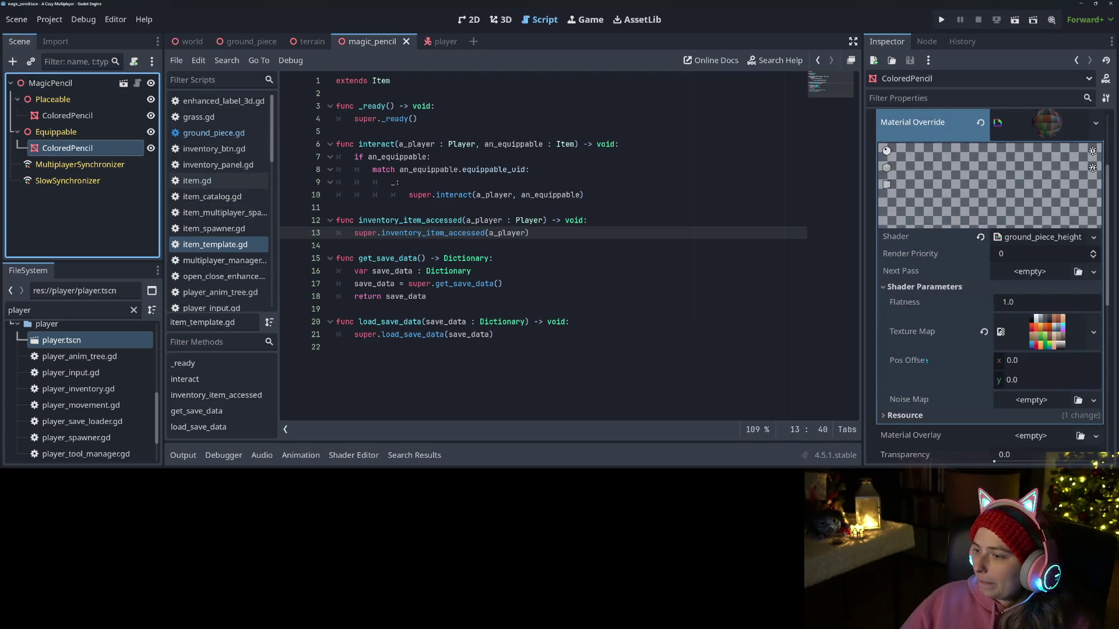
scroll(925, 361, down, 3)
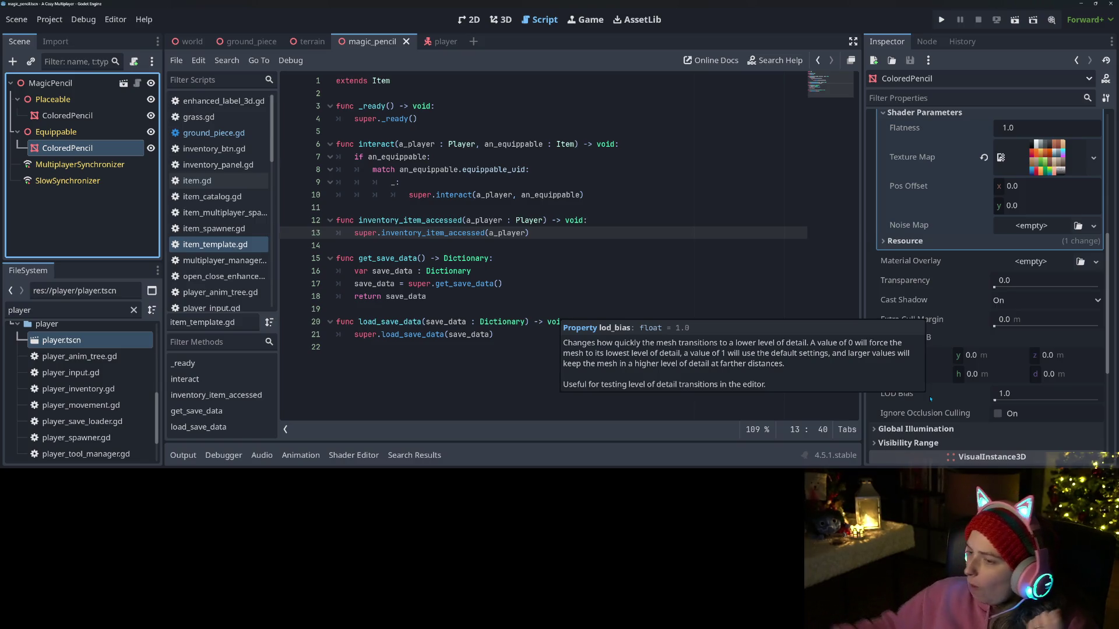
click(443, 41)
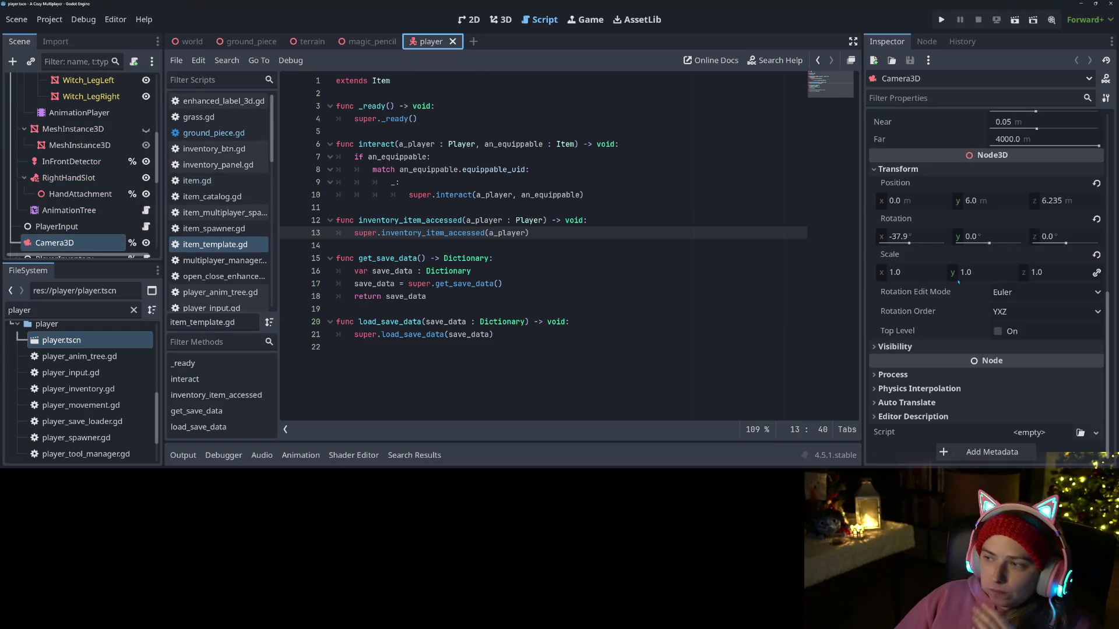
Step: Set the Camera3D Far distance to 8000 m, save the player scene, and run the project
scroll(943, 336, up, 3)
scroll(942, 336, up, 1)
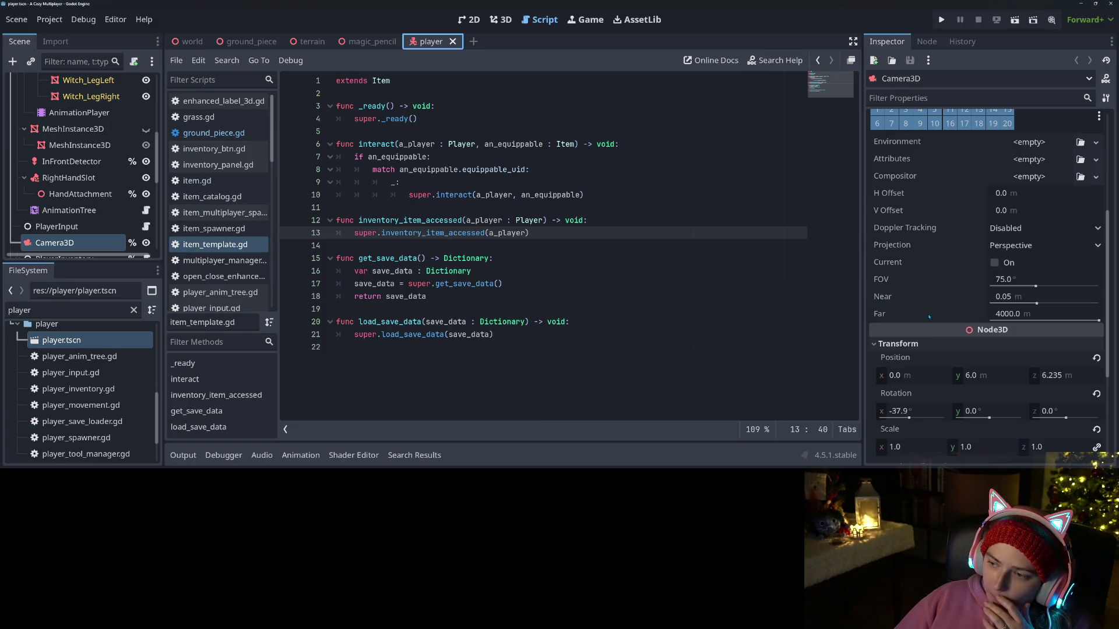
mouse_move(929, 317)
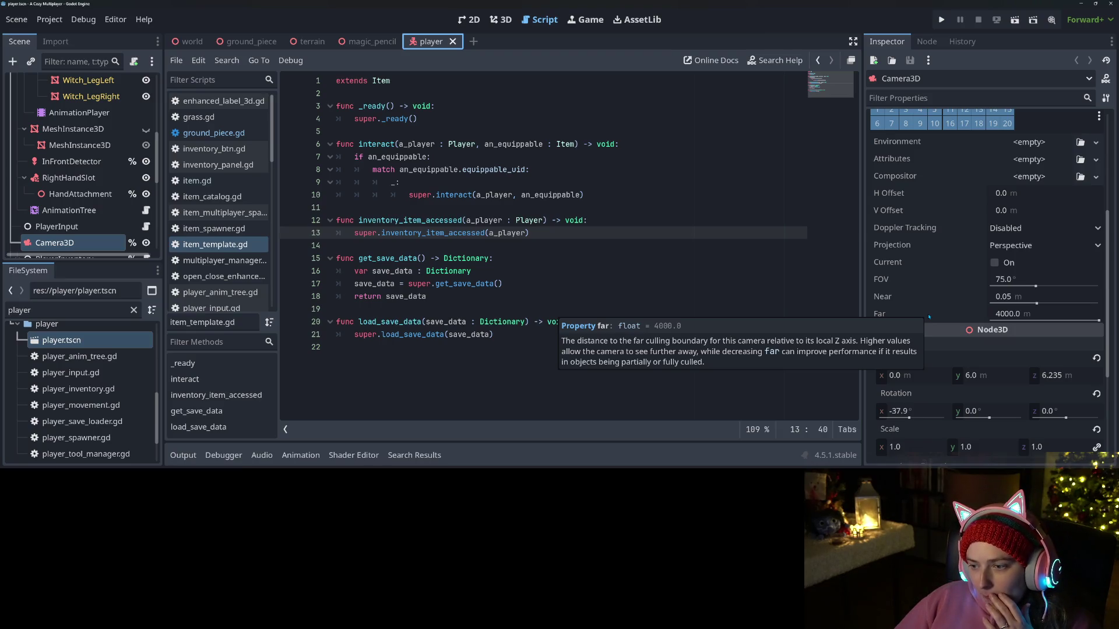
click(1001, 312)
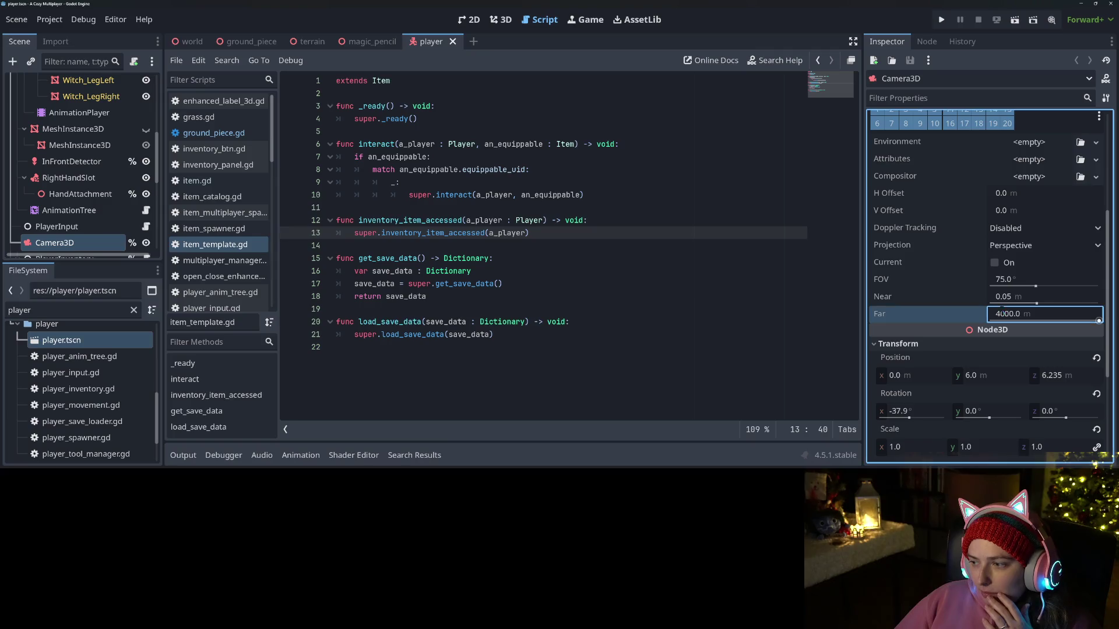
mouse_move(1029, 336)
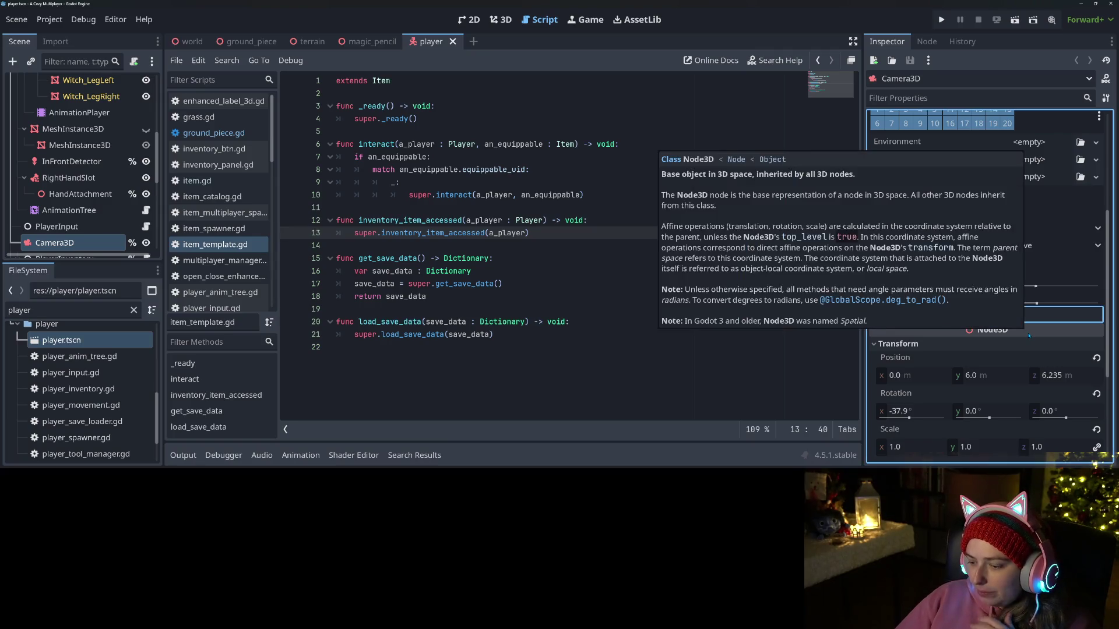
text(8000.0)
key(Return)
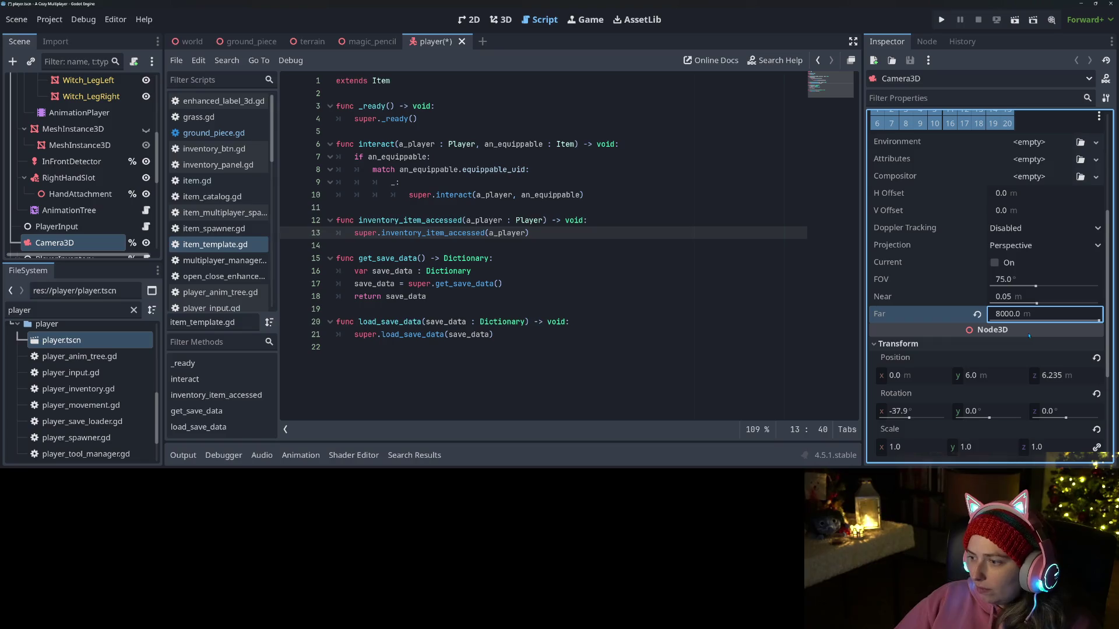
key(ctrl+s)
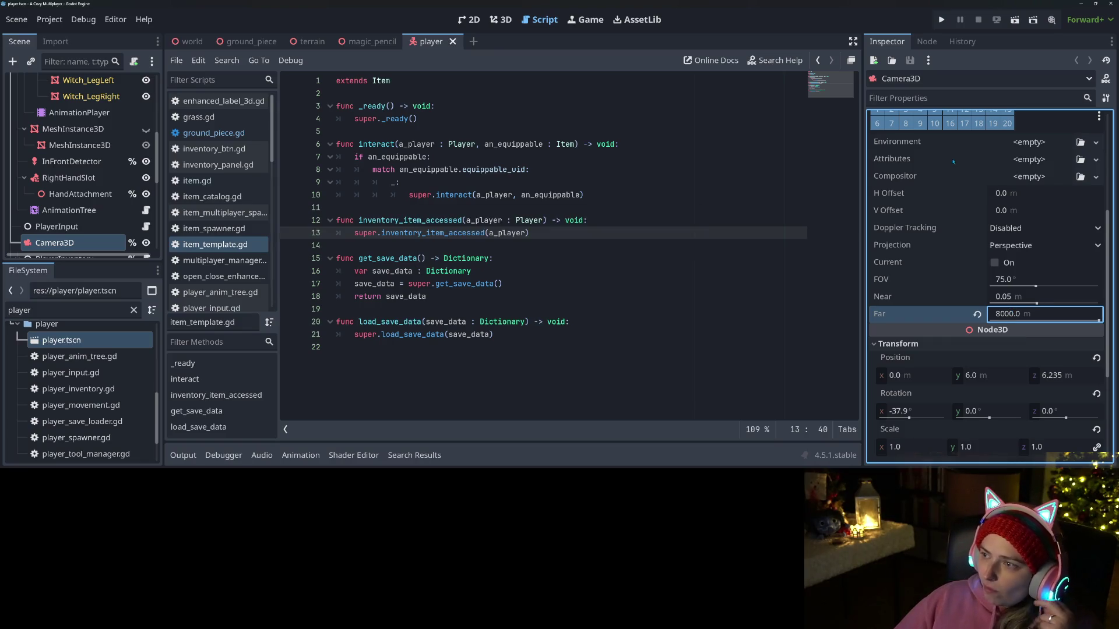
click(942, 21)
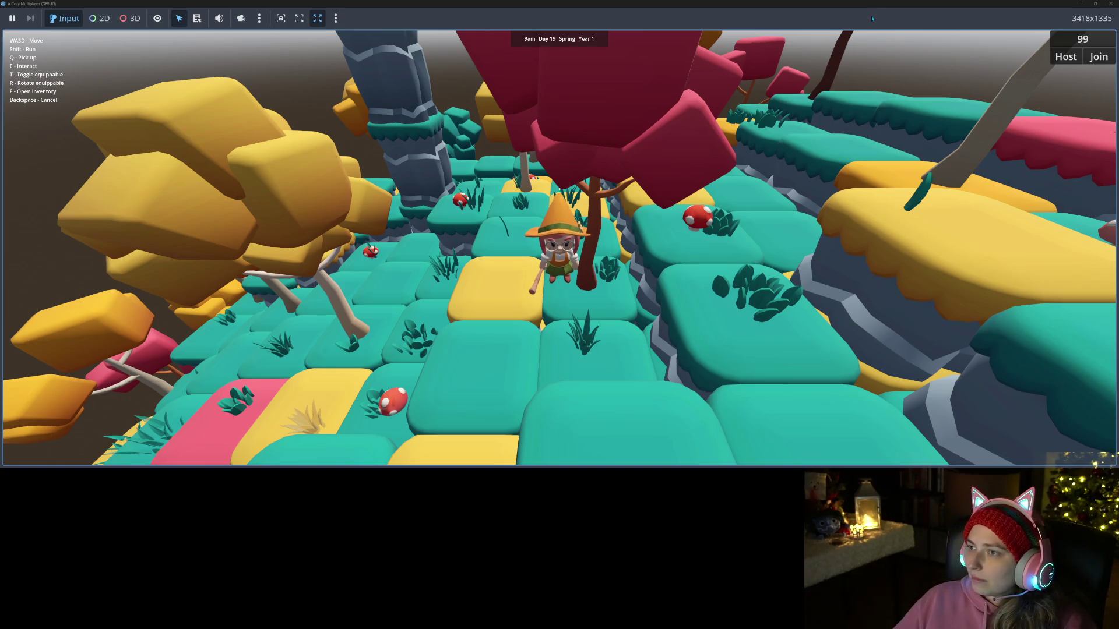
Step: Make the game window fill the screen and zoom the camera out and back in
key(super+Down)
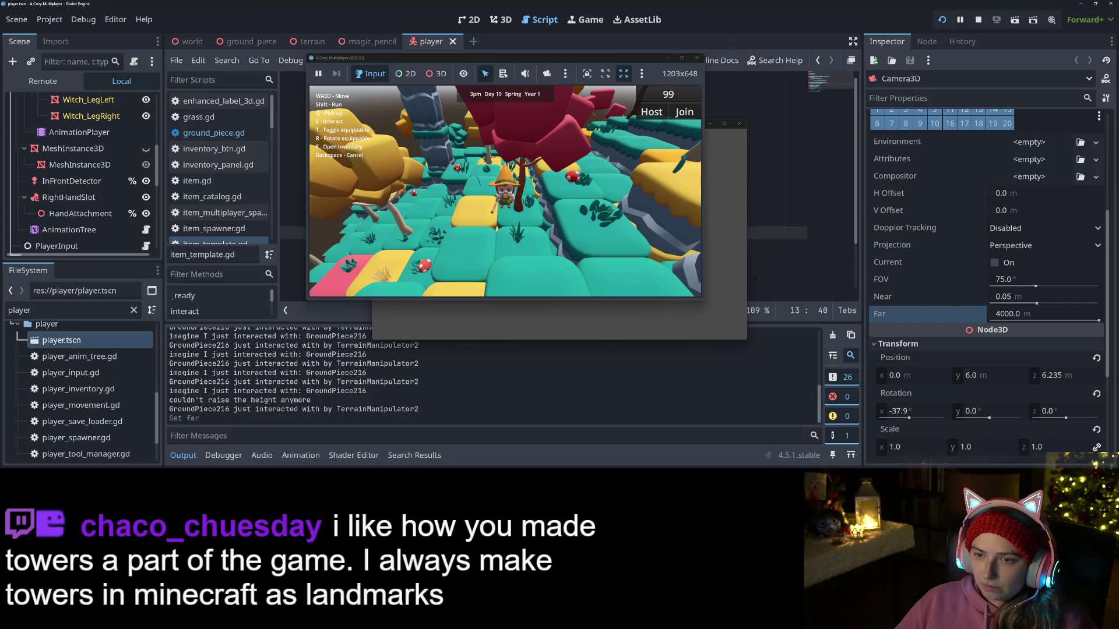
click(681, 58)
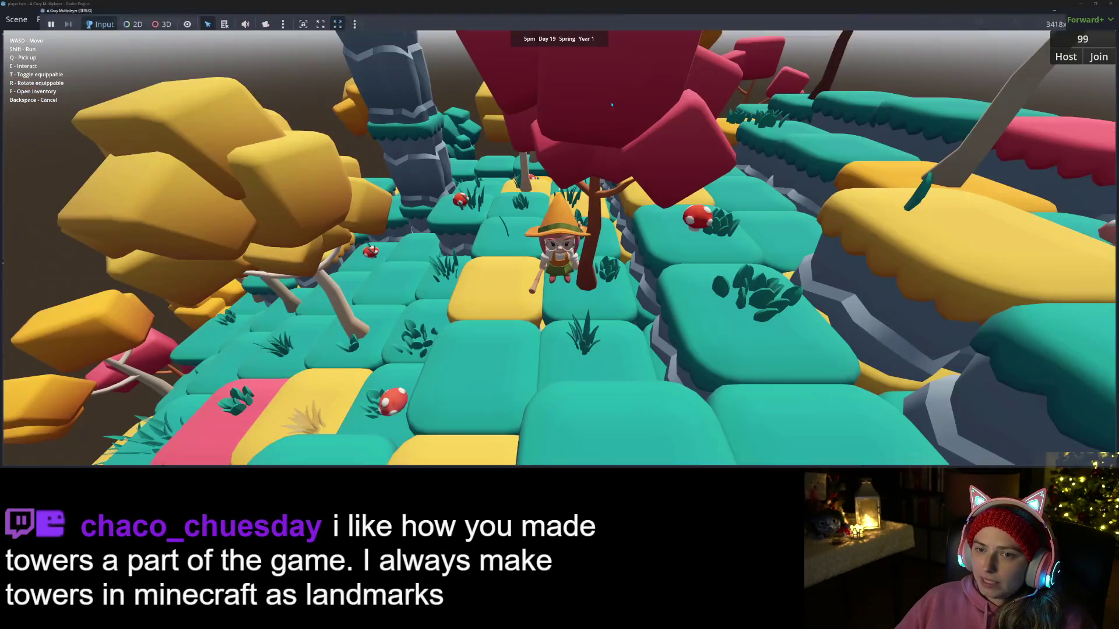
scroll(687, 265, down, 5)
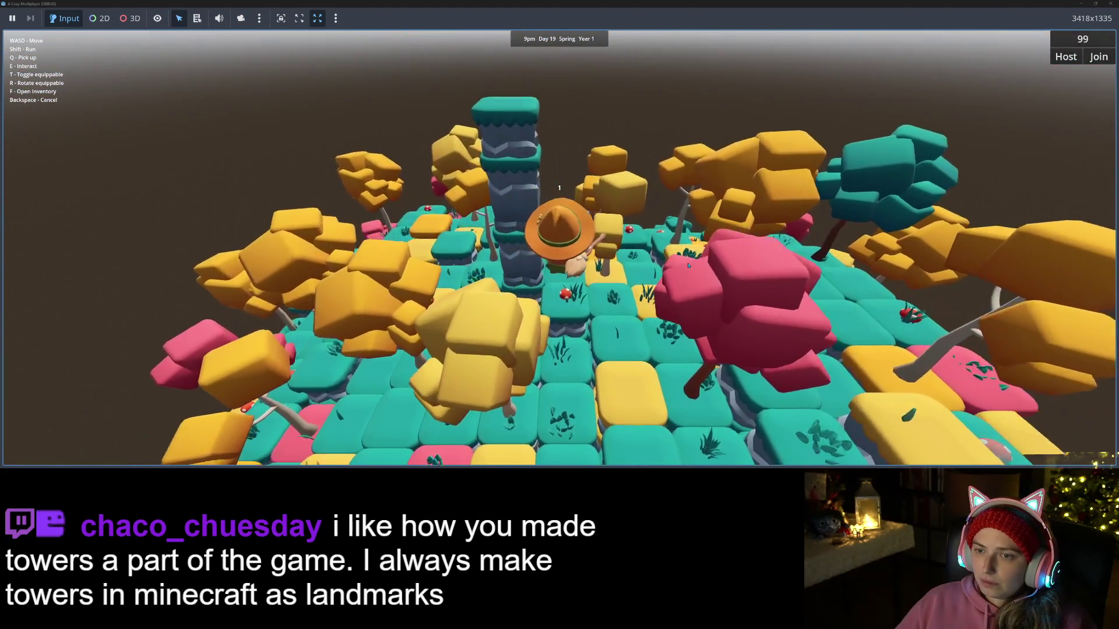
scroll(688, 265, up, 5)
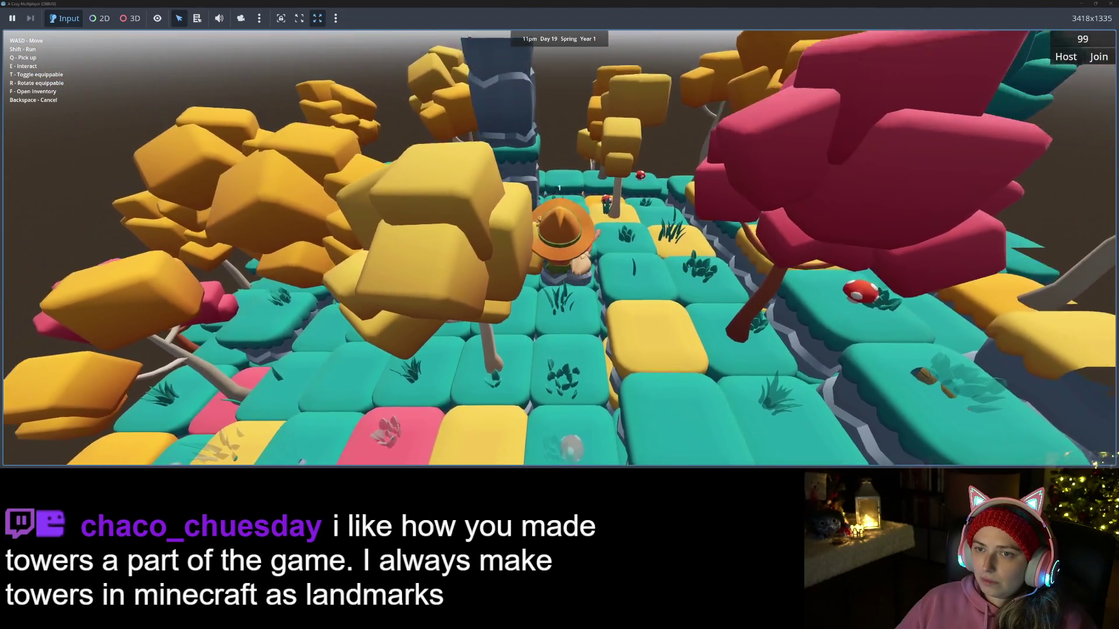
Step: Orbit the camera and walk the farmer across the island, then close both game windows
key(a)
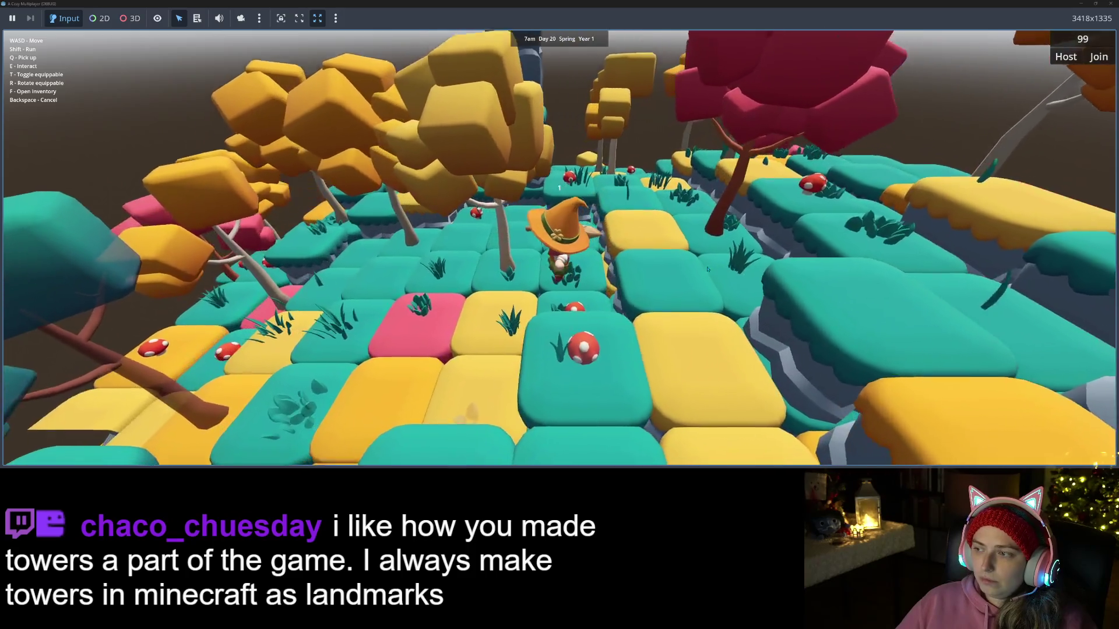
key(w)
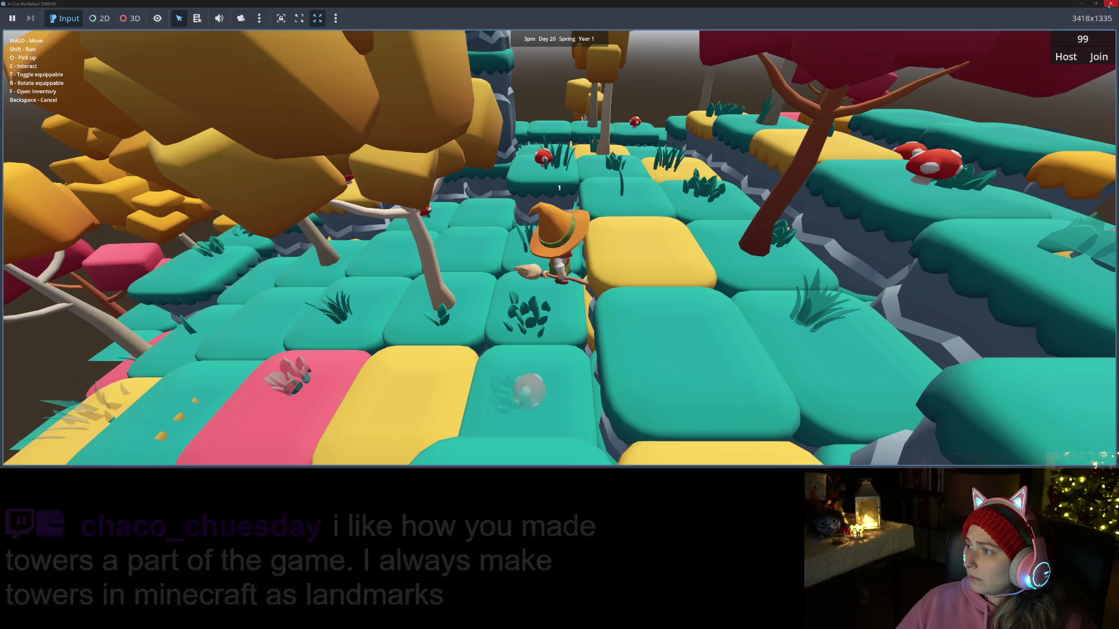
click(1109, 4)
key(F8)
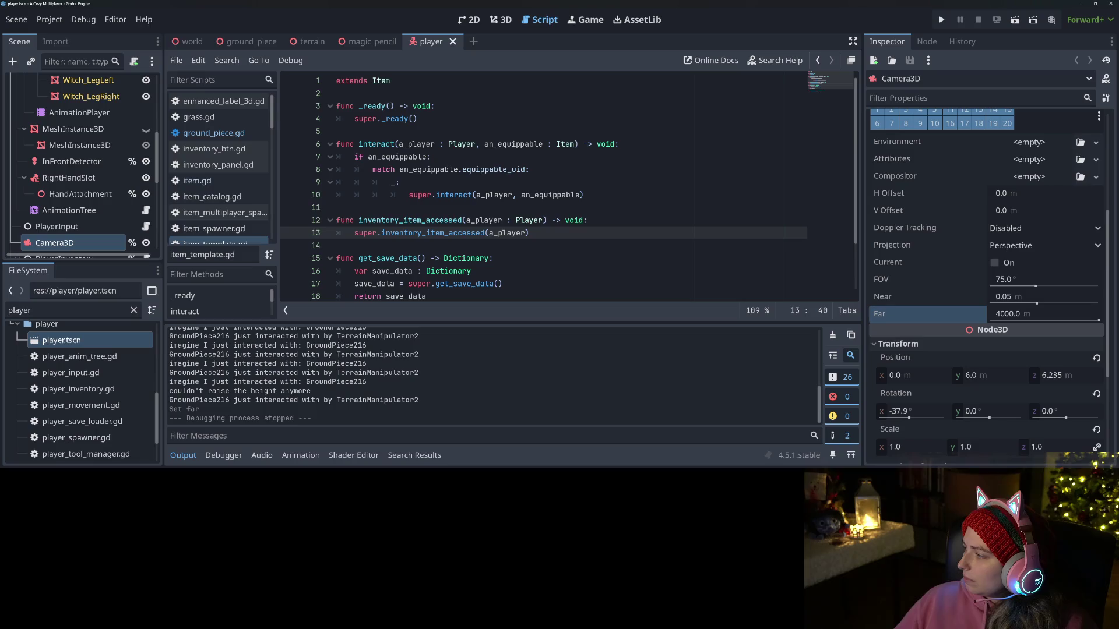
Step: In a new Firefox tab, search Google for why Godot culls too much
key(alt+Tab)
click(759, 3)
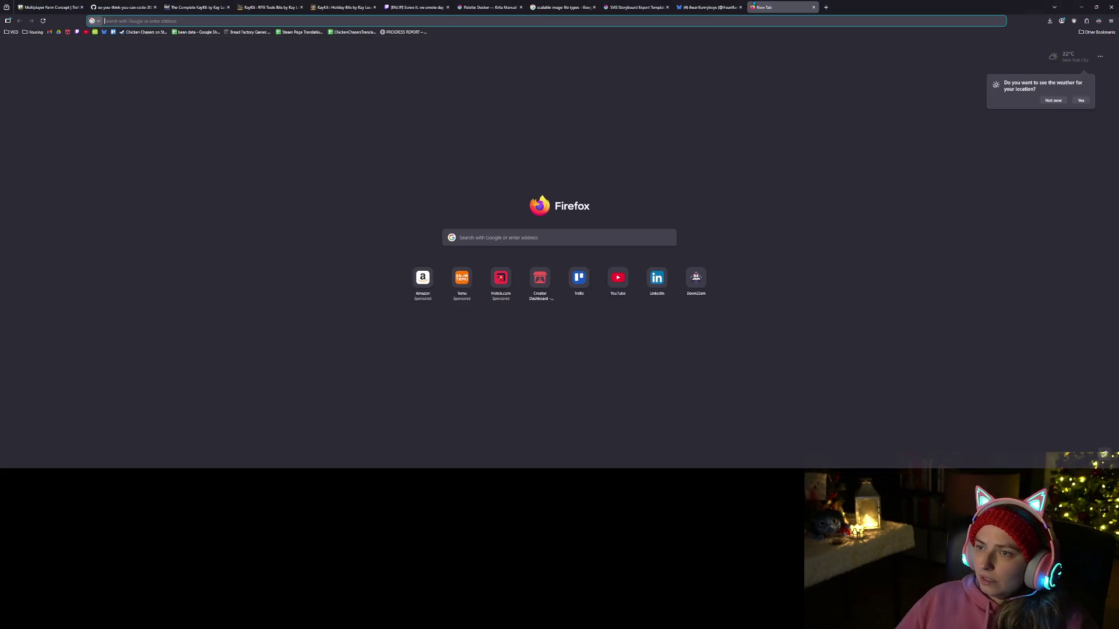
text(godot cull)
key(BackSpace)
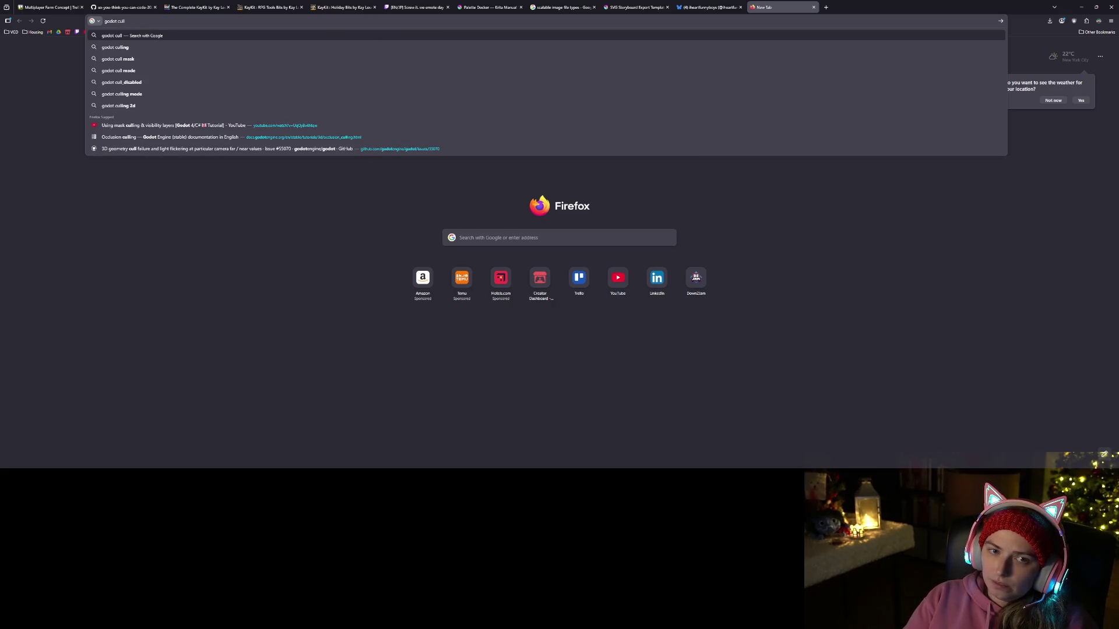
text(is too much)
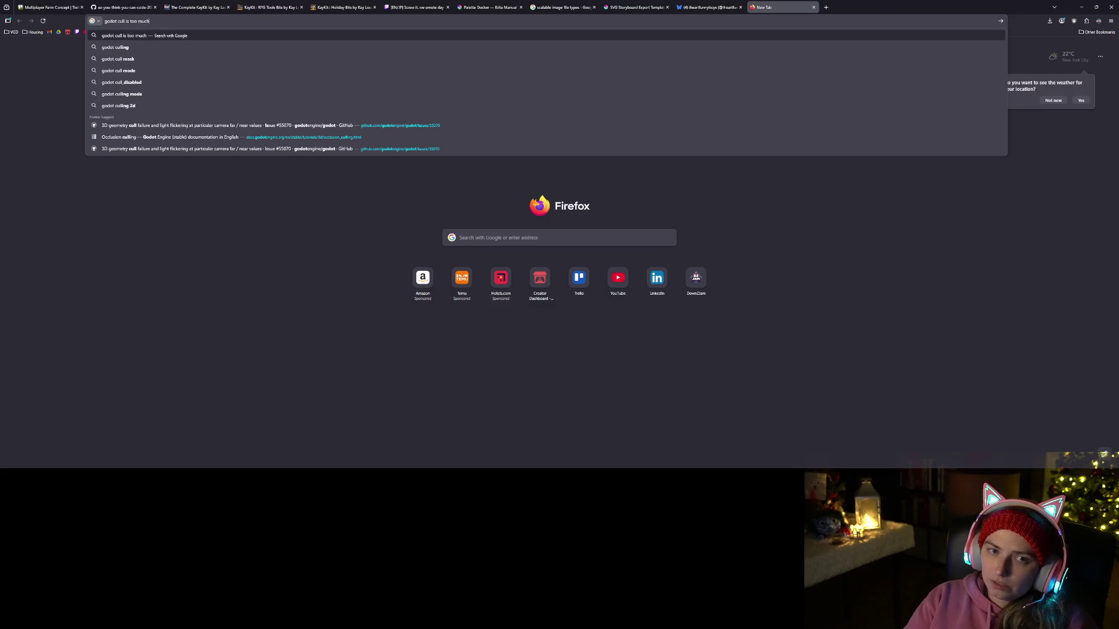
key(Return)
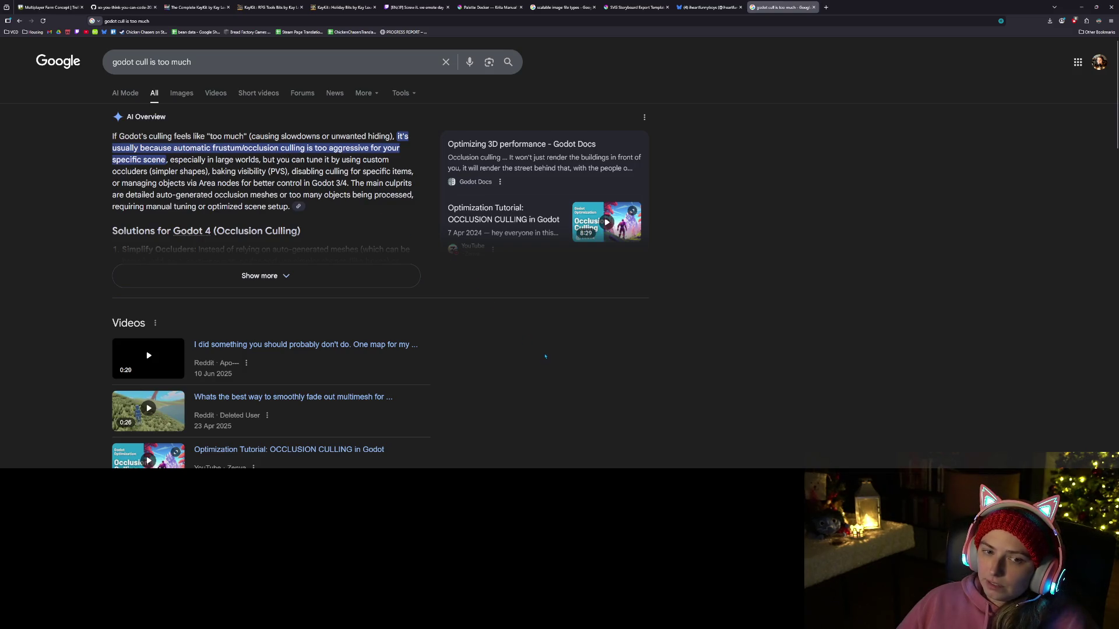
Step: Scroll the results and open the 'Occlusion culling - Godot Docs' page
scroll(544, 356, down, 6)
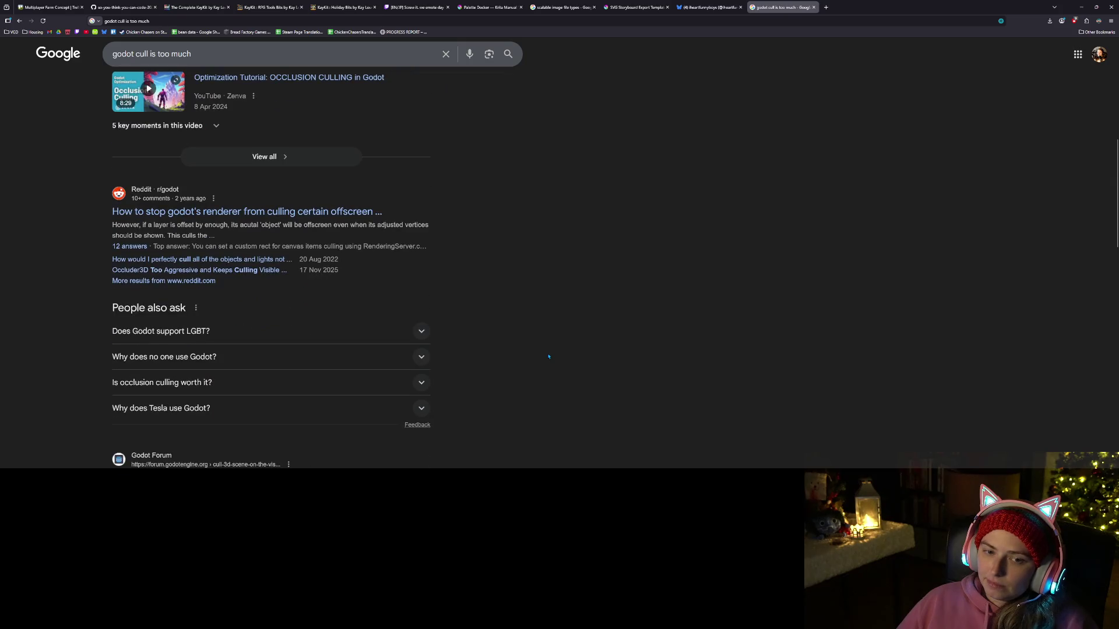
scroll(548, 356, down, 1)
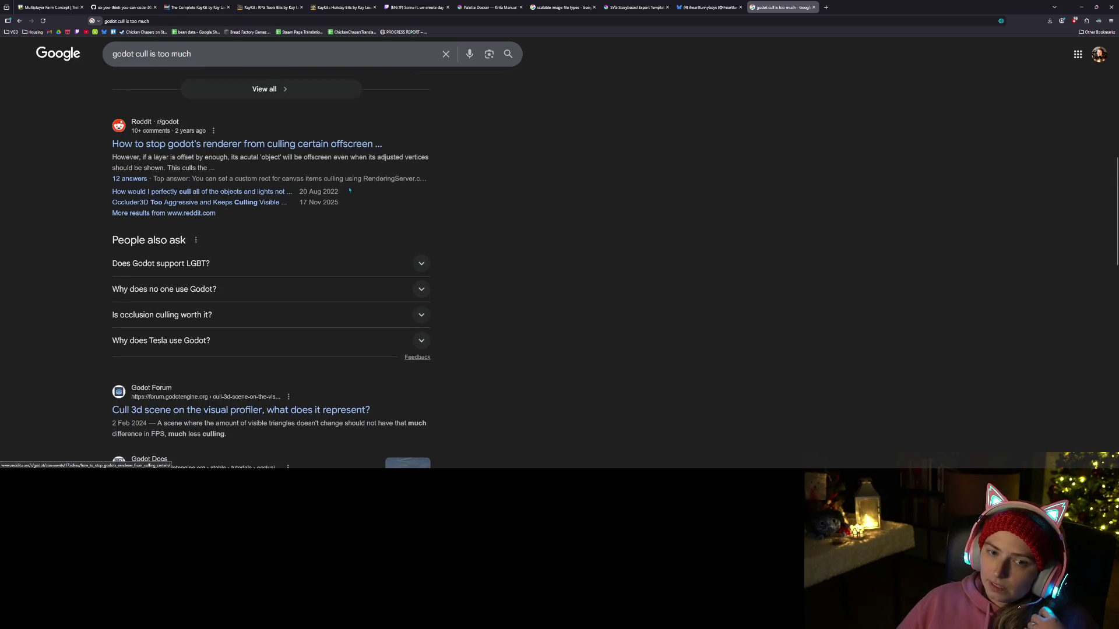
scroll(349, 189, down, 3)
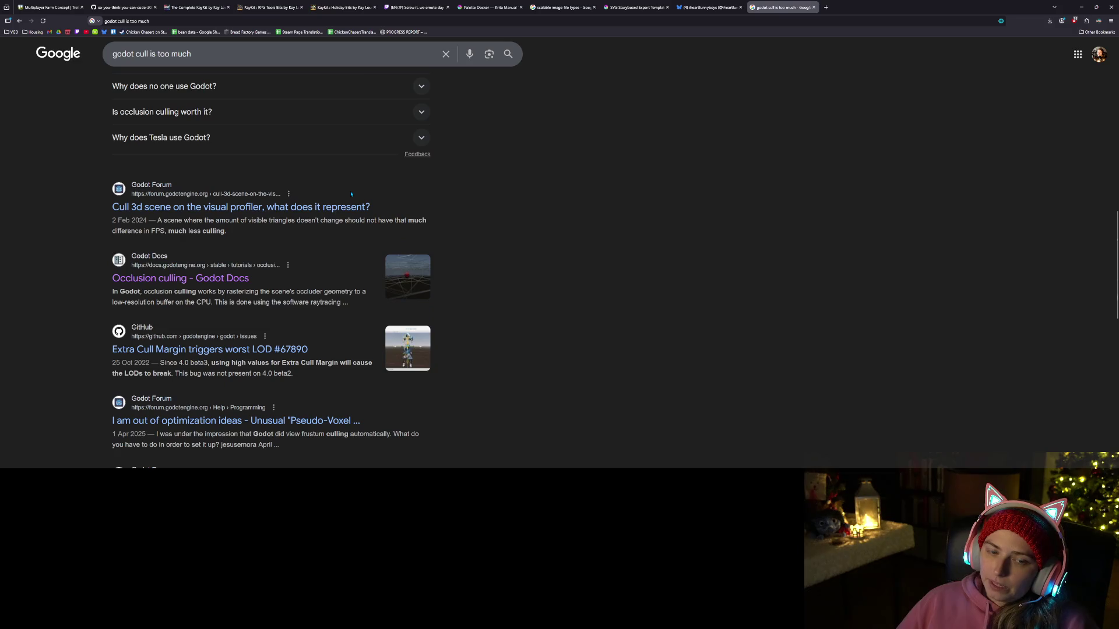
scroll(350, 194, down, 1)
click(175, 245)
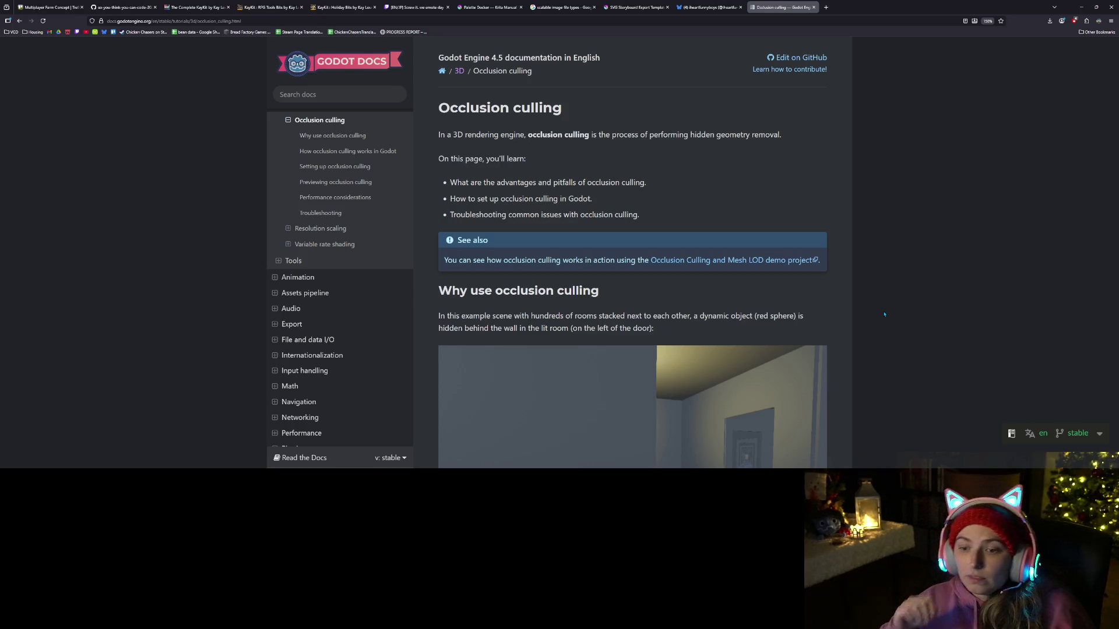
scroll(664, 298, down, 3)
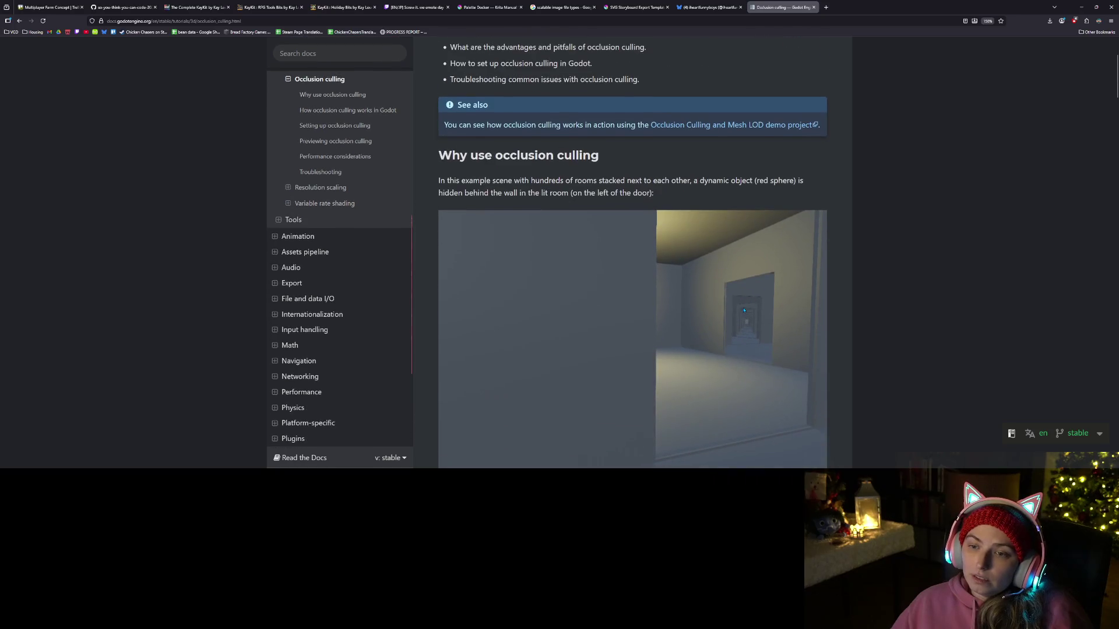
scroll(872, 361, down, 10)
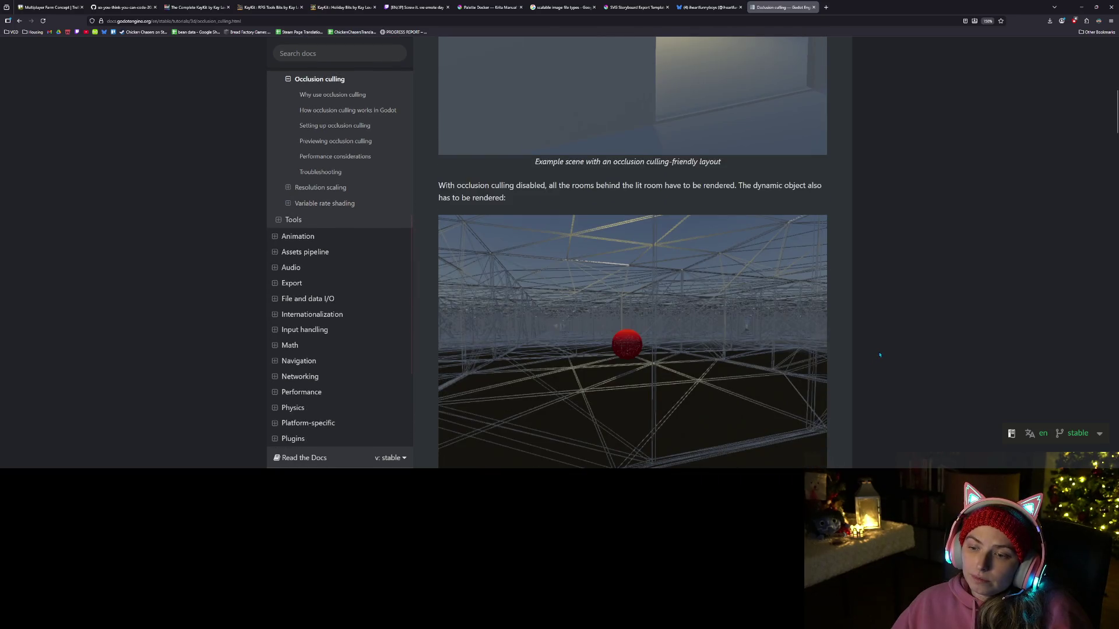
scroll(872, 347, down, 6)
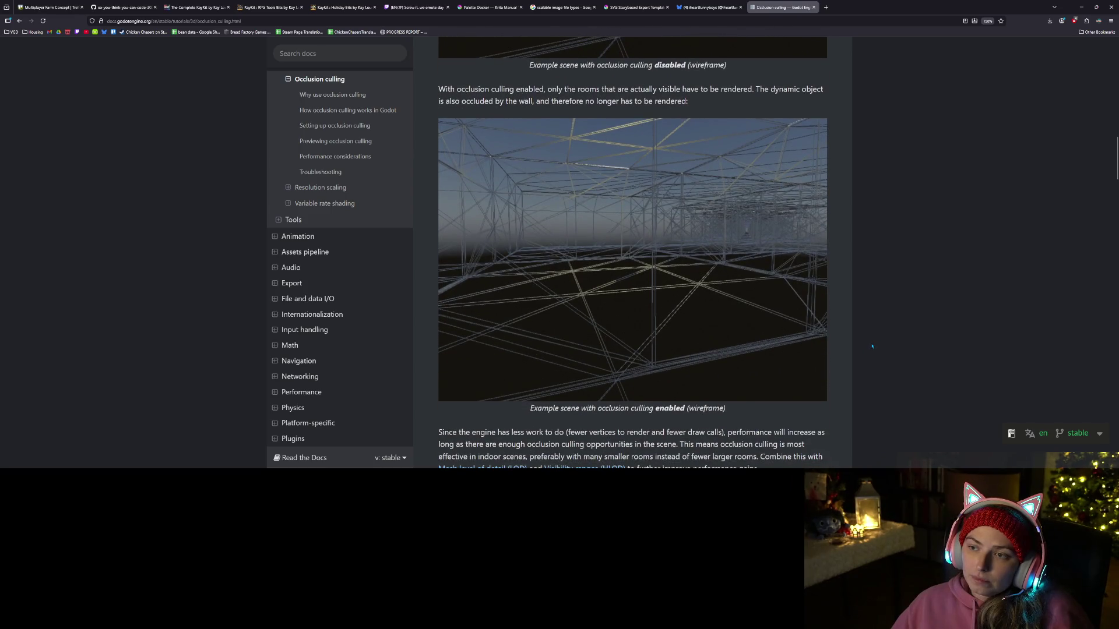
scroll(872, 347, down, 5)
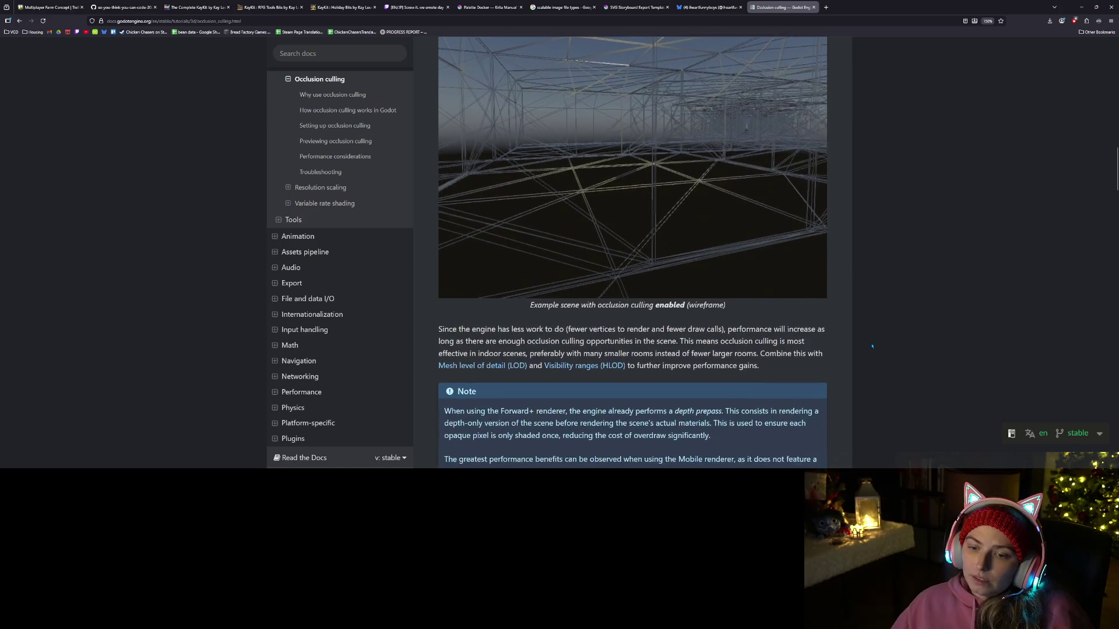
scroll(872, 345, down, 2)
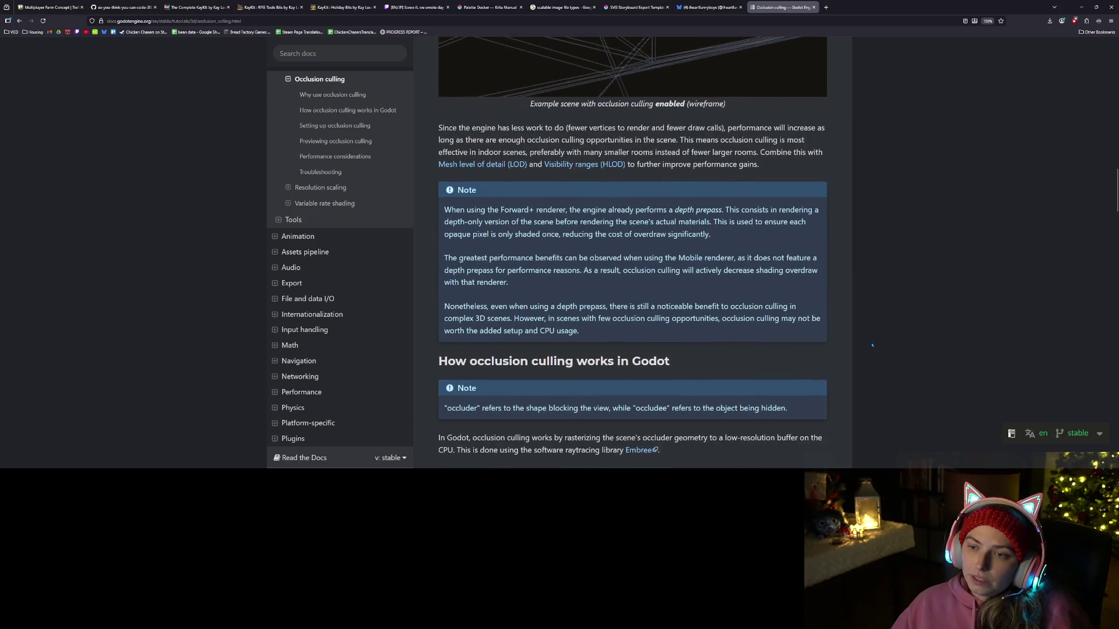
scroll(872, 346, down, 1)
scroll(872, 346, down, 1)
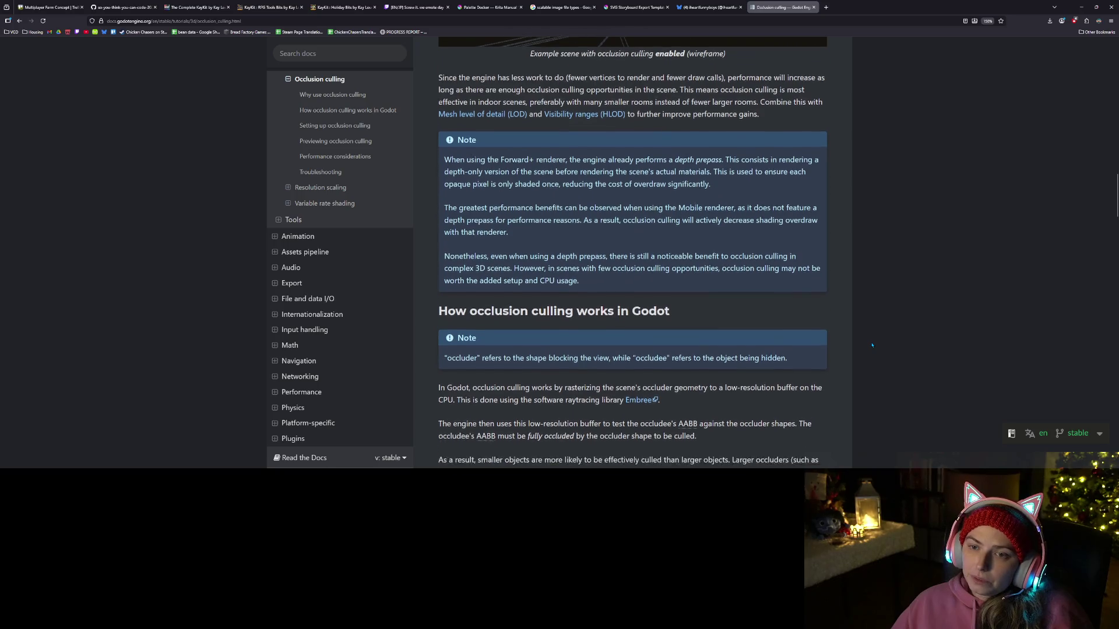
scroll(872, 346, down, 1)
scroll(872, 345, up, 1)
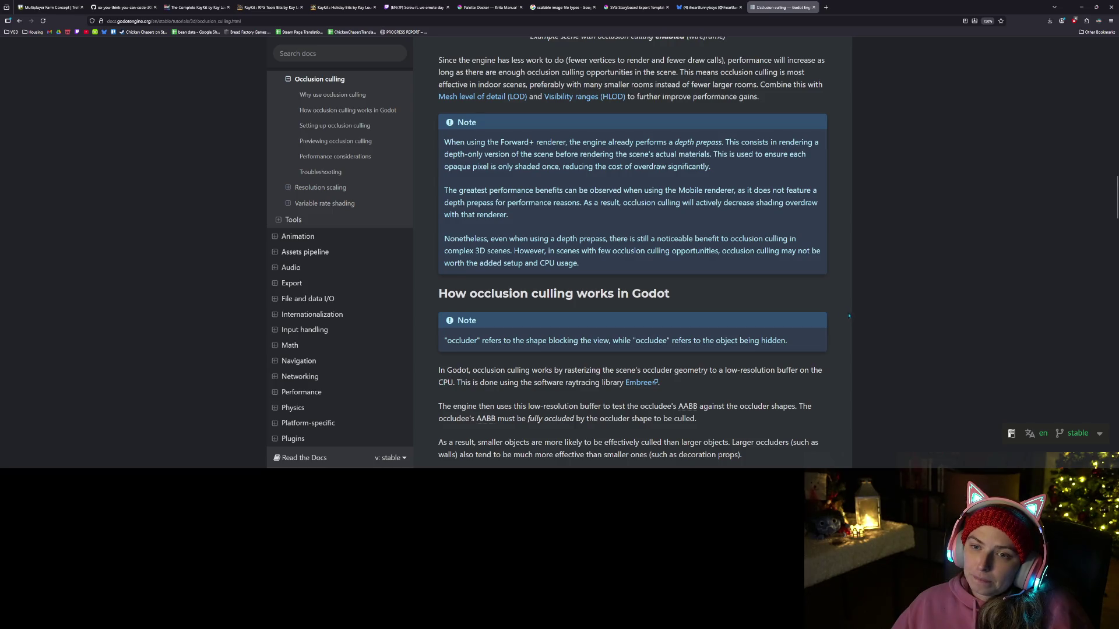
scroll(741, 282, down, 2)
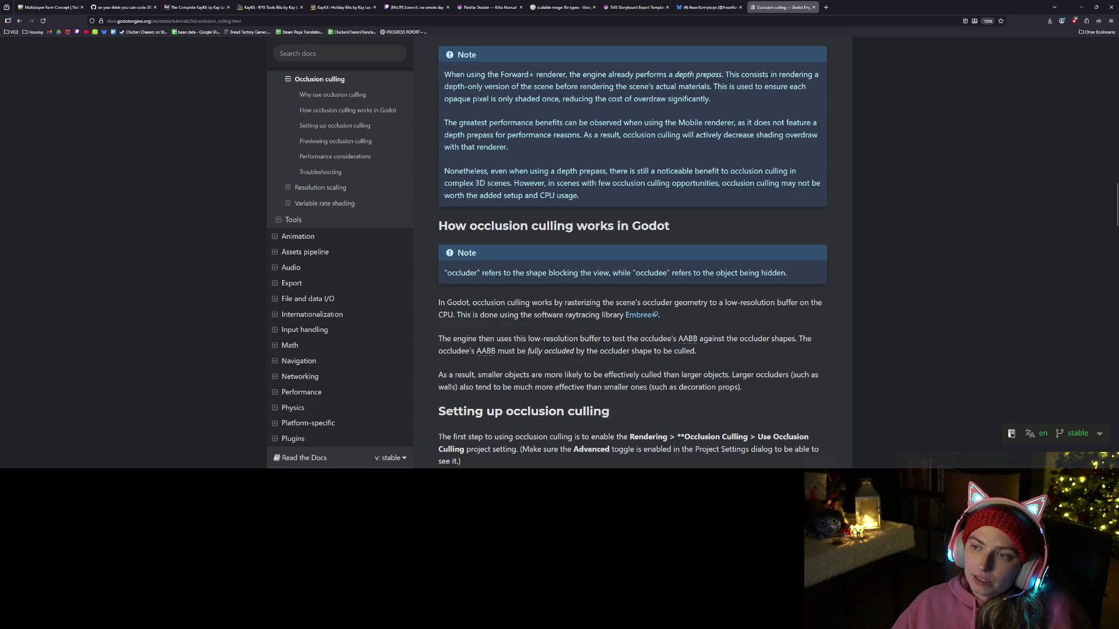
ctrl+scroll(728, 183, up, 4)
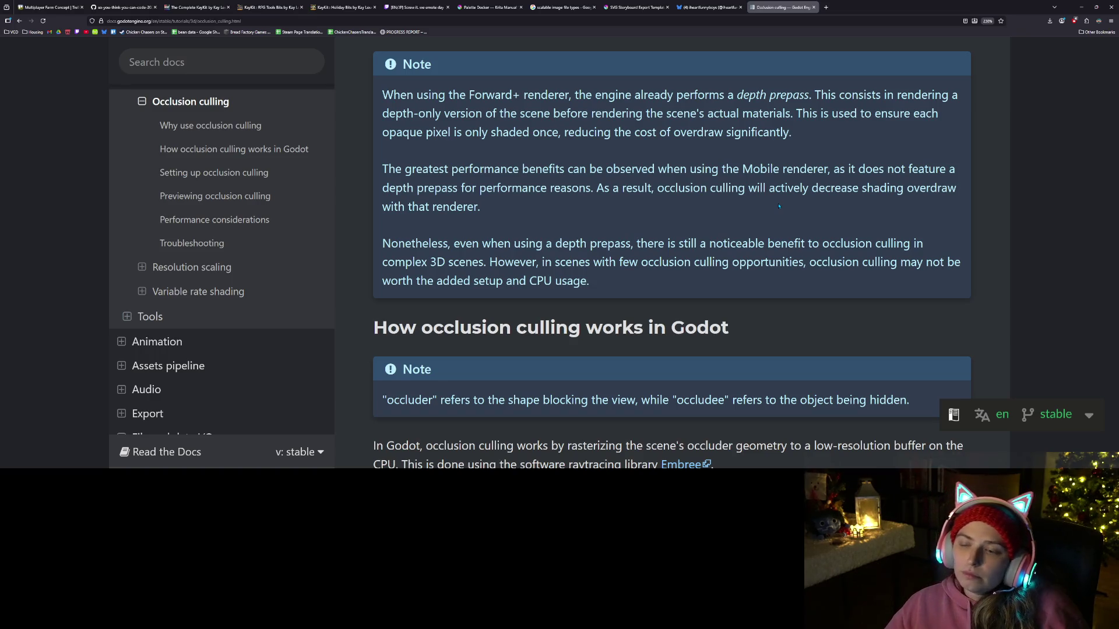
scroll(768, 273, down, 3)
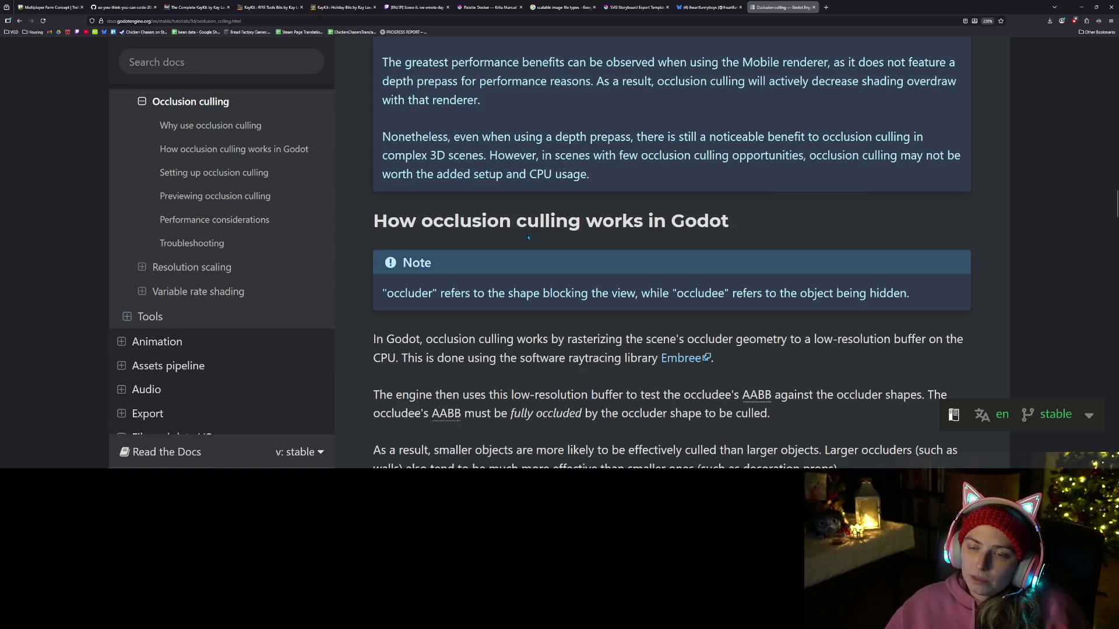
scroll(528, 237, down, 5)
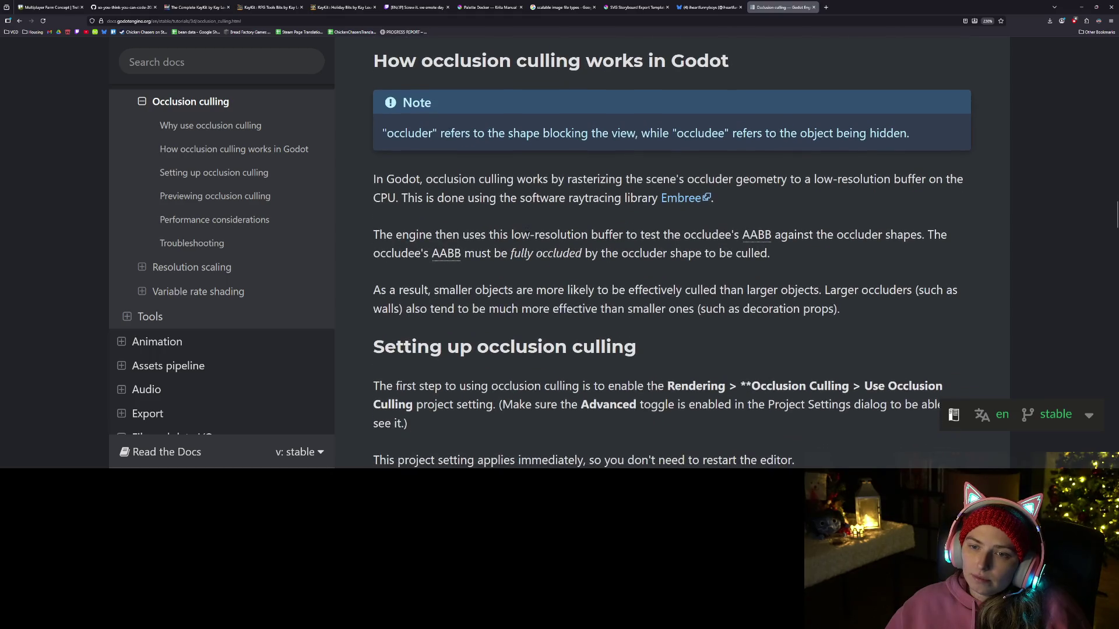
scroll(528, 236, down, 3)
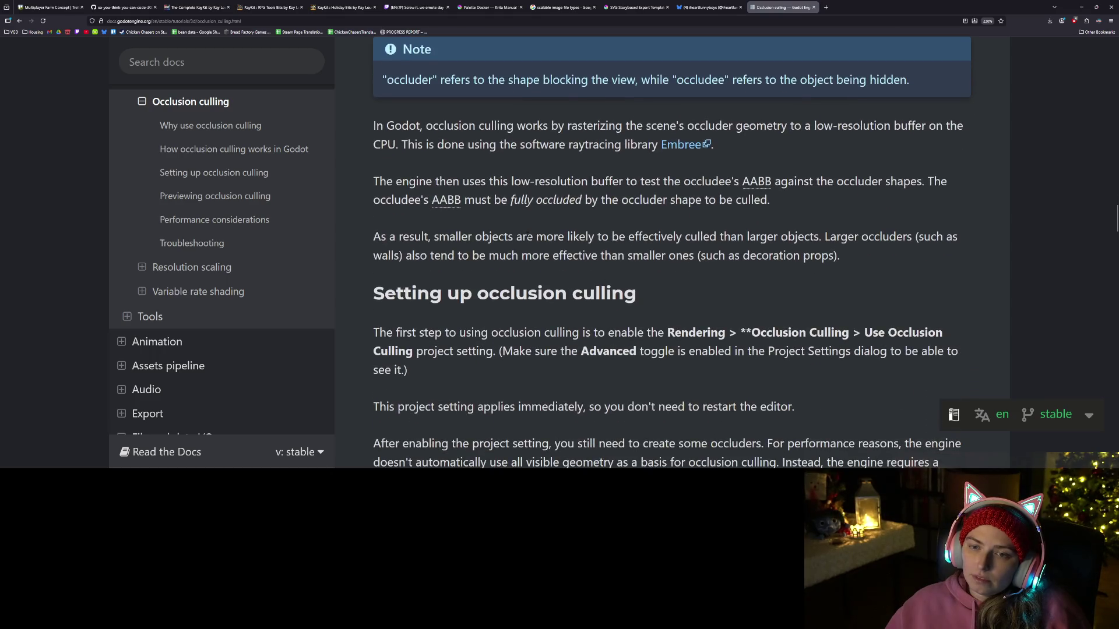
scroll(528, 233, down, 5)
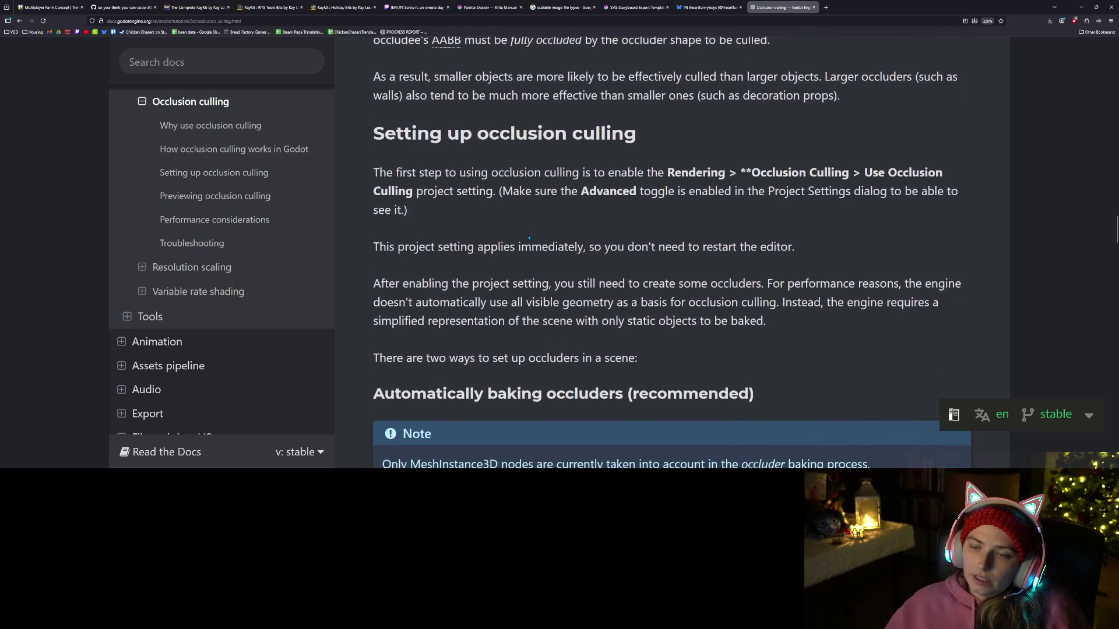
scroll(777, 327, down, 3)
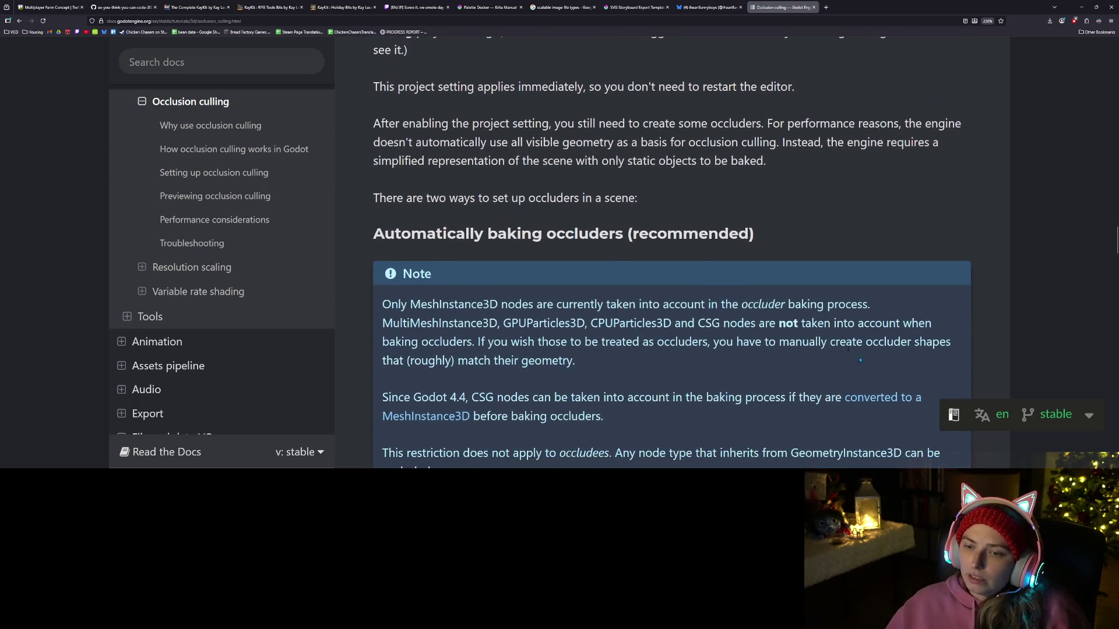
click(1080, 7)
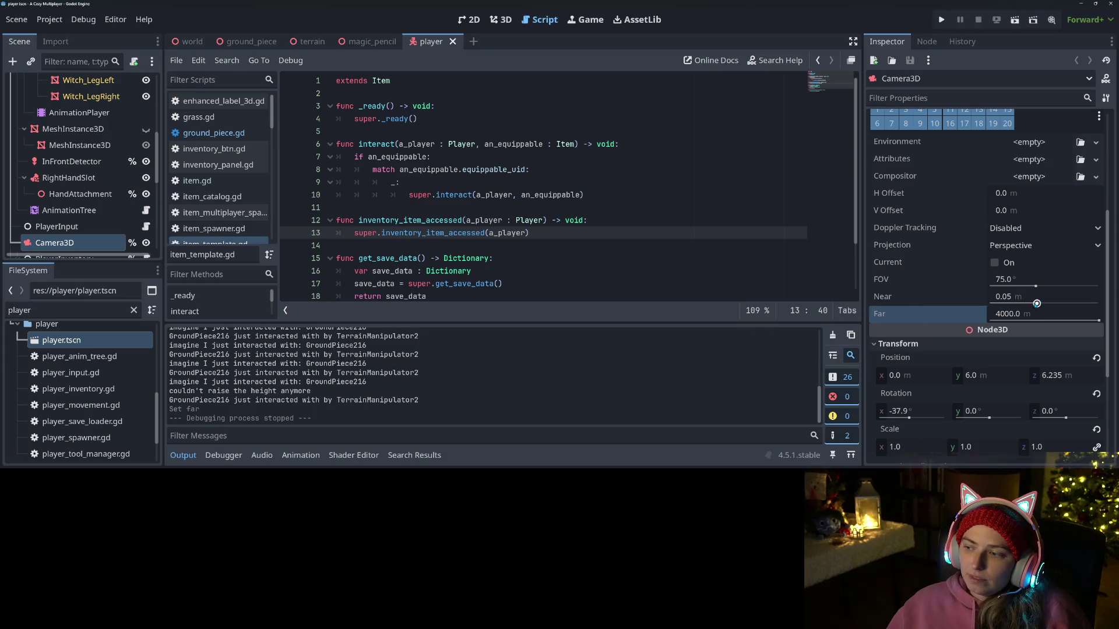
Step: Raise the camera's Near distance to about 2.1 m, test it in-game on the latest save, then close
drag(1037, 303, 1081, 304)
click(941, 19)
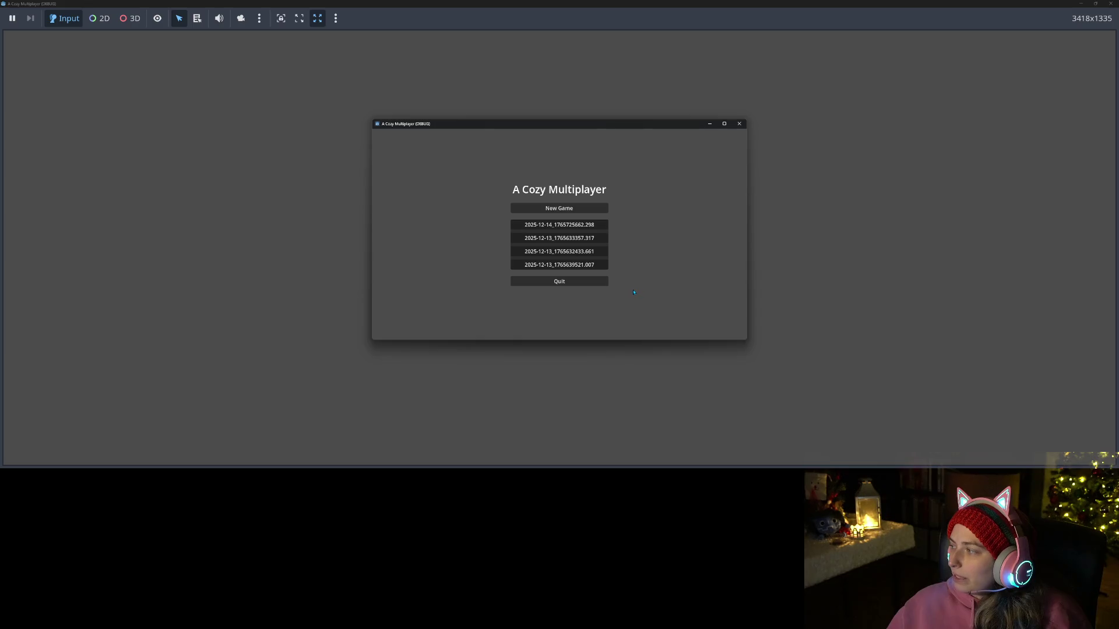
click(724, 123)
click(564, 239)
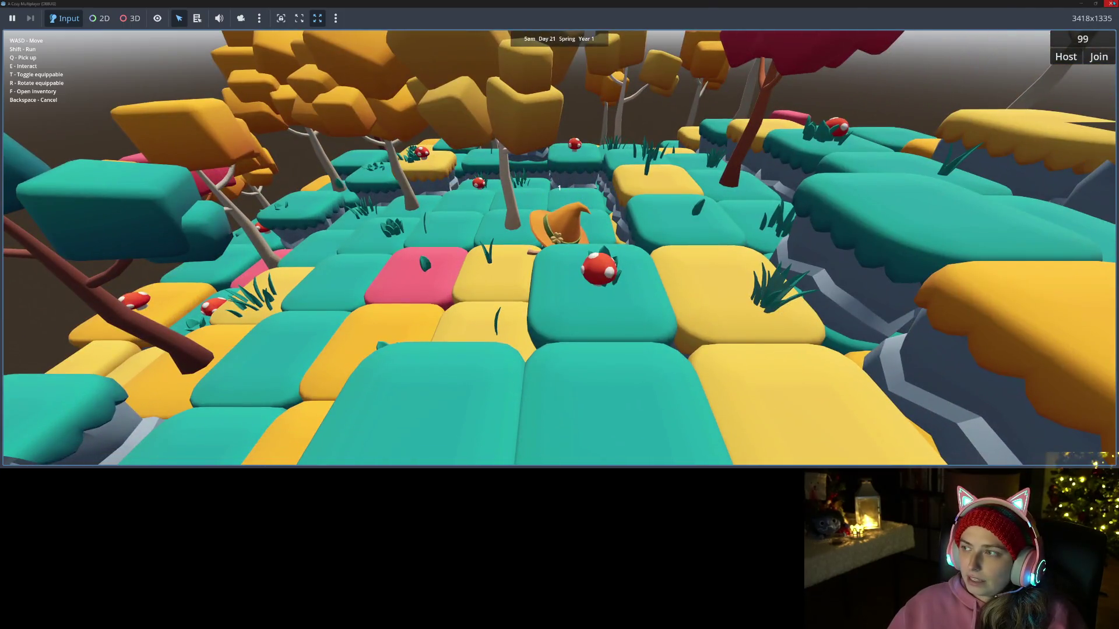
click(1112, 4)
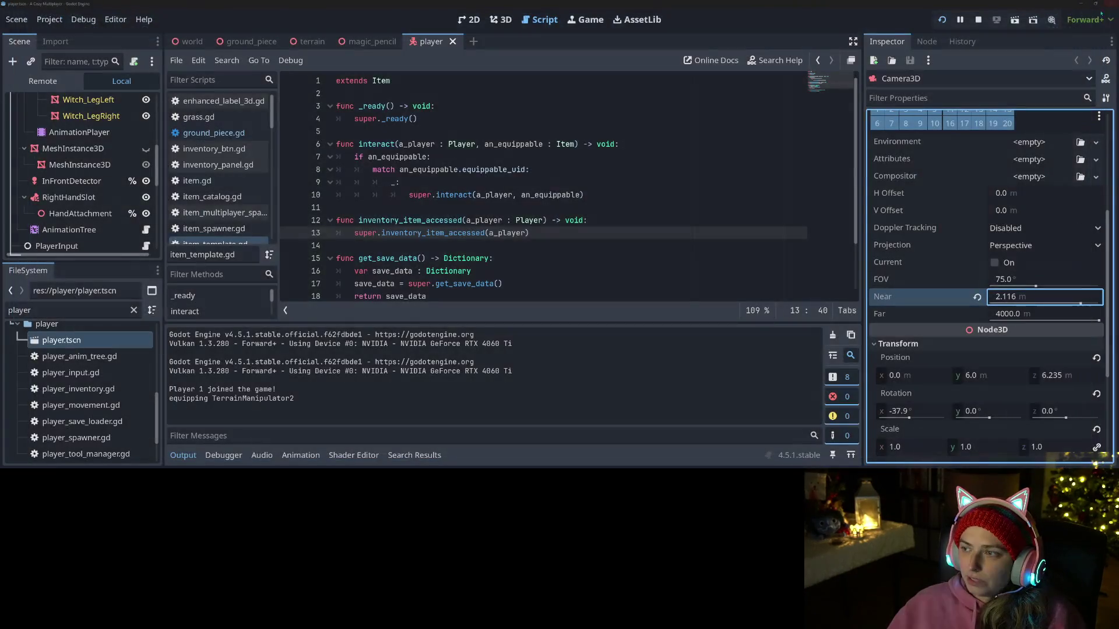
Step: Reset Near, set it to 10.0 m, and rerun the game loading the latest save
click(977, 297)
click(996, 296)
text(10)
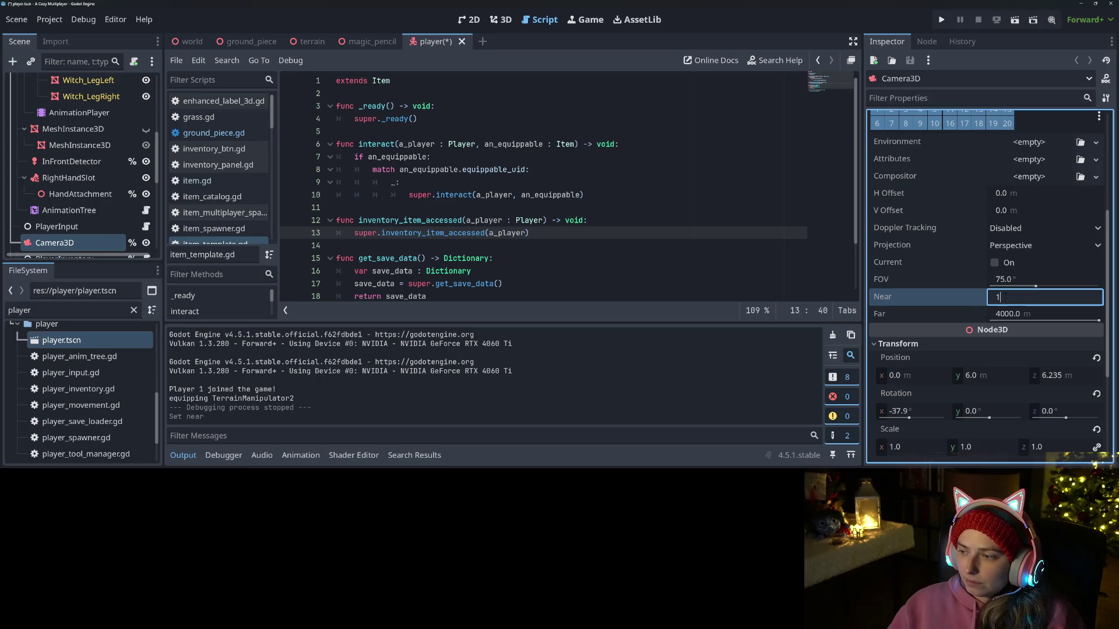
key(Return)
key(F5)
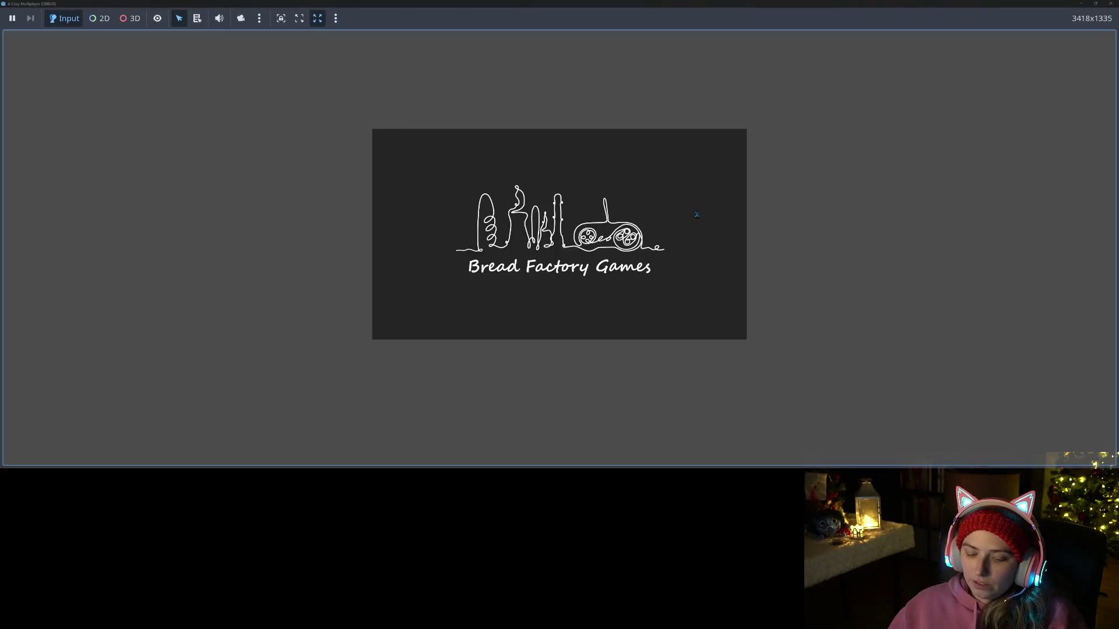
click(574, 239)
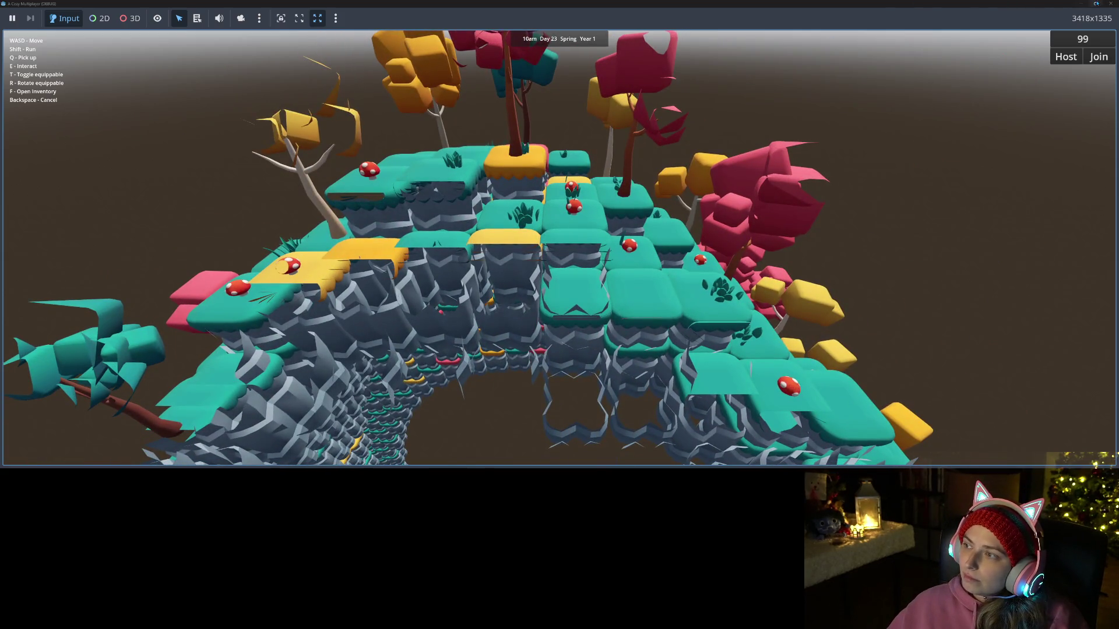
Step: Close the running game and revert the camera's near distance to 0.05 m
click(1095, 3)
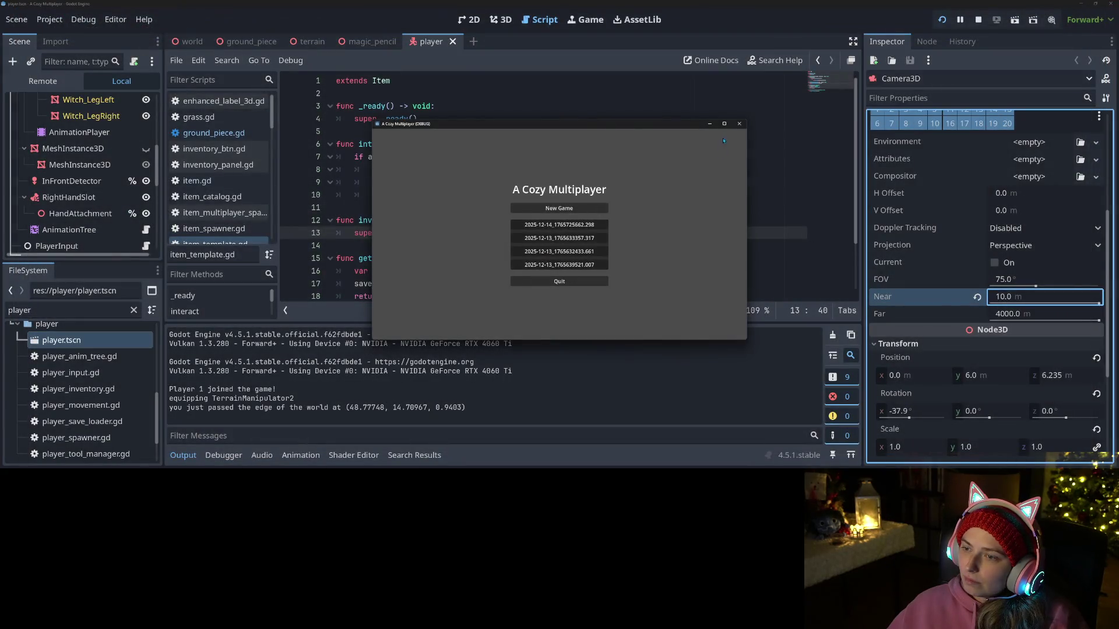
click(739, 123)
click(976, 297)
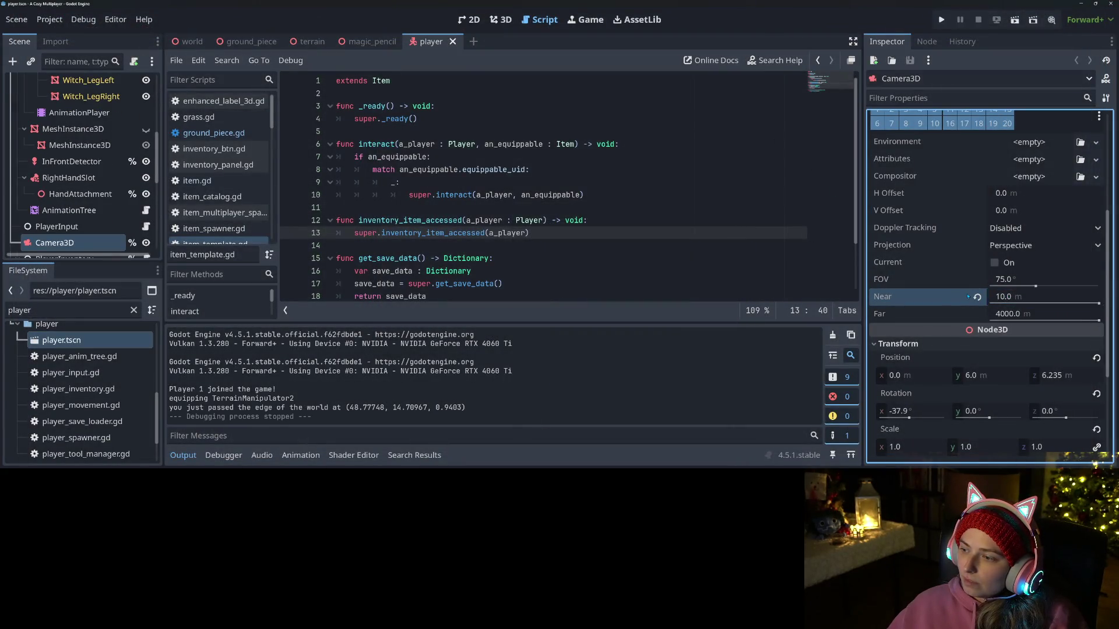
Step: Set the camera far distance to 16000 m, save, and relaunch into the first save
click(1001, 314)
text(16)
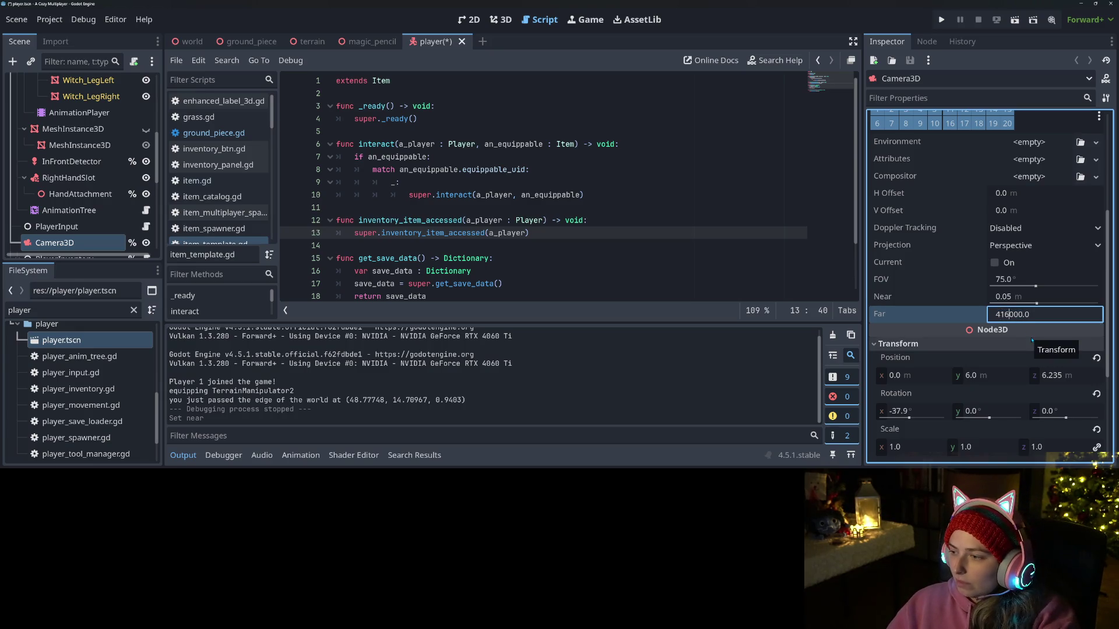
key(Home)
key(Delete)
key(Return)
key(ctrl+s)
click(941, 19)
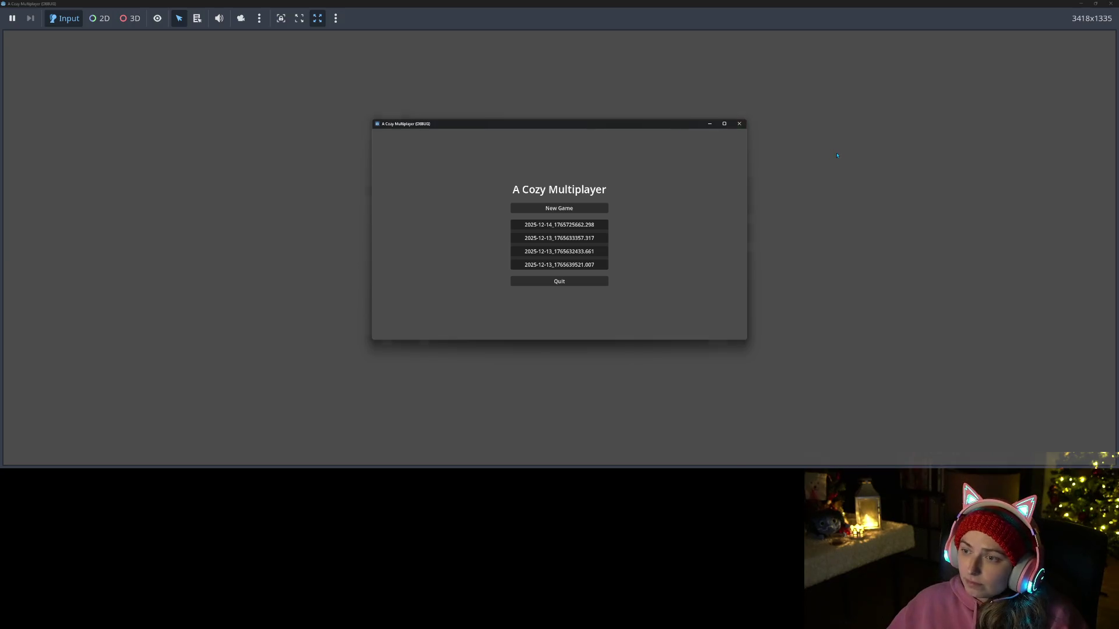
click(532, 240)
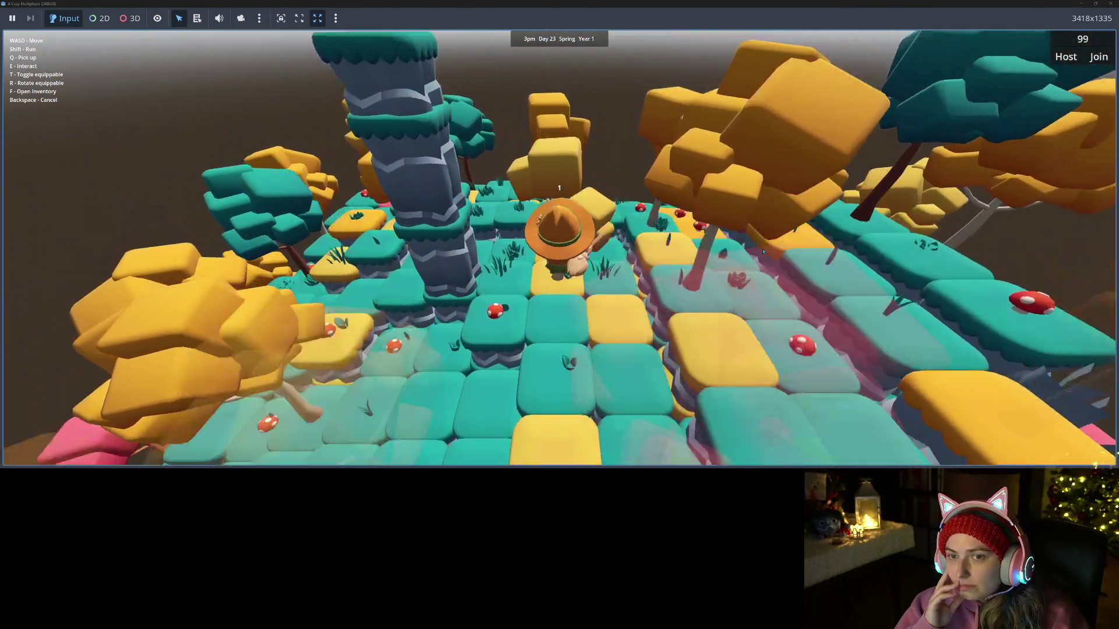
Step: Stop the running game with F8
key(F8)
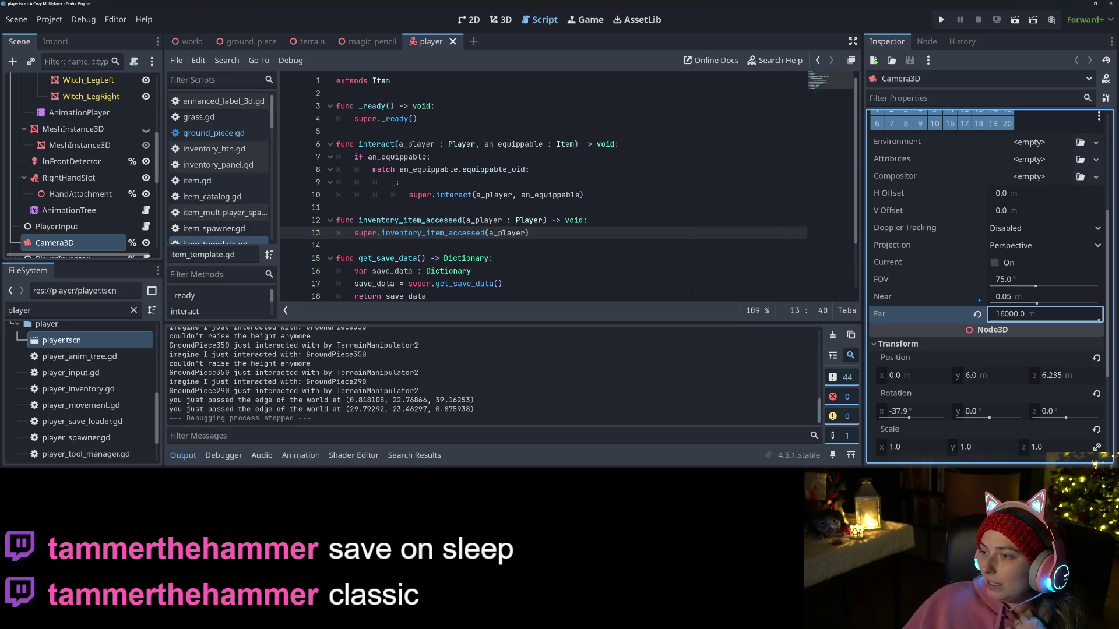
Step: Revert the camera far distance to the default 4000 m and save player.tscn
scroll(934, 383, up, 2)
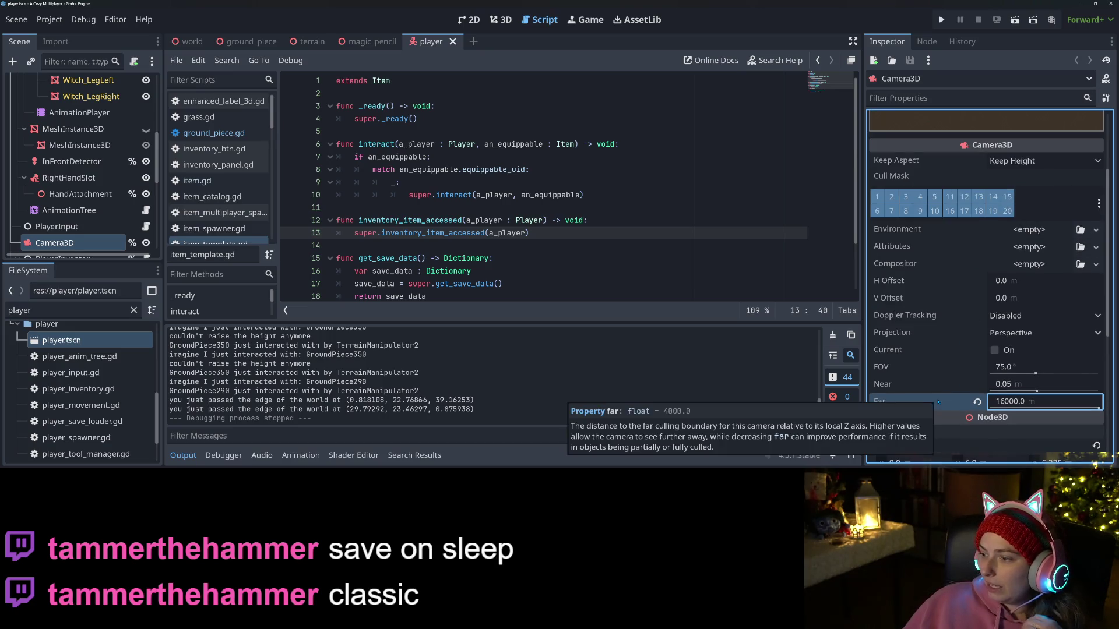
click(977, 401)
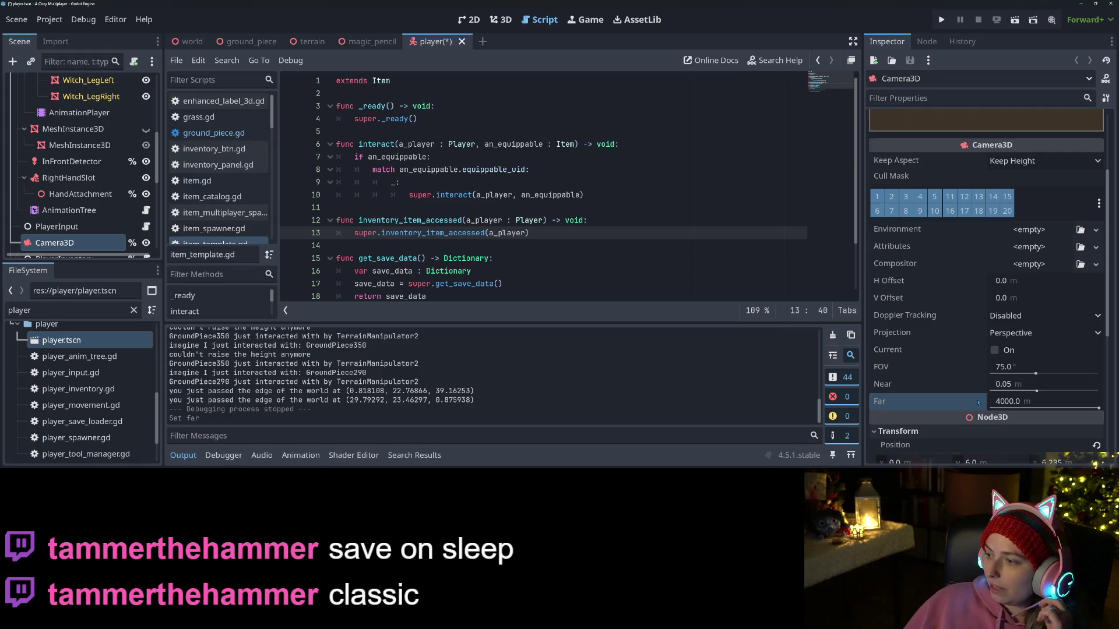
scroll(963, 389, up, 2)
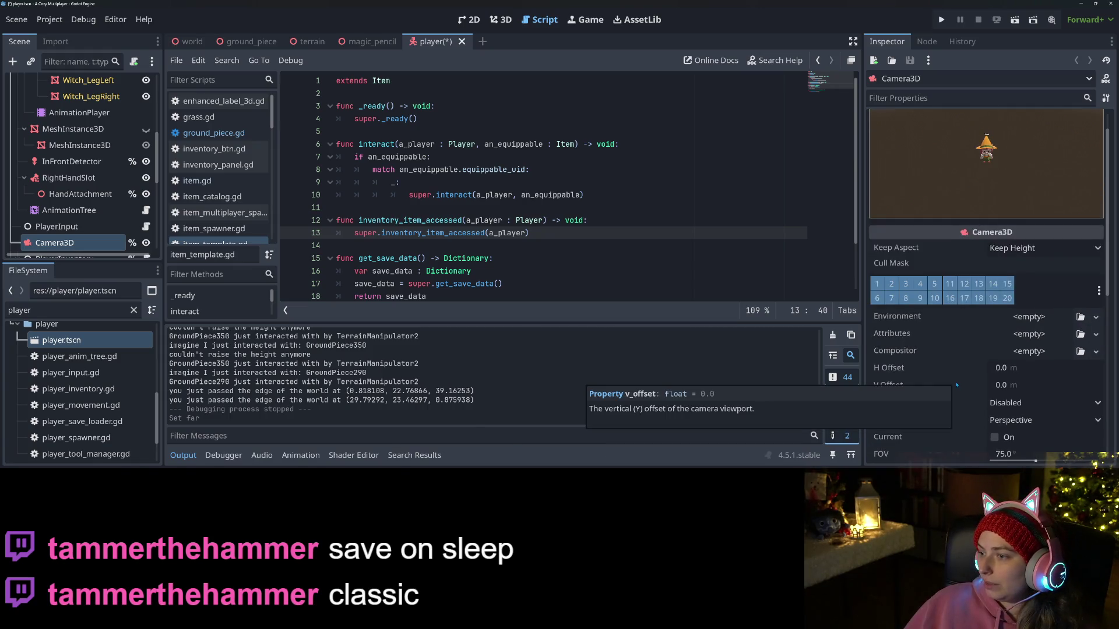
mouse_move(956, 407)
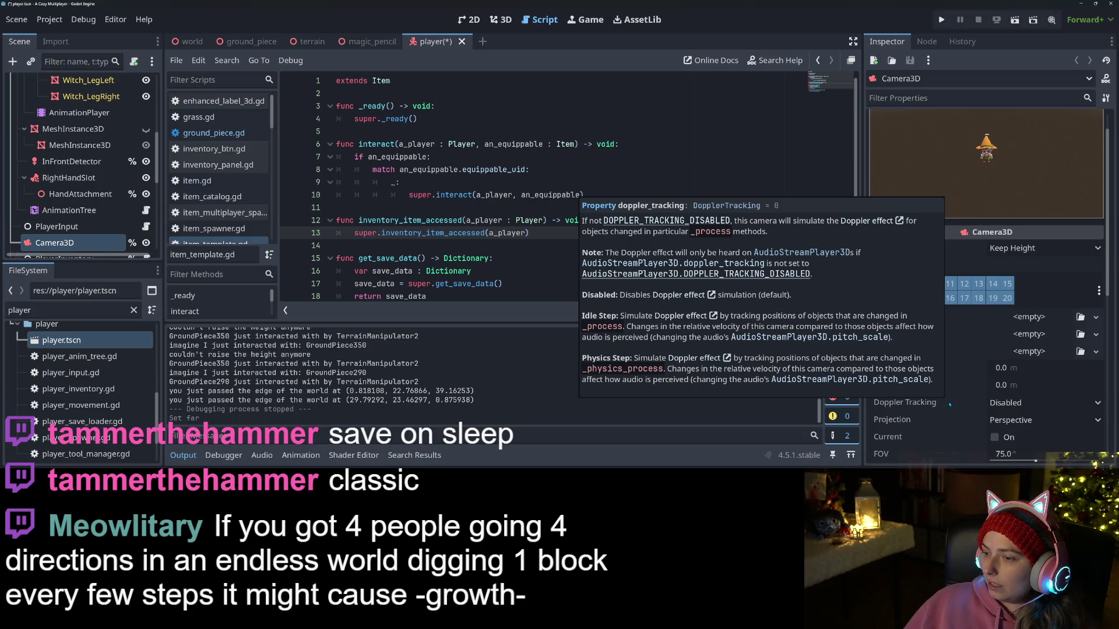
scroll(949, 404, down, 3)
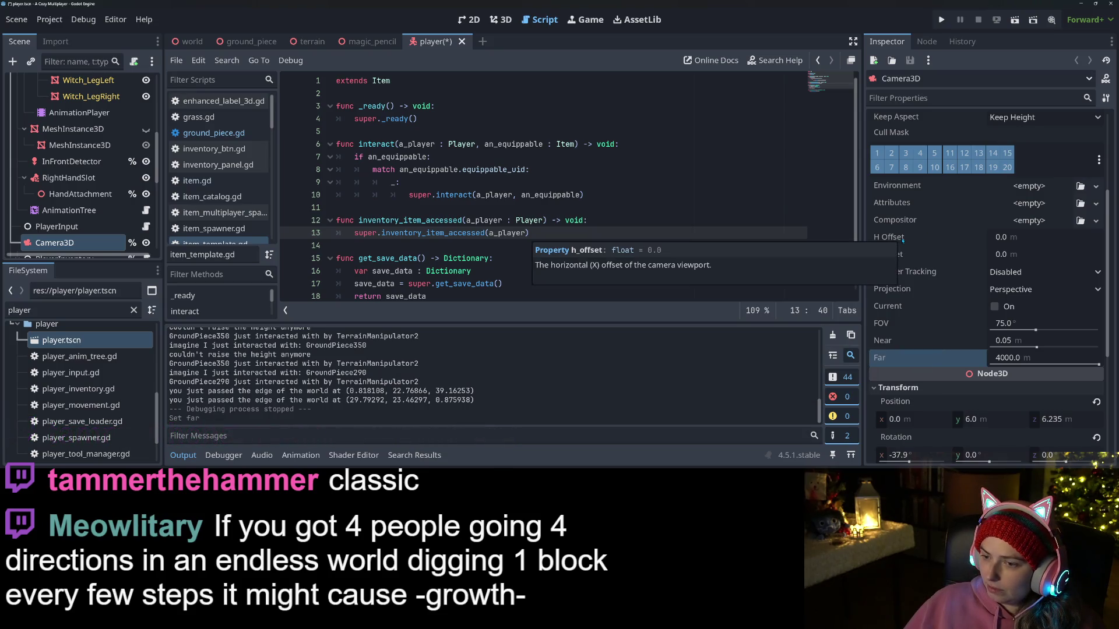
key(ctrl+s)
scroll(906, 358, down, 5)
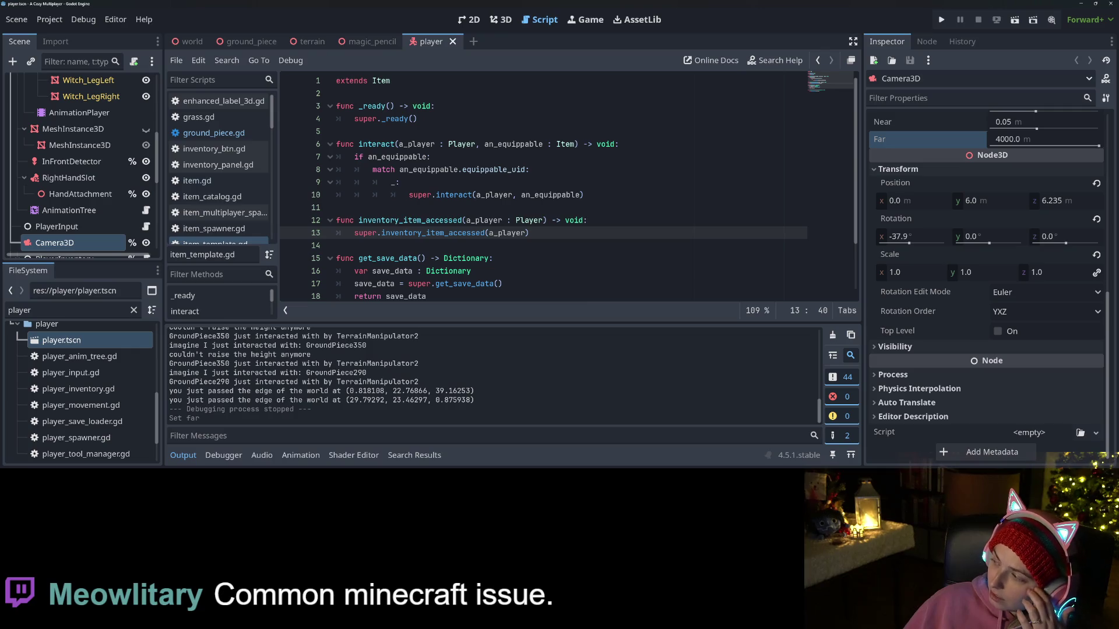
Step: Open terrain.gd from the scripts list and scroll its code up to line 1
scroll(224, 190, down, 10)
scroll(224, 190, down, 2)
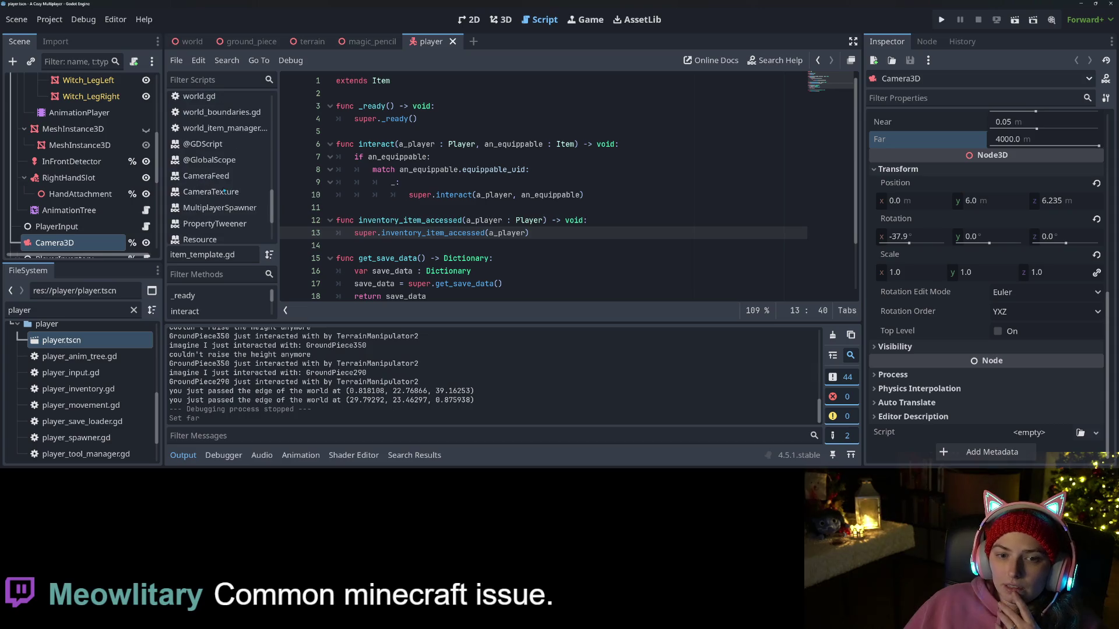
click(201, 150)
scroll(532, 171, up, 20)
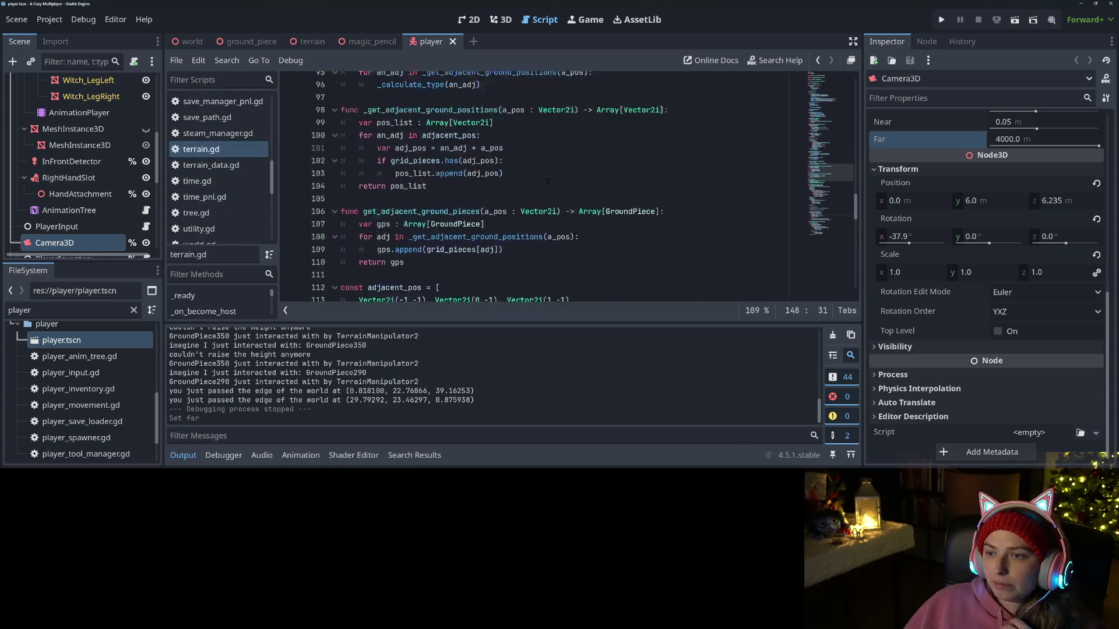
scroll(548, 176, up, 2)
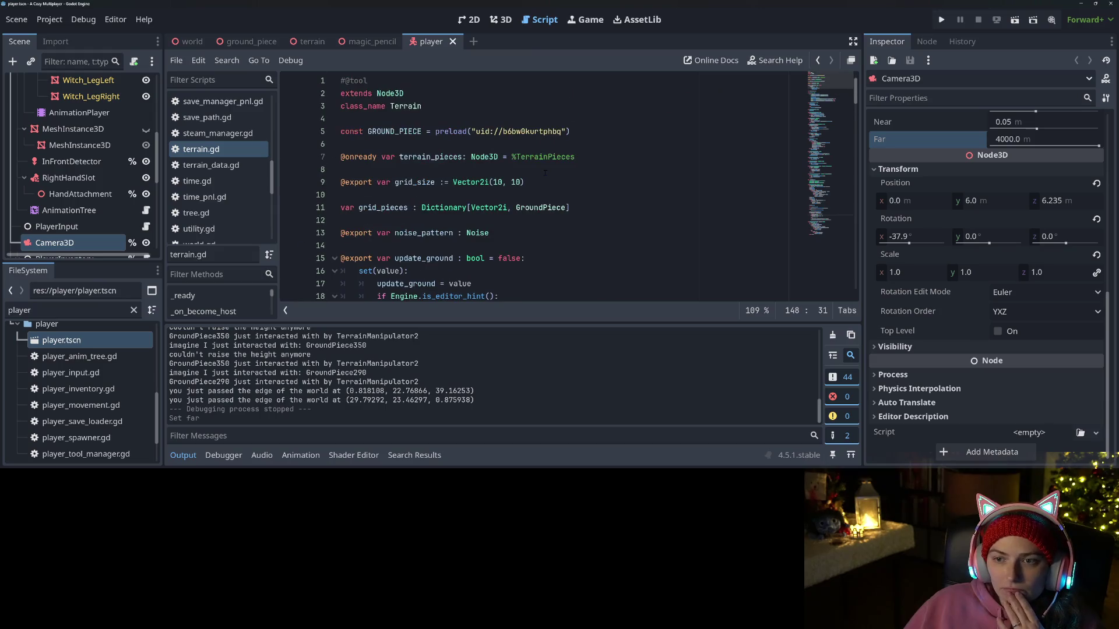
scroll(548, 175, up, 3)
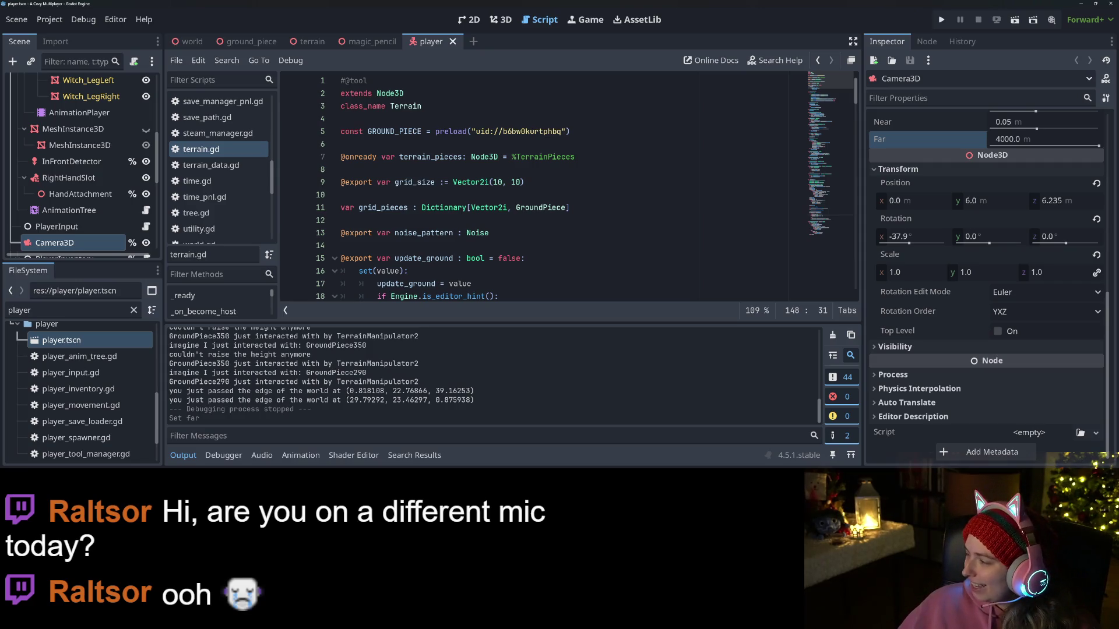
key(alt+Tab)
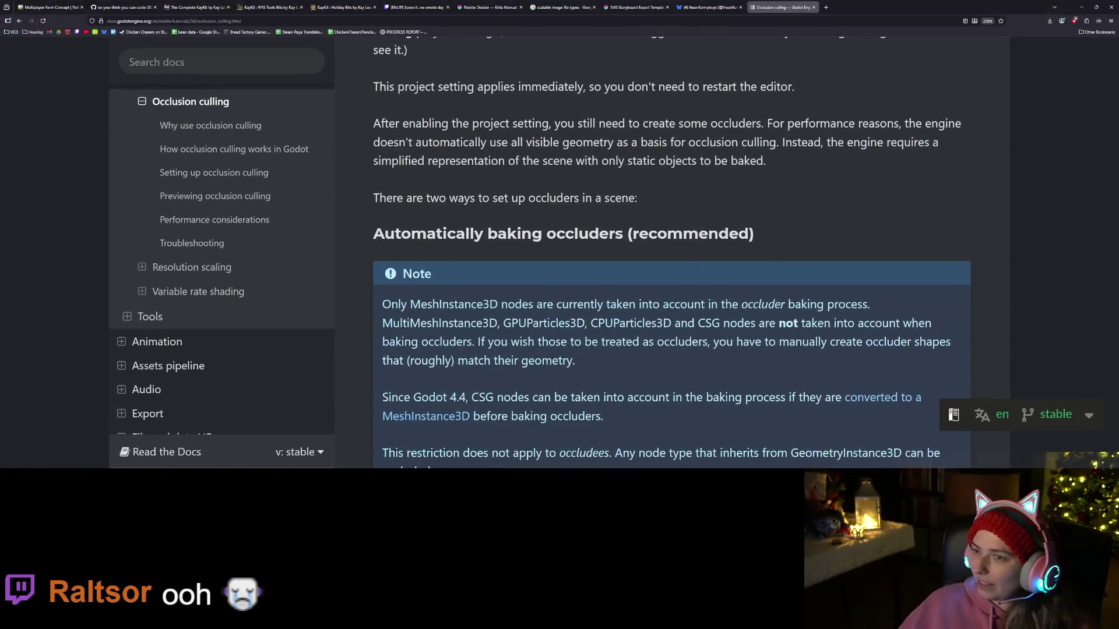
Step: Drag the Add shovel tool and Add tree seed object cards into the Trello To Do list
click(50, 7)
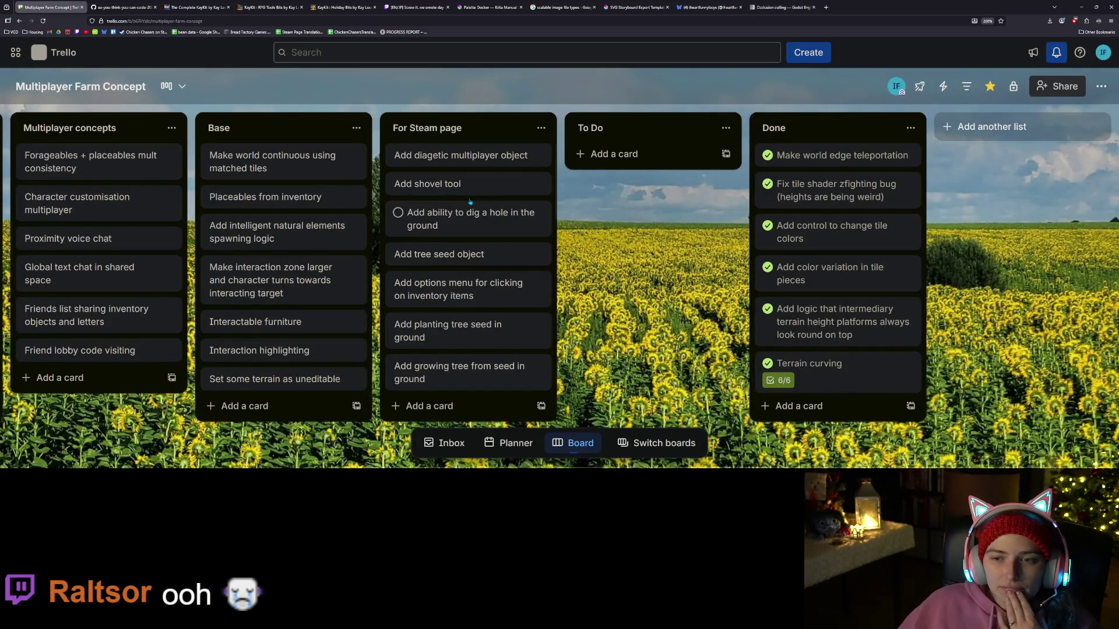
drag(471, 190, 618, 157)
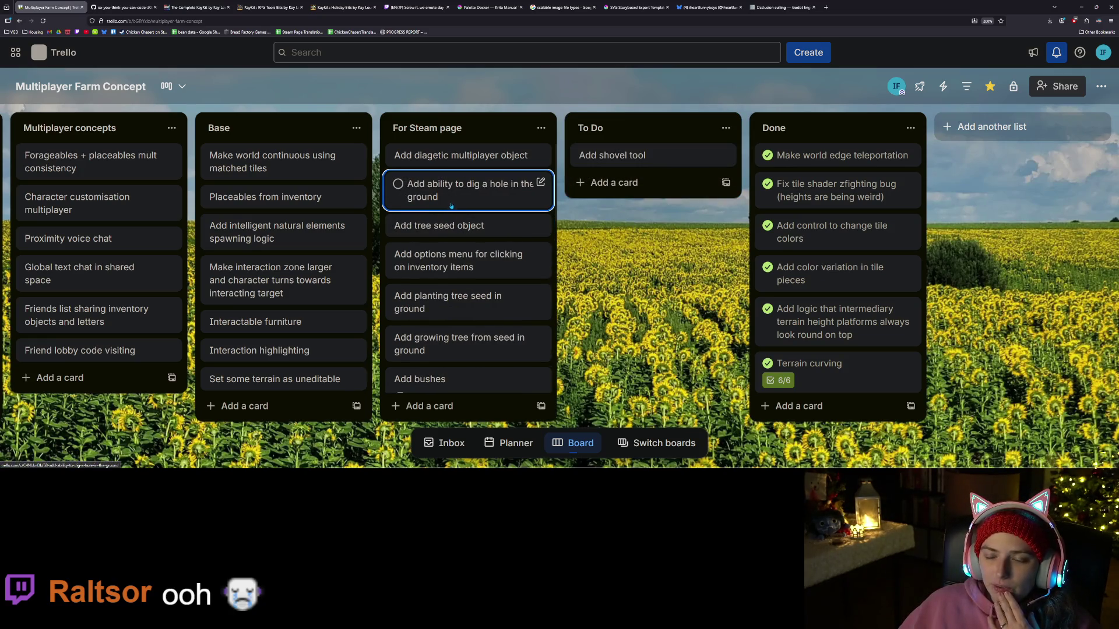
drag(467, 222, 623, 189)
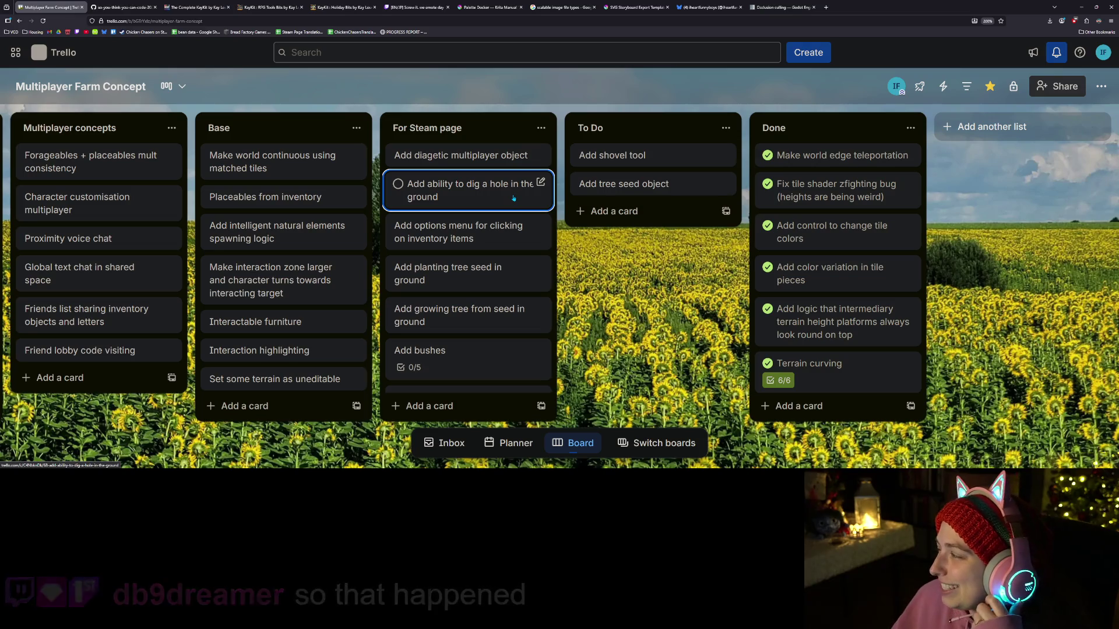
click(1081, 8)
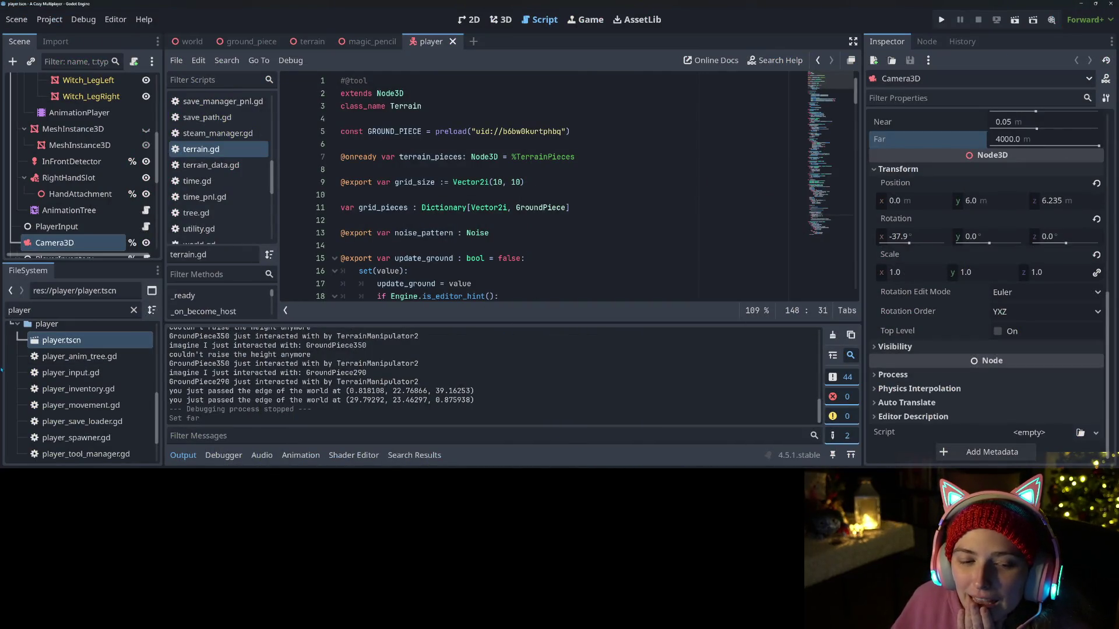
scroll(71, 400, up, 10)
scroll(71, 400, up, 1)
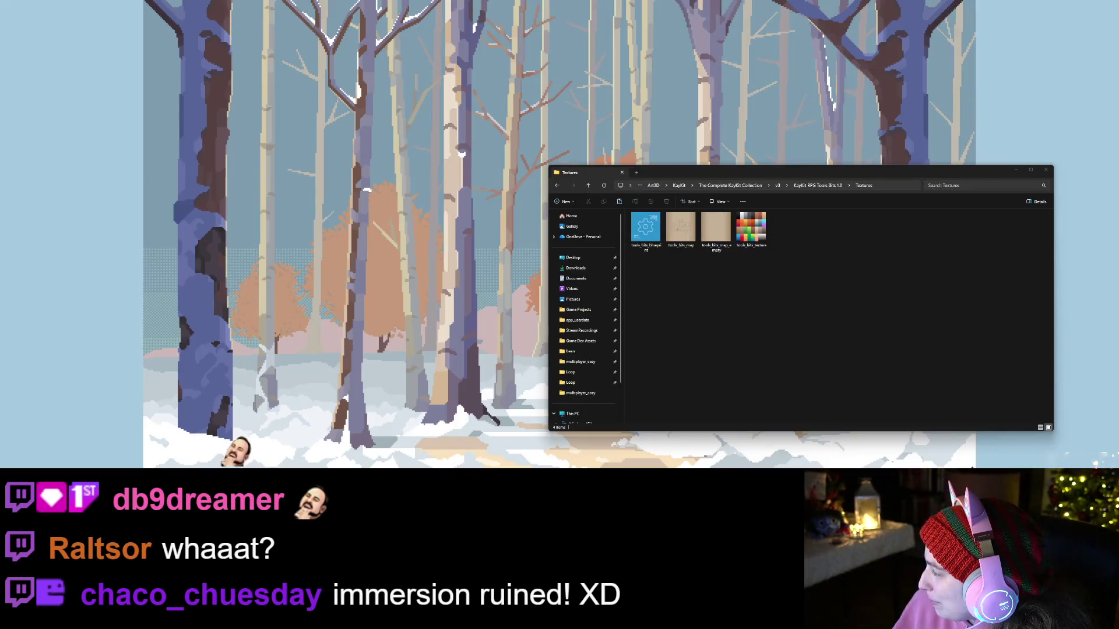
Step: Bring the KayKit Textures Explorer window forward beside the inventory_btns window
click(644, 227)
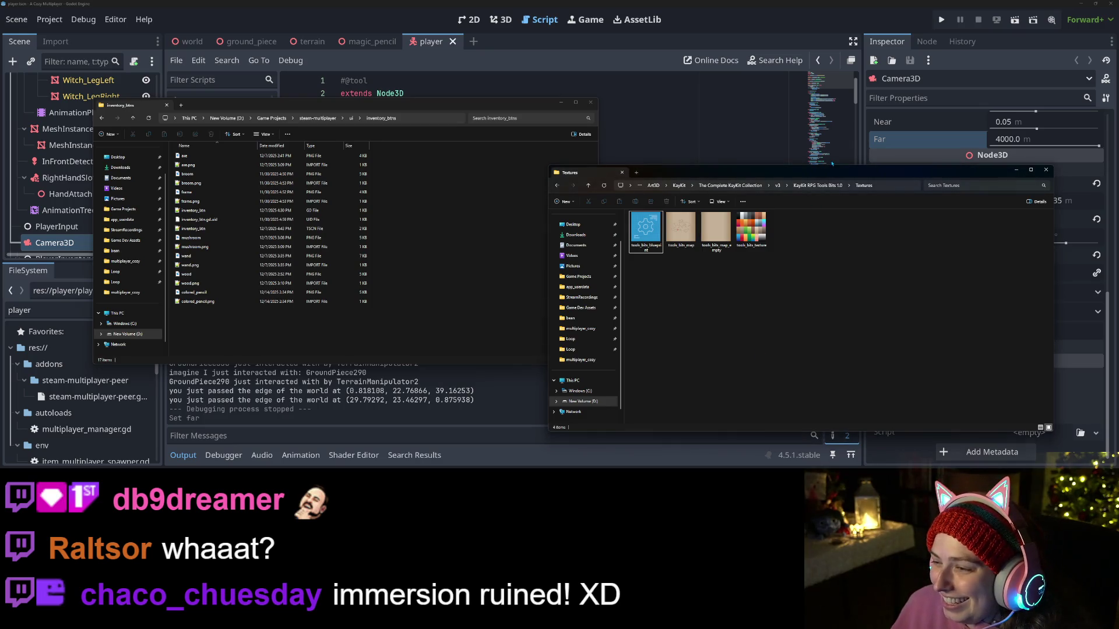
Step: Navigate to the KayKit RPG Tools Bits 1.0 Assets obj folder
click(819, 185)
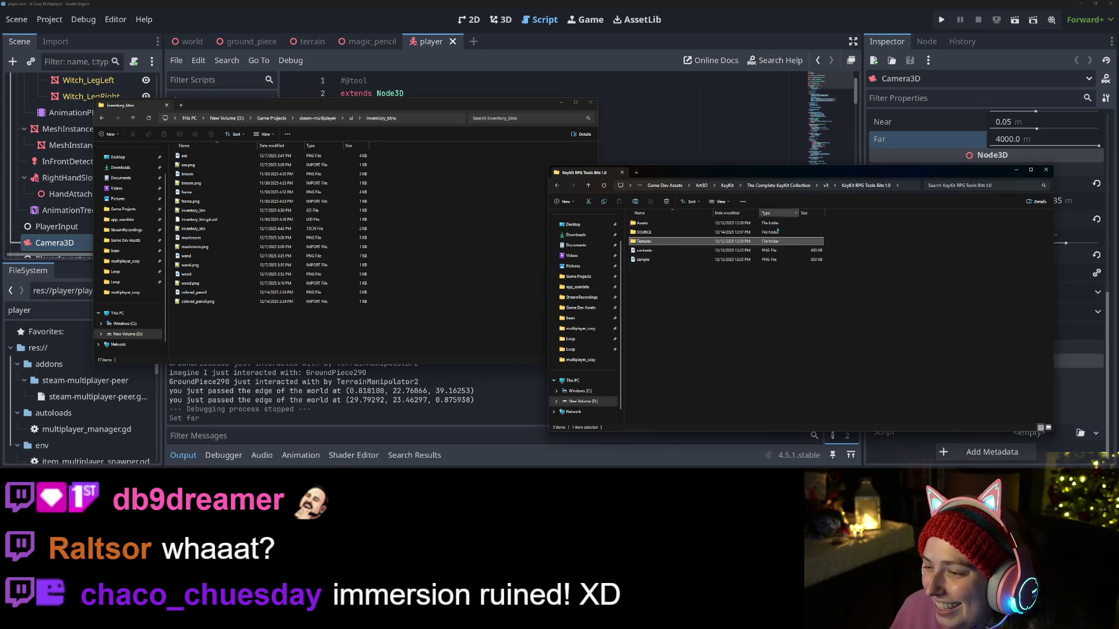
double_click(666, 225)
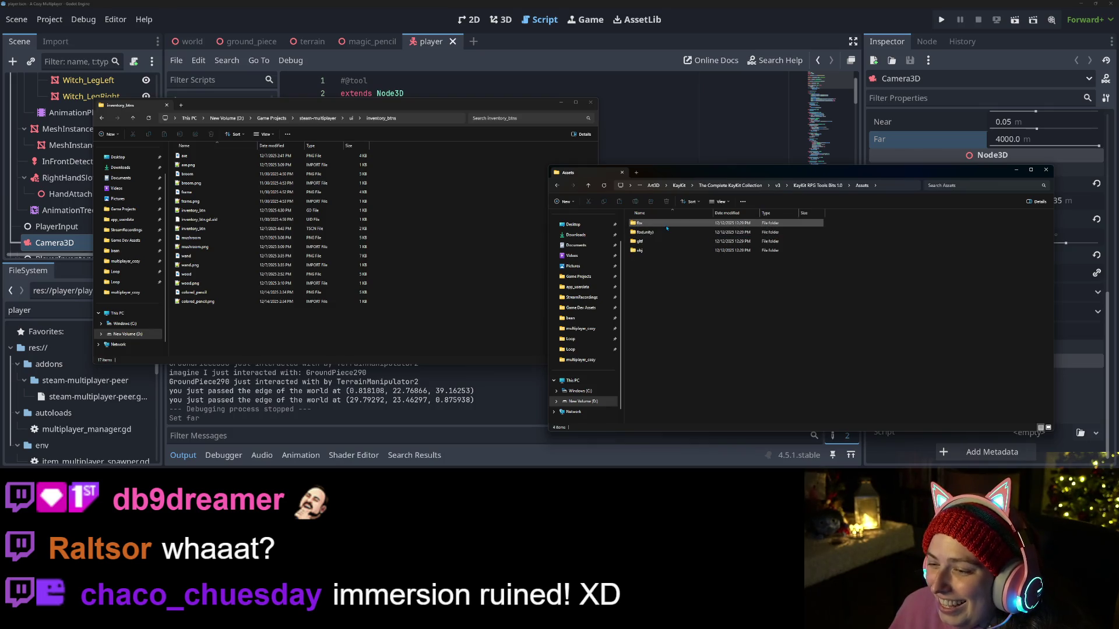
double_click(659, 250)
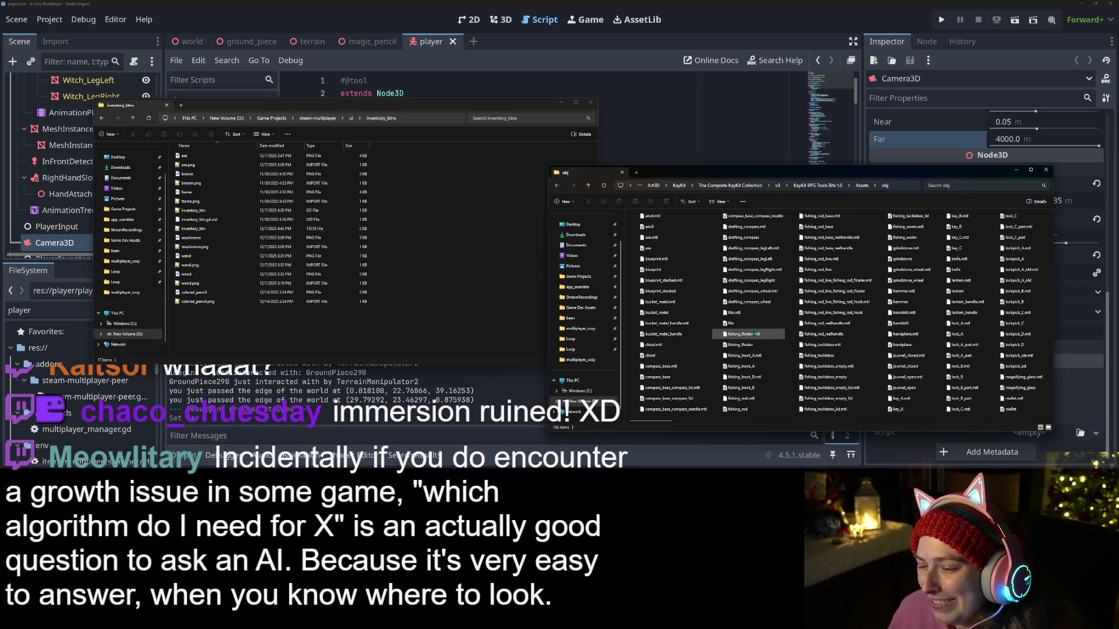
scroll(762, 334, right, 5)
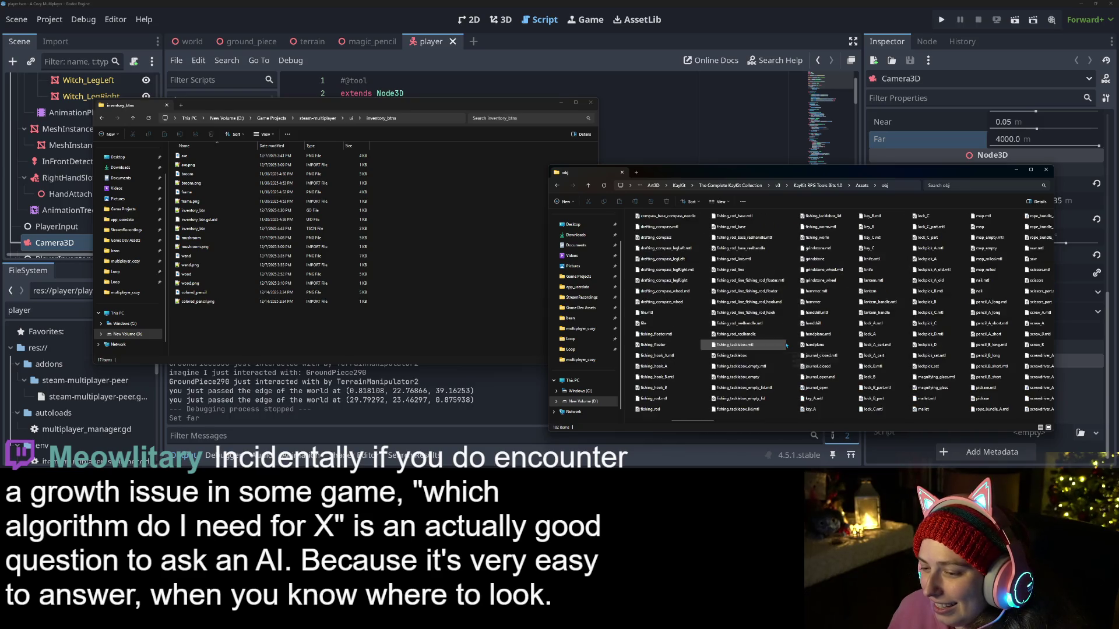
scroll(699, 381, left, 5)
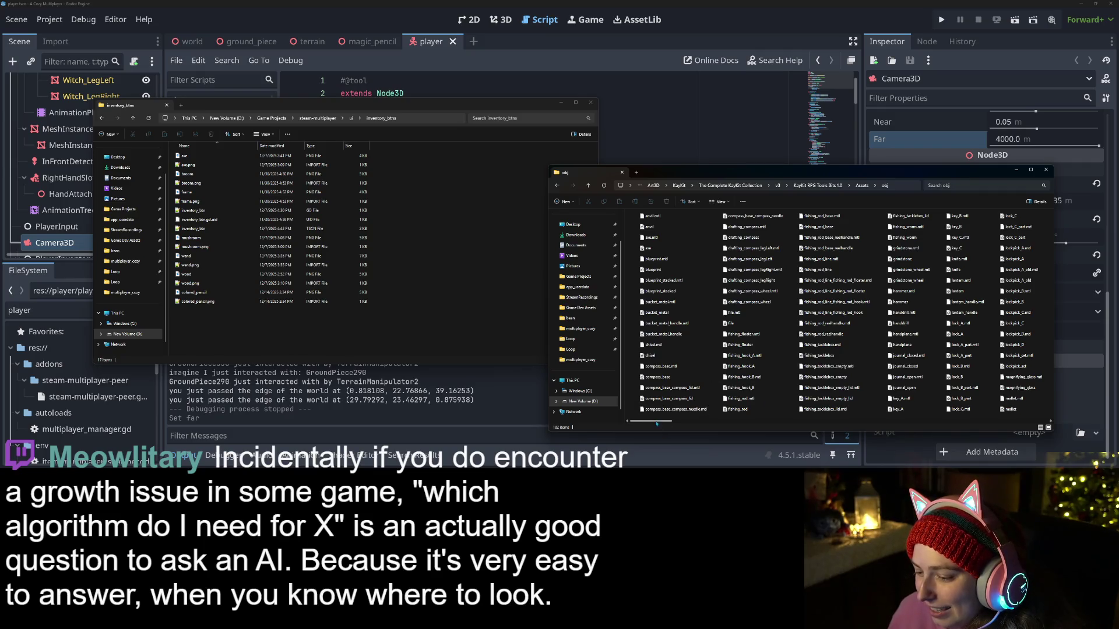
Step: Resize the obj folder window taller to show more tool model files
drag(670, 424, 847, 432)
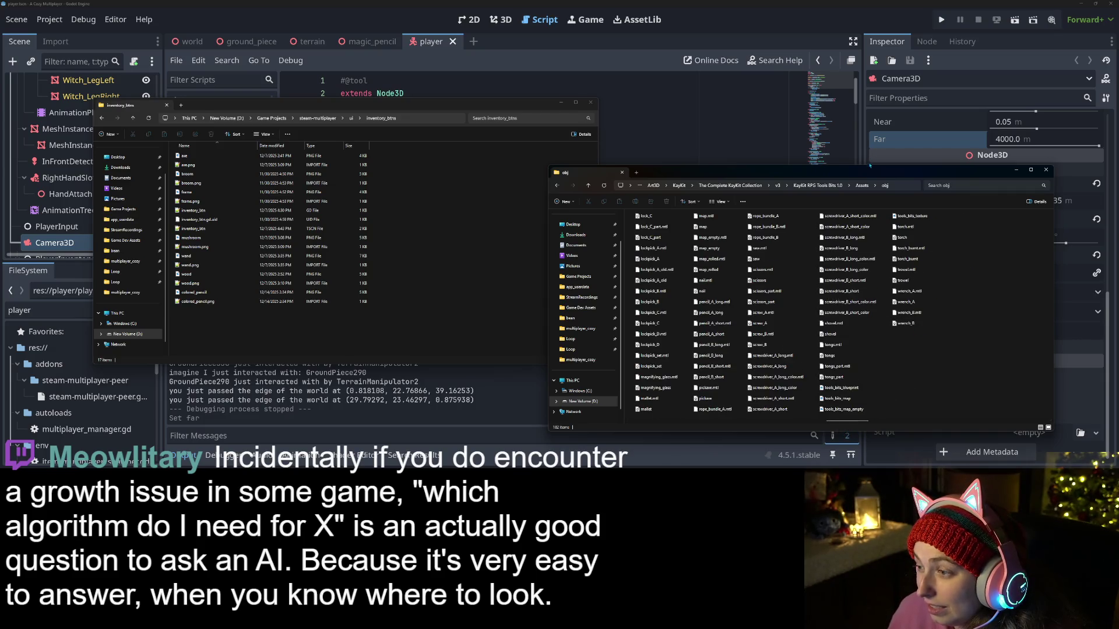
drag(868, 166, 868, 49)
scroll(772, 312, right, 3)
scroll(767, 327, left, 2)
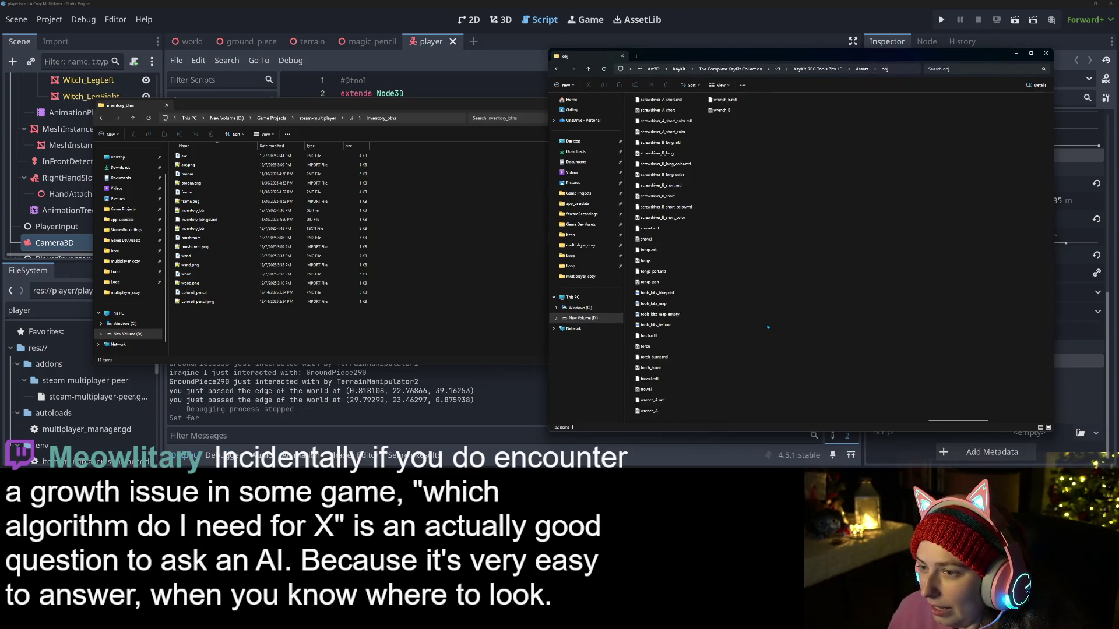
scroll(767, 327, left, 1)
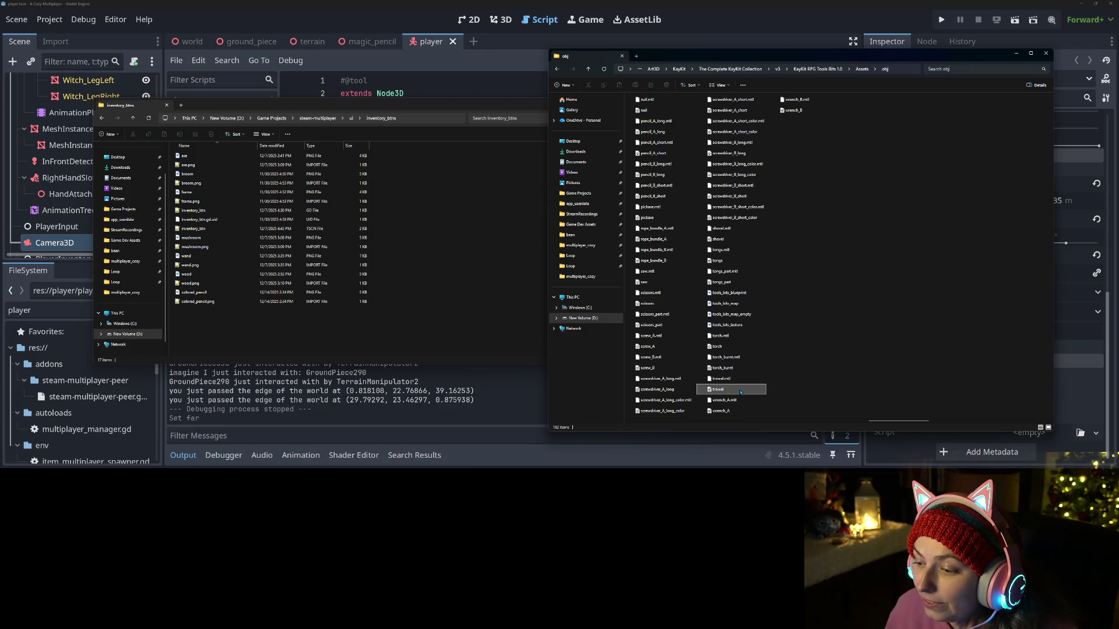
Step: Copy the trowel model and trowel.mtl into inventory_btns, then go up to steam-multiplayer
ctrl+click(722, 379)
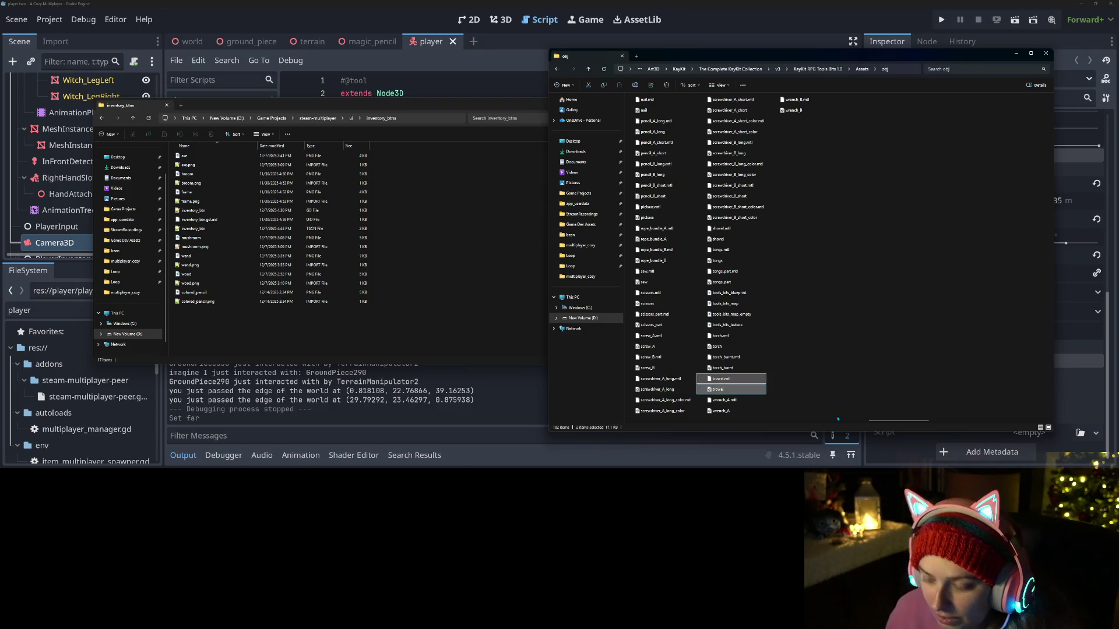
drag(726, 367, 280, 327)
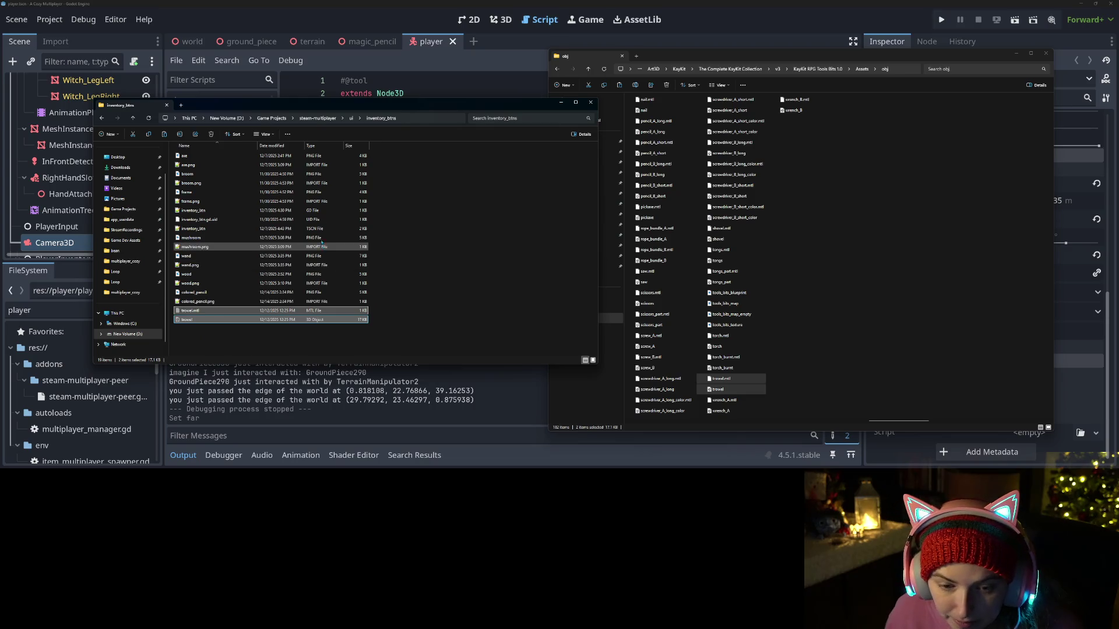
click(319, 119)
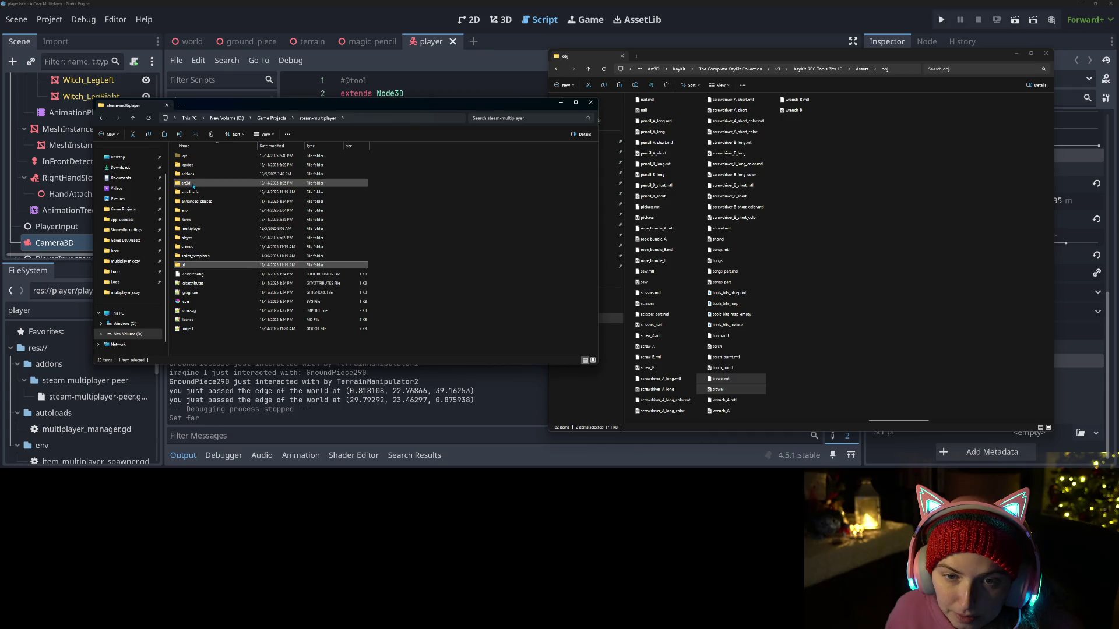
Step: Open art3d/accessories and paste the trowel files into it
double_click(193, 184)
double_click(192, 156)
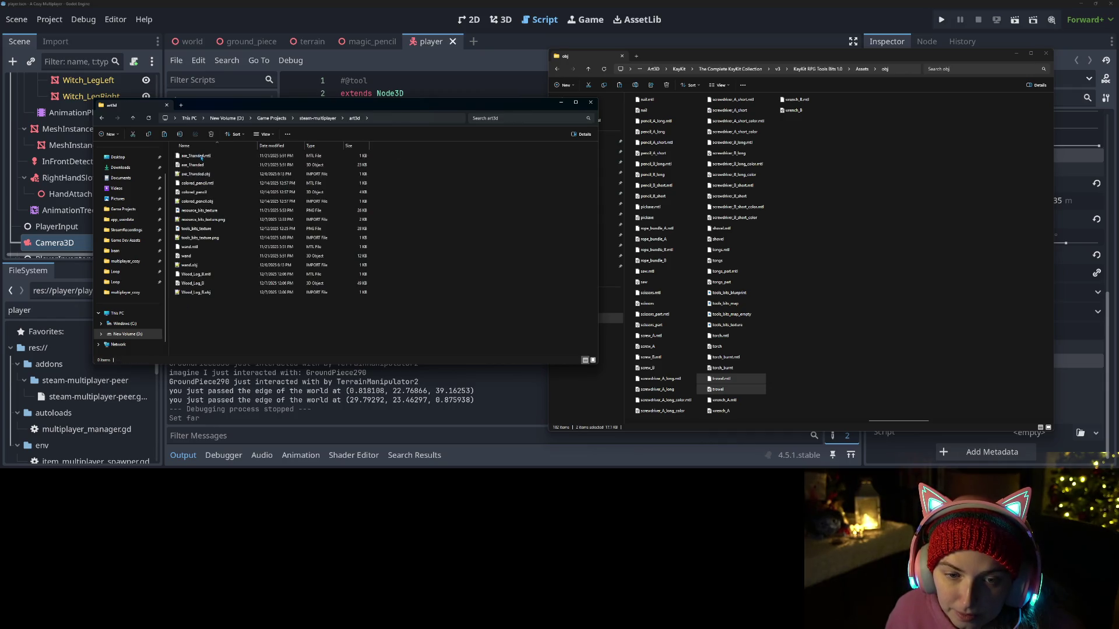
key(ctrl+v)
click(455, 316)
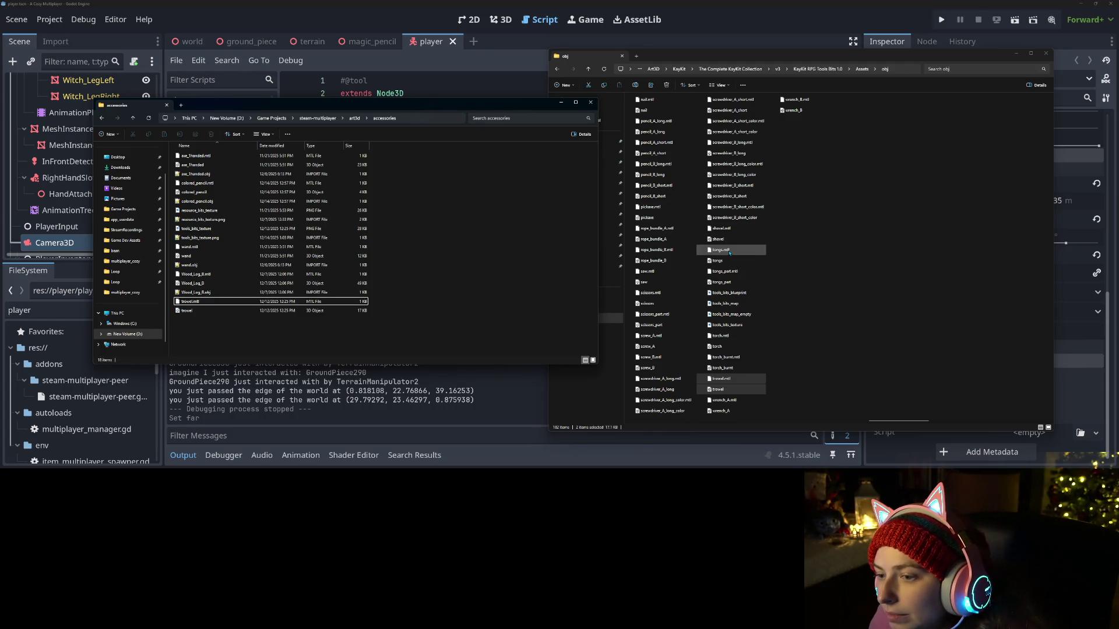
Step: Copy the pickaxe and scissors_part model and .mtl files into accessories
click(664, 217)
ctrl+click(667, 207)
drag(664, 213, 502, 236)
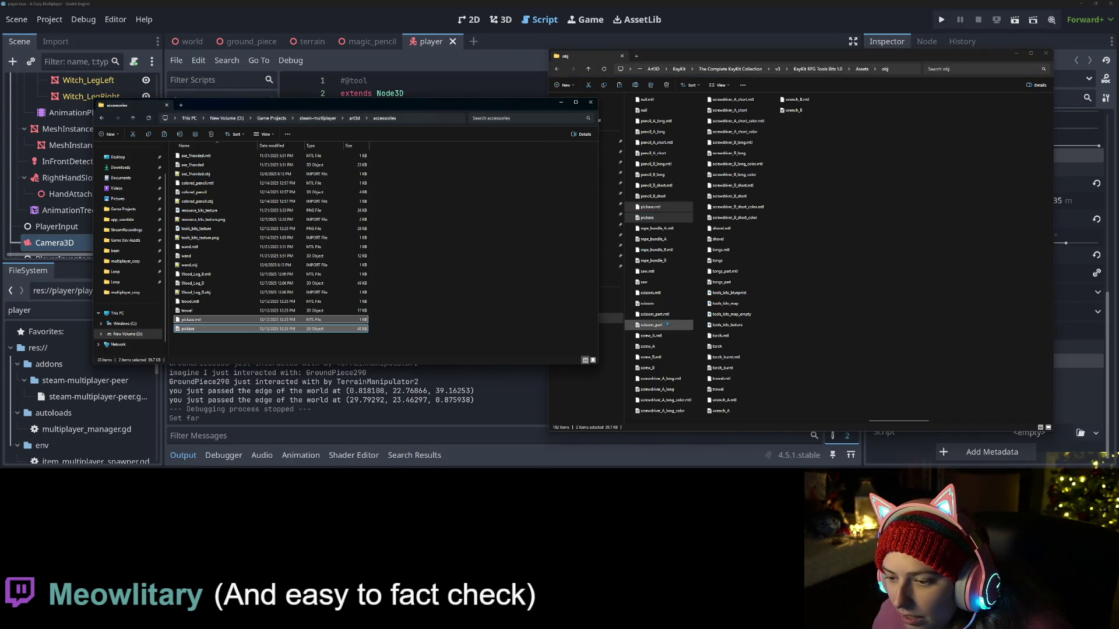
click(674, 302)
ctrl+click(679, 314)
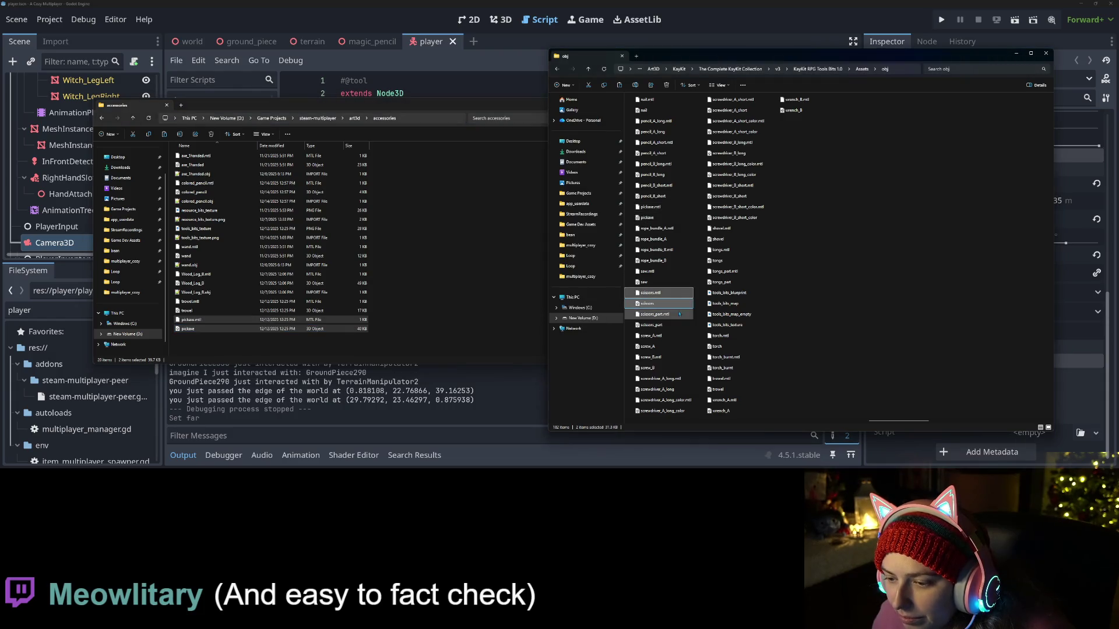
click(665, 315)
ctrl+click(669, 326)
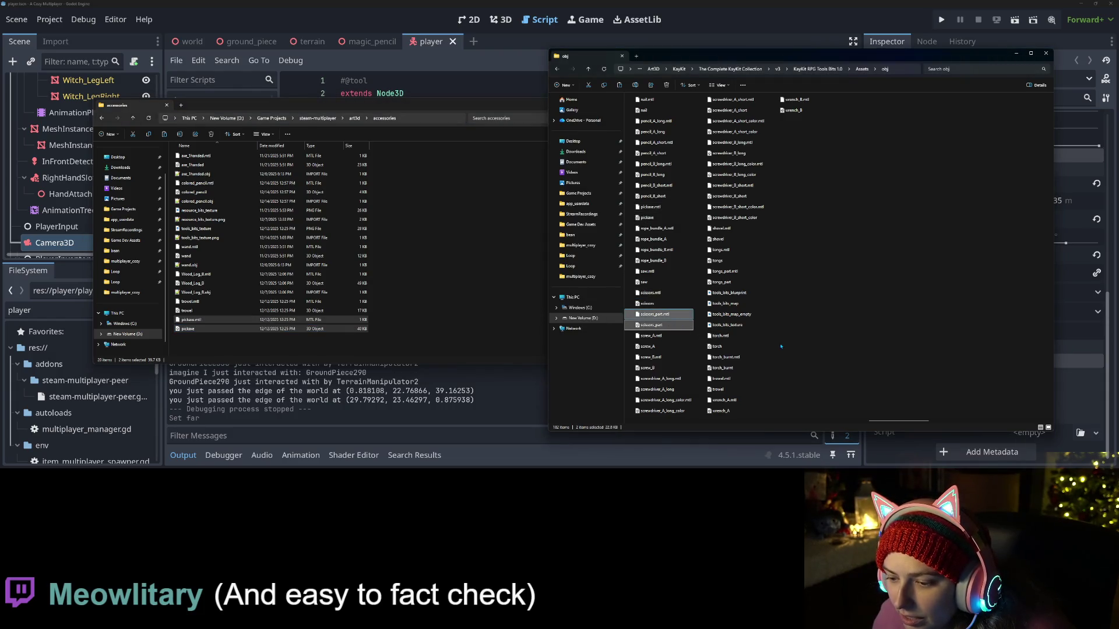
click(492, 296)
key(ctrl+v)
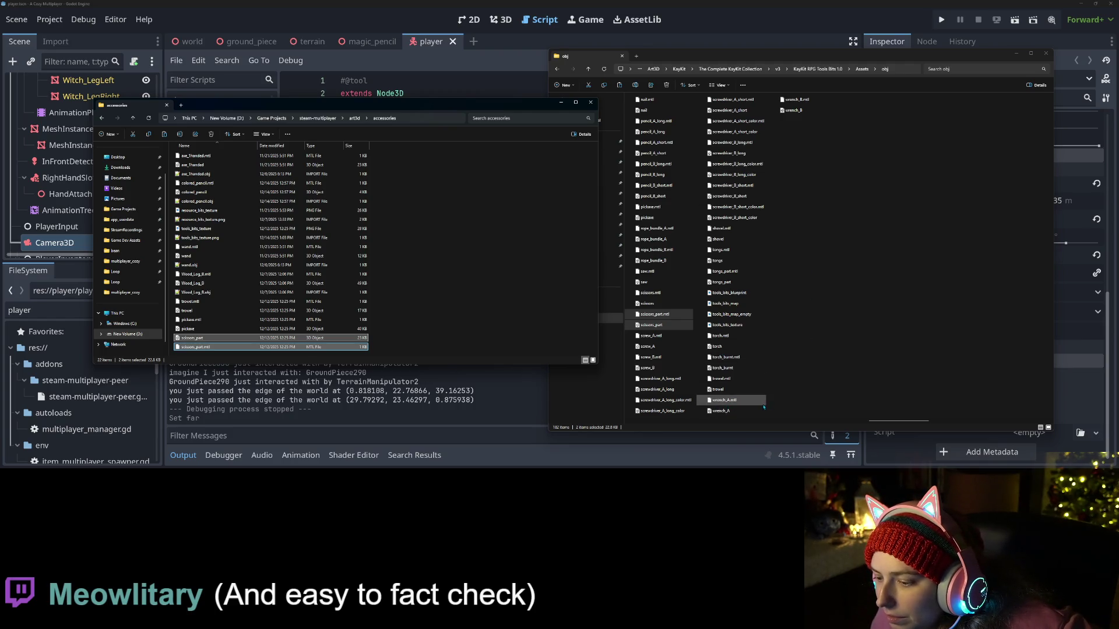
Step: Copy shovel.obj and shovel.mtl into the accessories folder
click(732, 239)
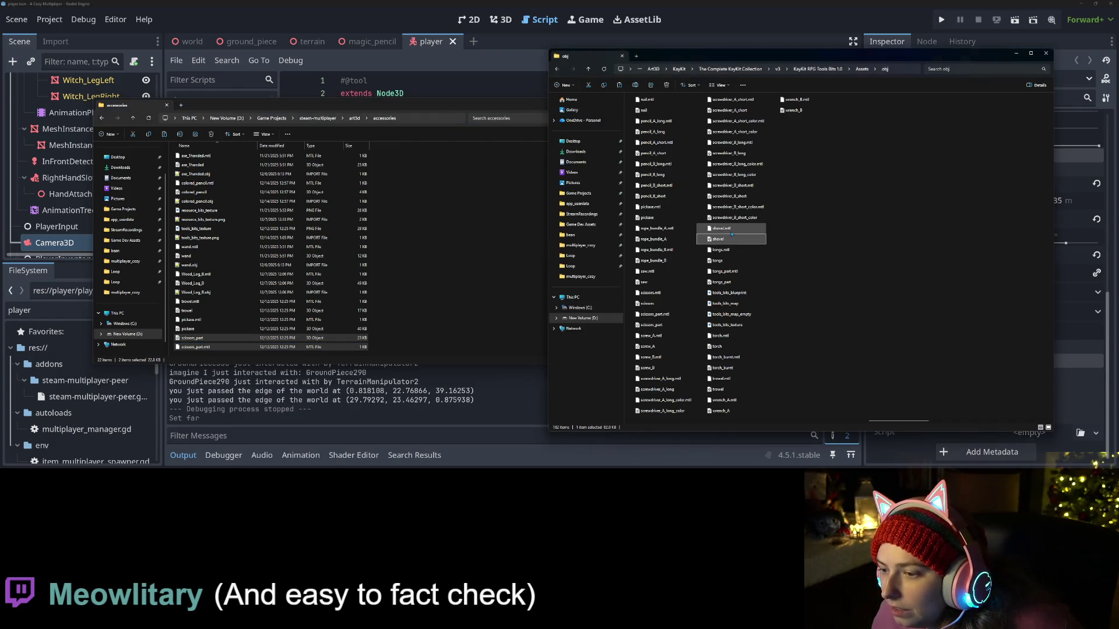
ctrl+click(720, 228)
drag(721, 231, 268, 262)
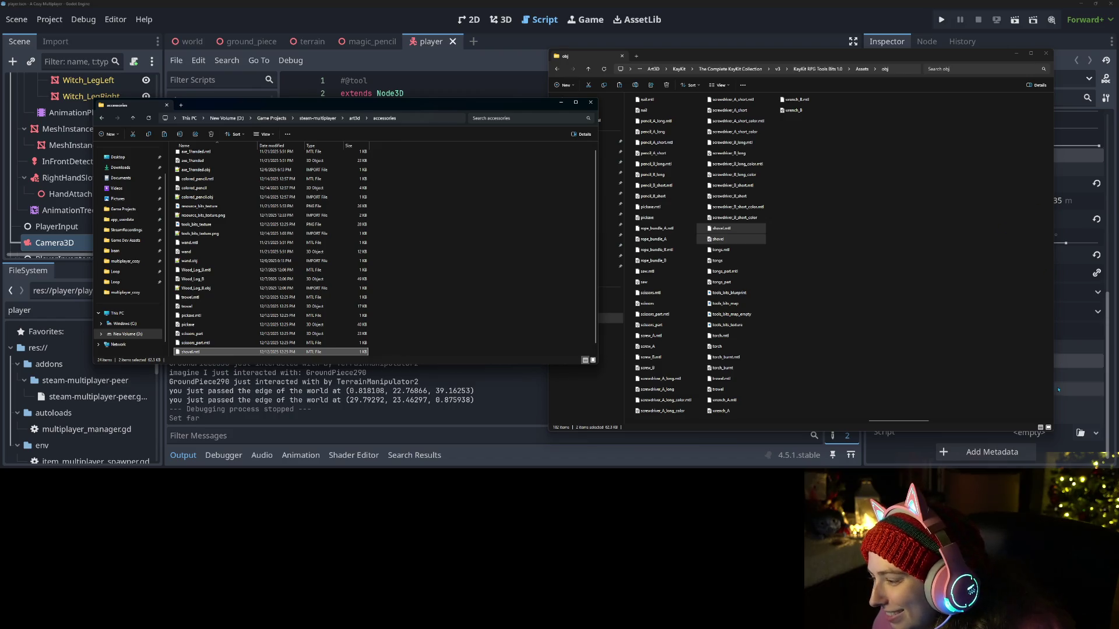
ctrl+scroll(808, 322, up, 5)
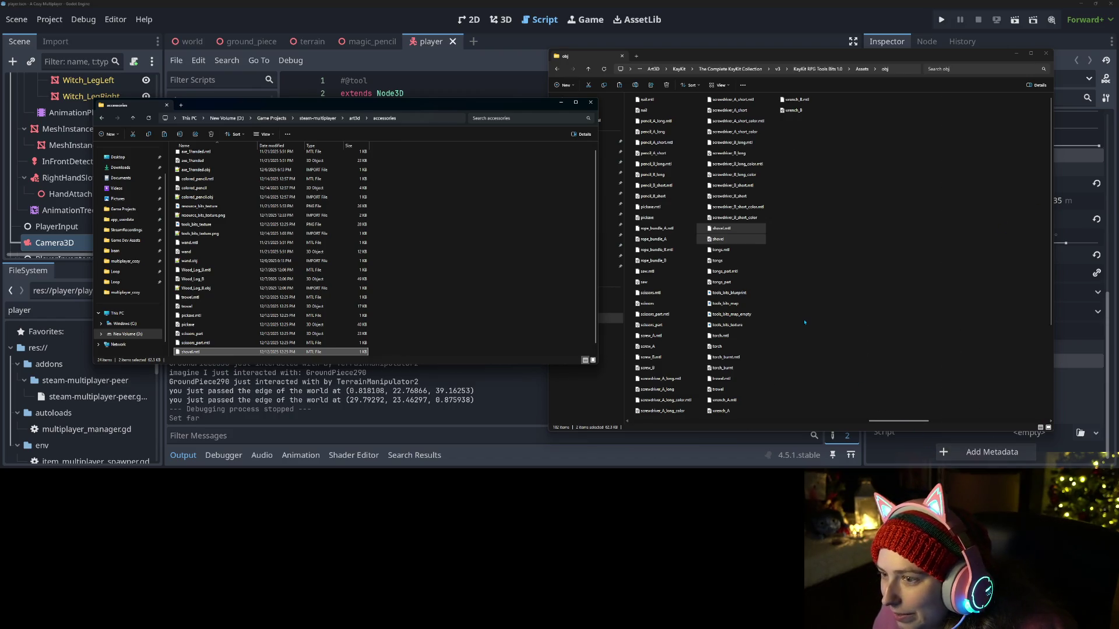
ctrl+scroll(808, 323, up, 4)
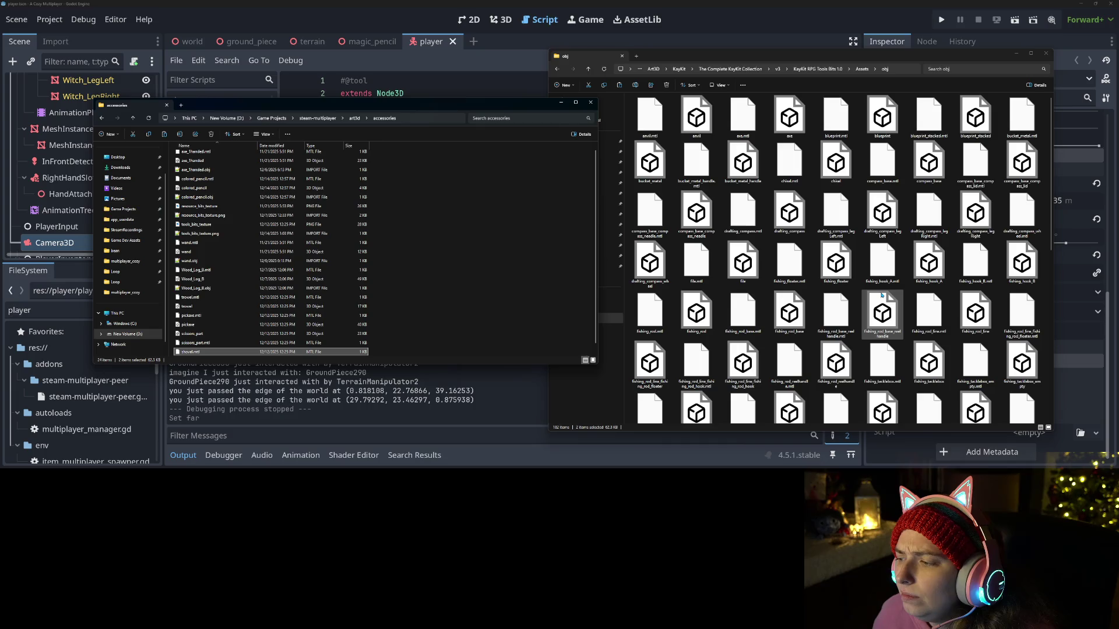
Step: Browse the KayKit obj tool models as large icons, then return to Godot for import
scroll(881, 295, down, 2)
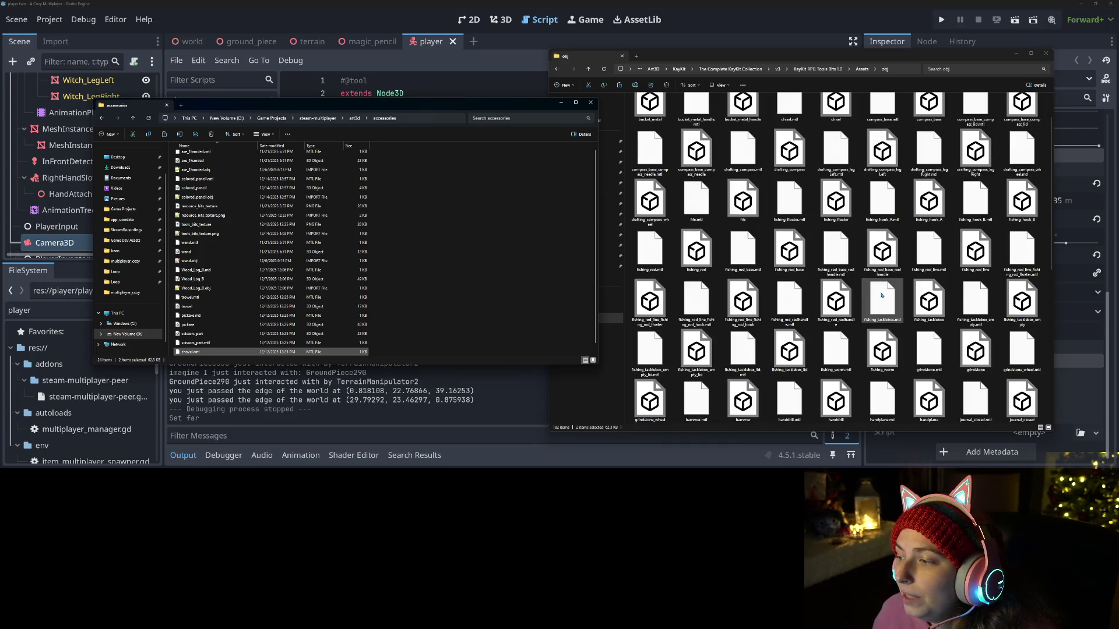
scroll(881, 296, down, 3)
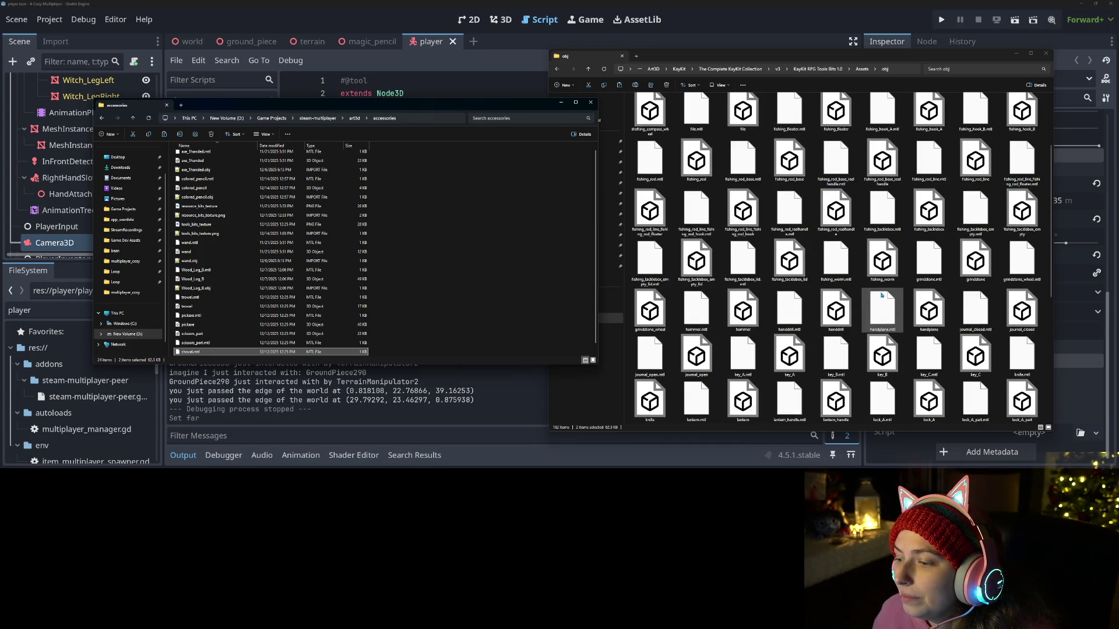
scroll(882, 295, down, 5)
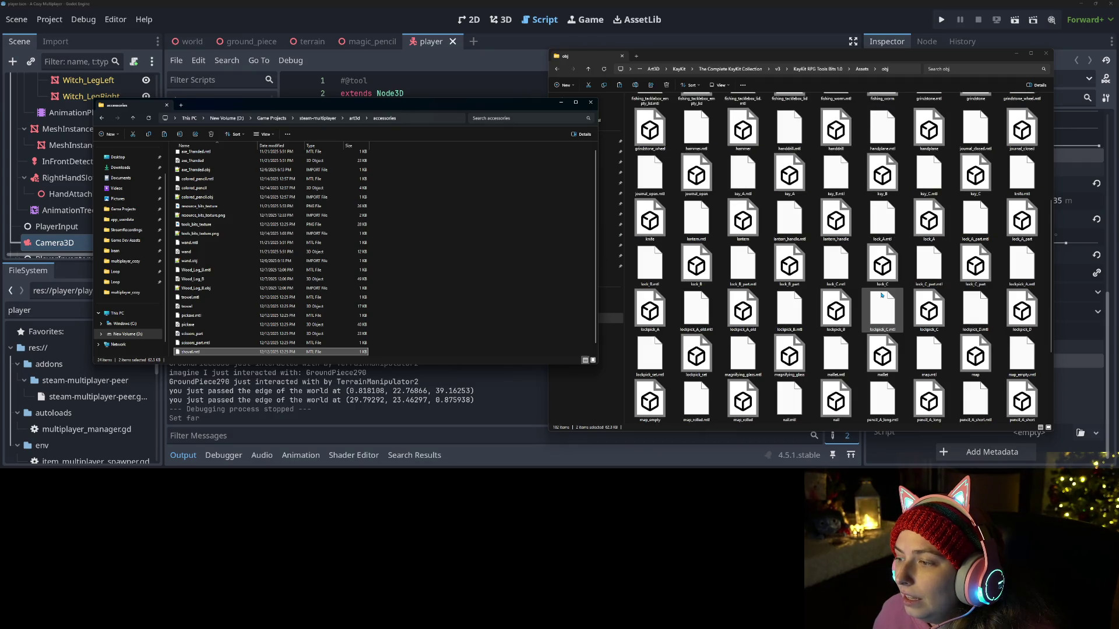
scroll(881, 295, down, 2)
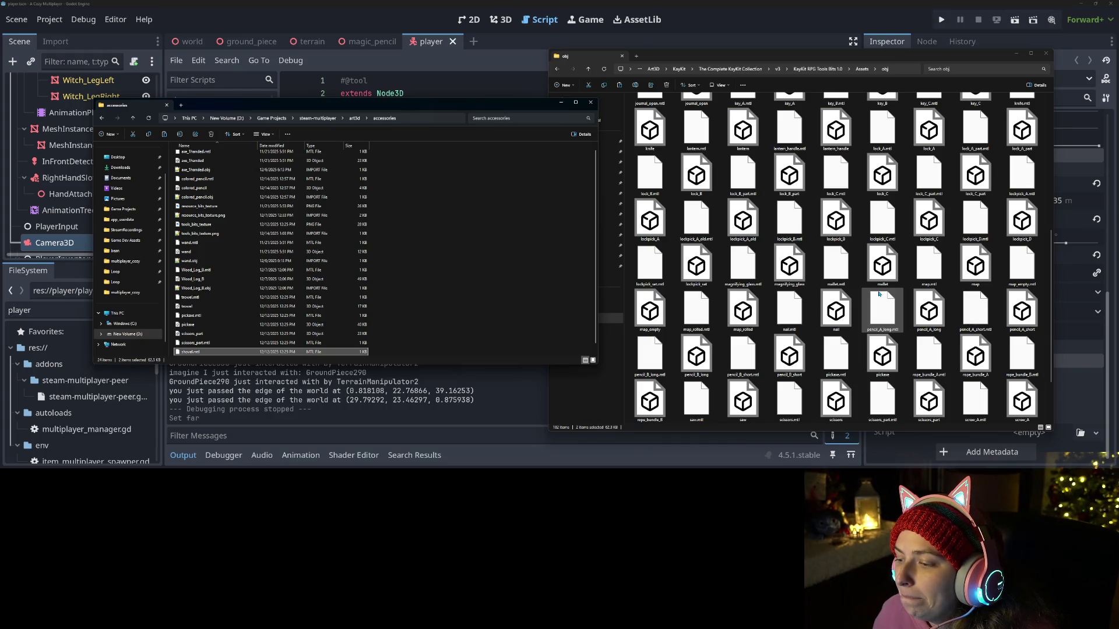
scroll(879, 295, down, 2)
scroll(879, 294, up, 2)
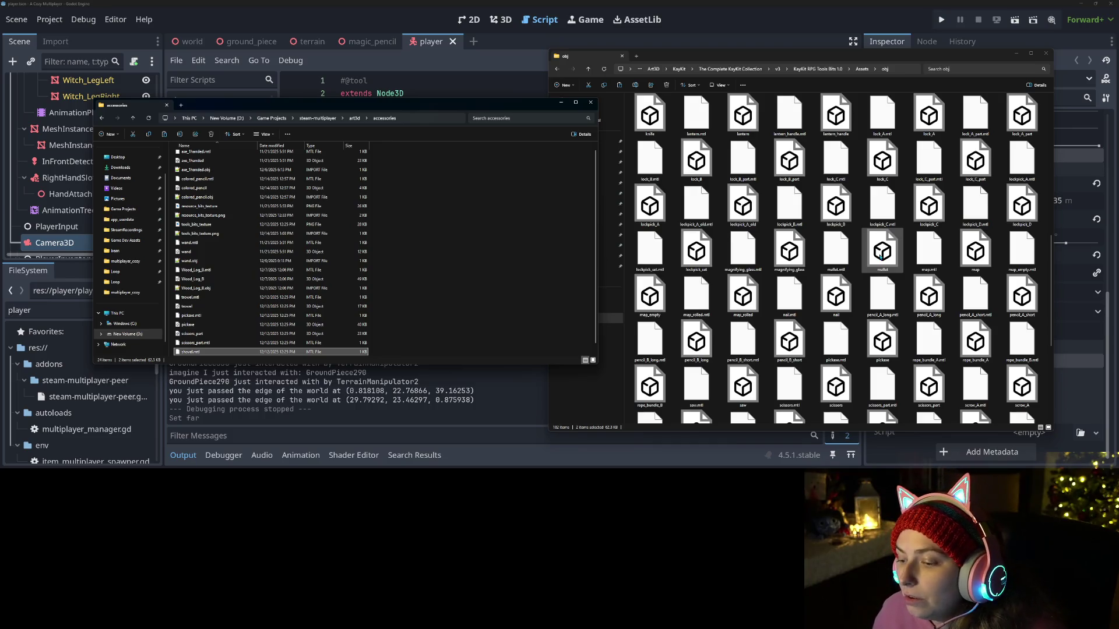
scroll(881, 254, down, 2)
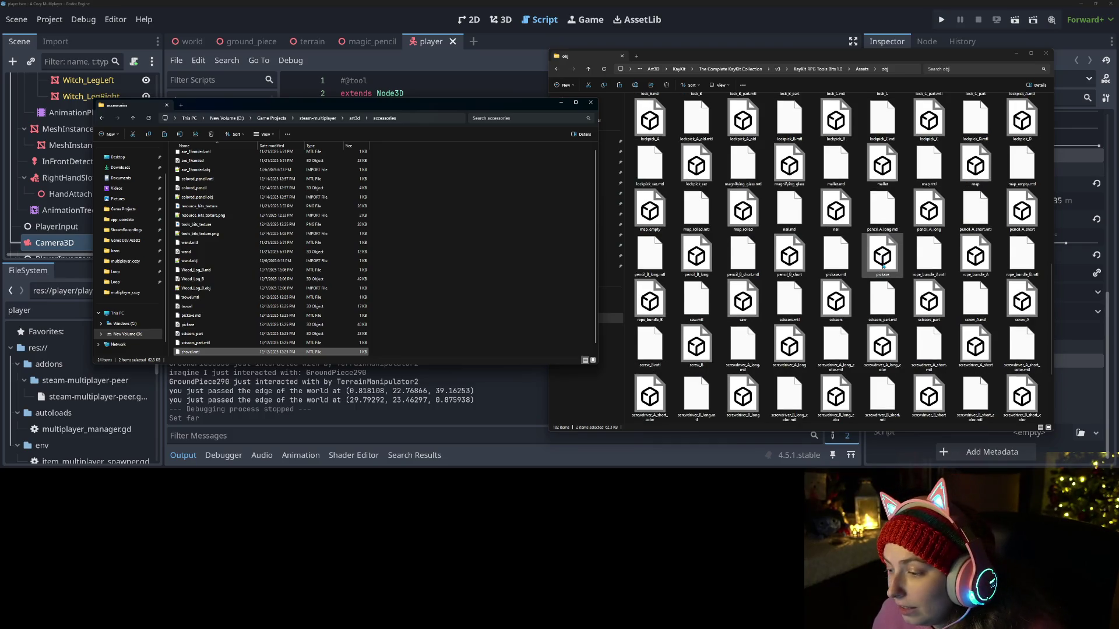
scroll(883, 265, down, 3)
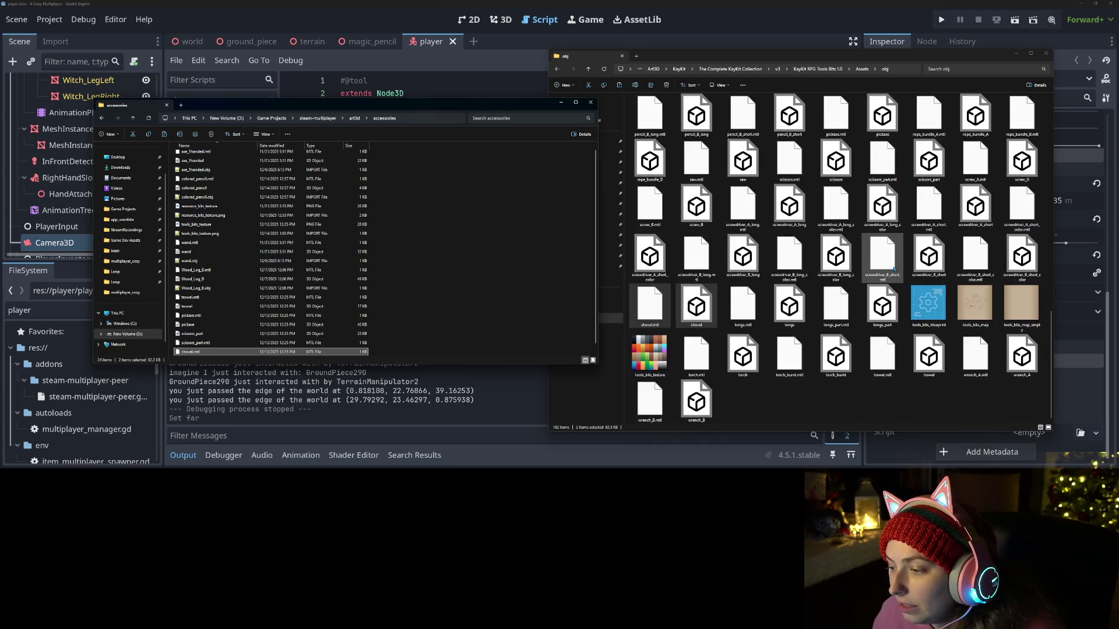
click(925, 416)
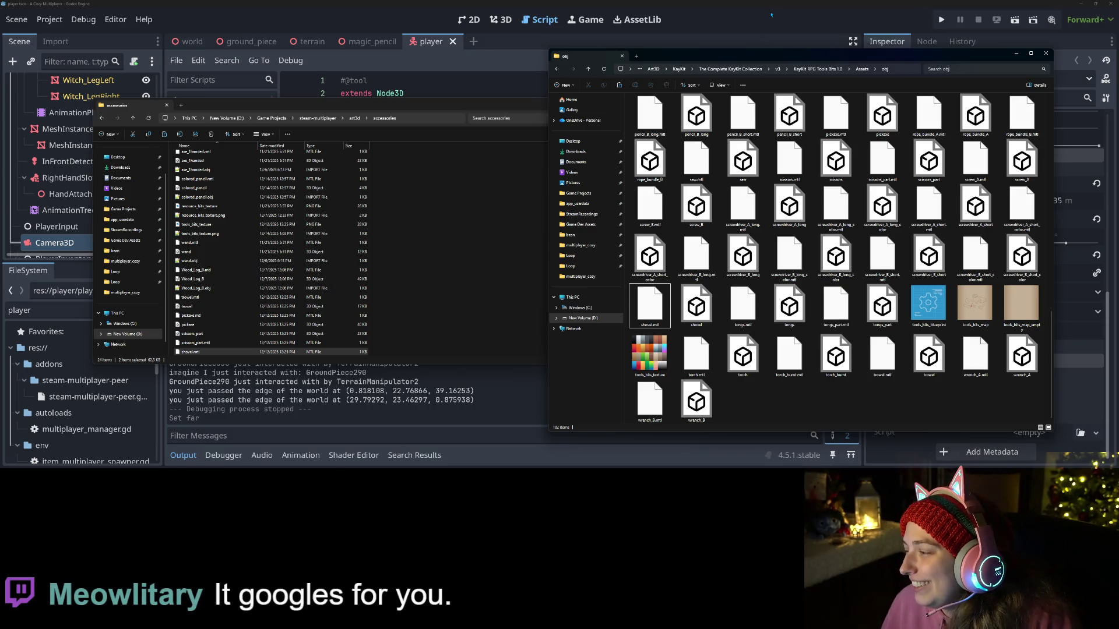
click(771, 15)
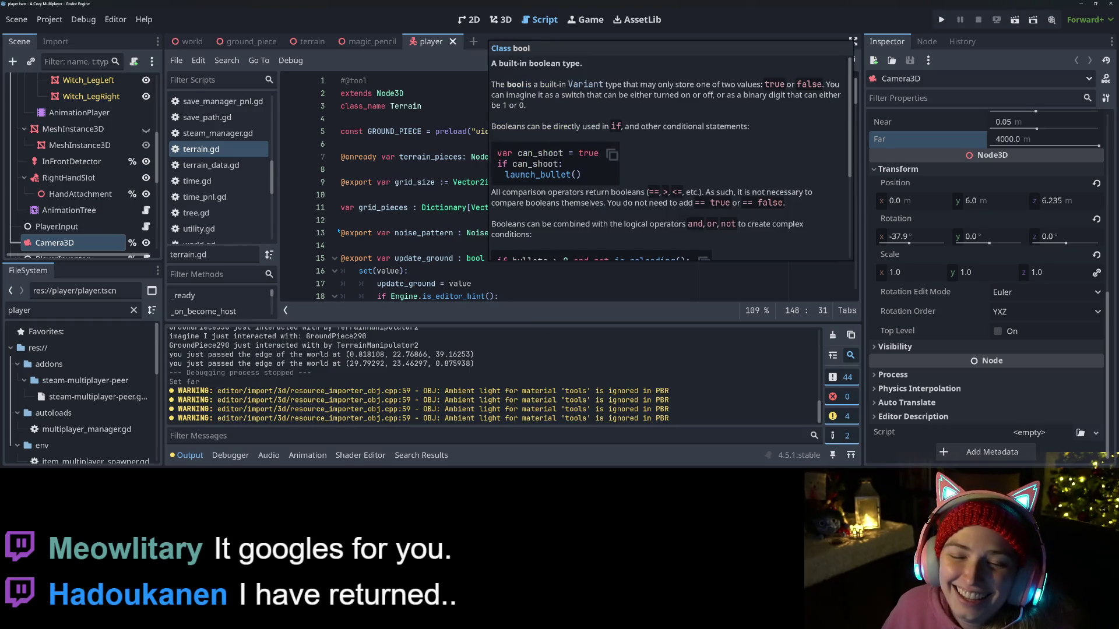
Step: Clear the player filter in FileSystem, enlarge the dock and collapse the player folder
click(425, 172)
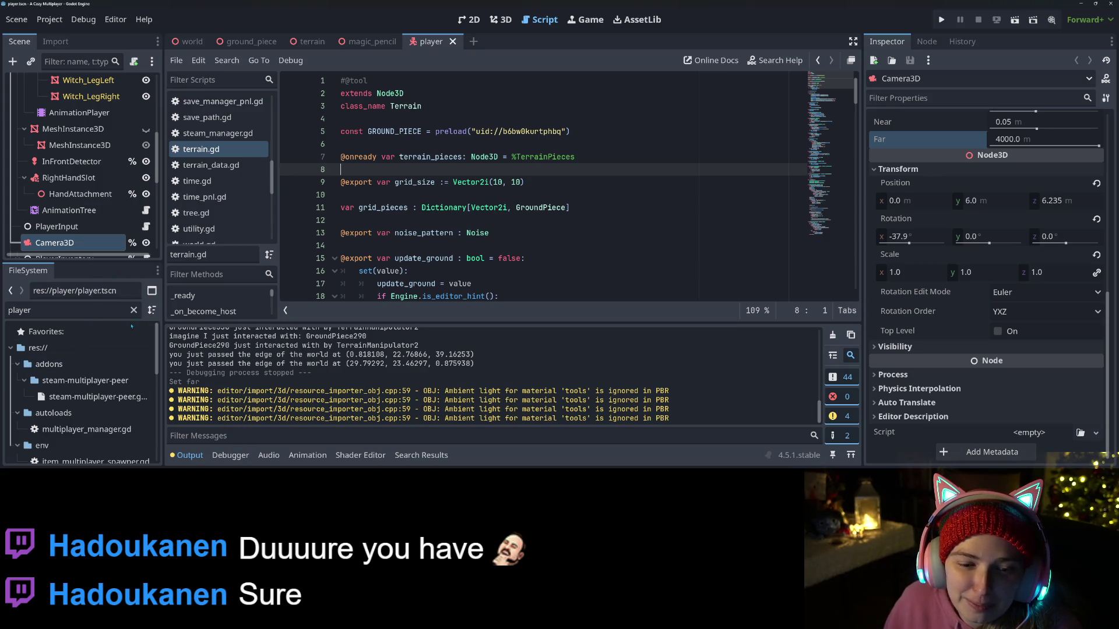
click(134, 310)
drag(96, 261, 96, 166)
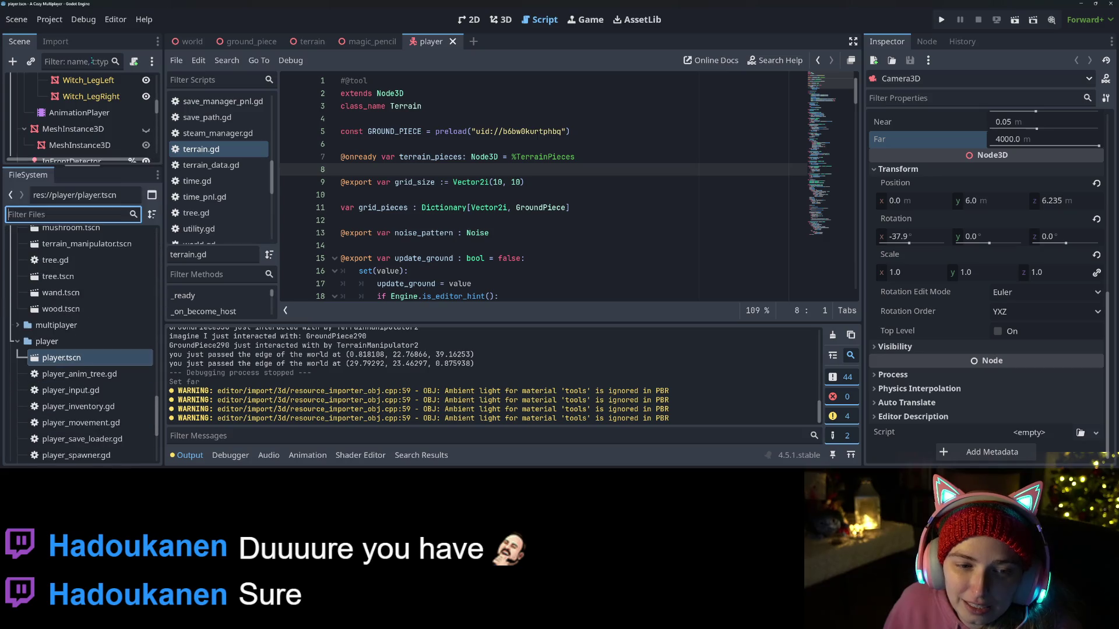
scroll(72, 379, up, 5)
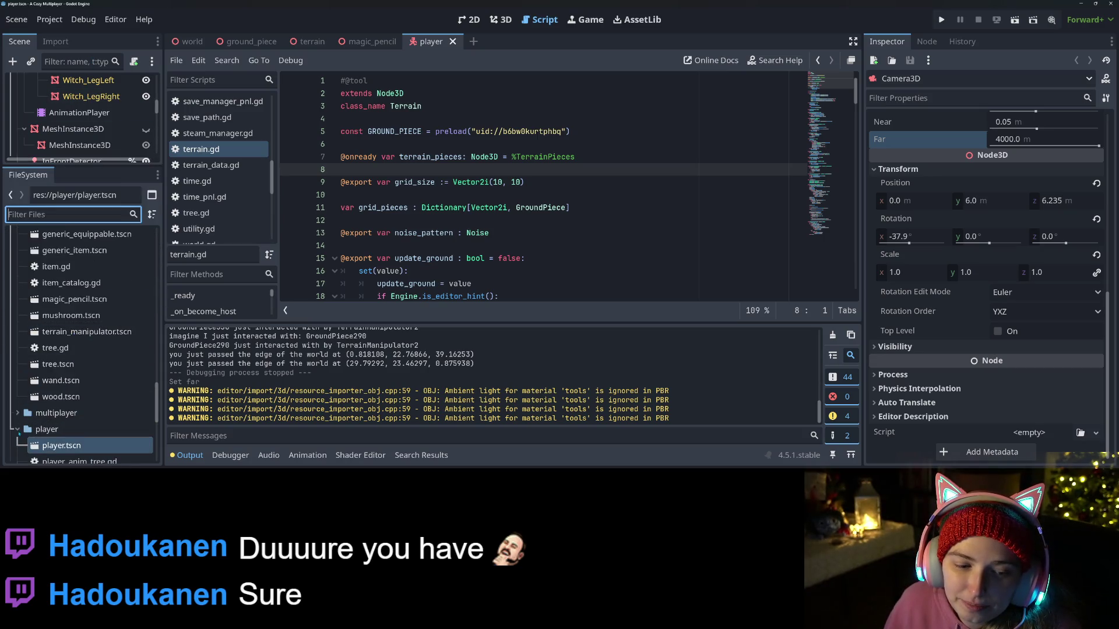
double_click(69, 430)
scroll(70, 432, down, 3)
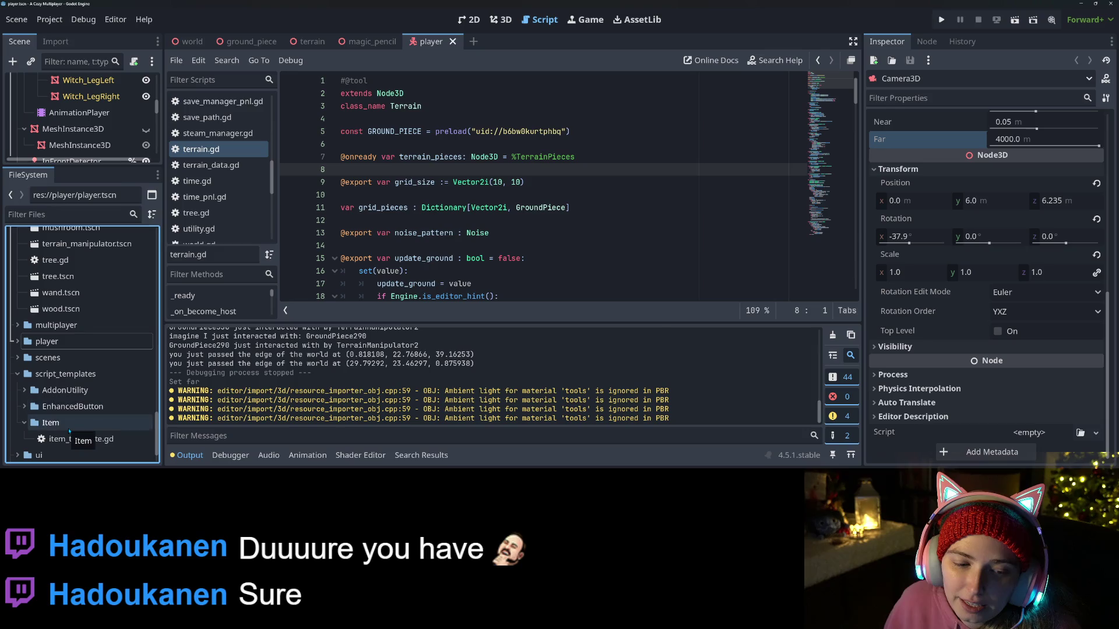
scroll(70, 432, up, 5)
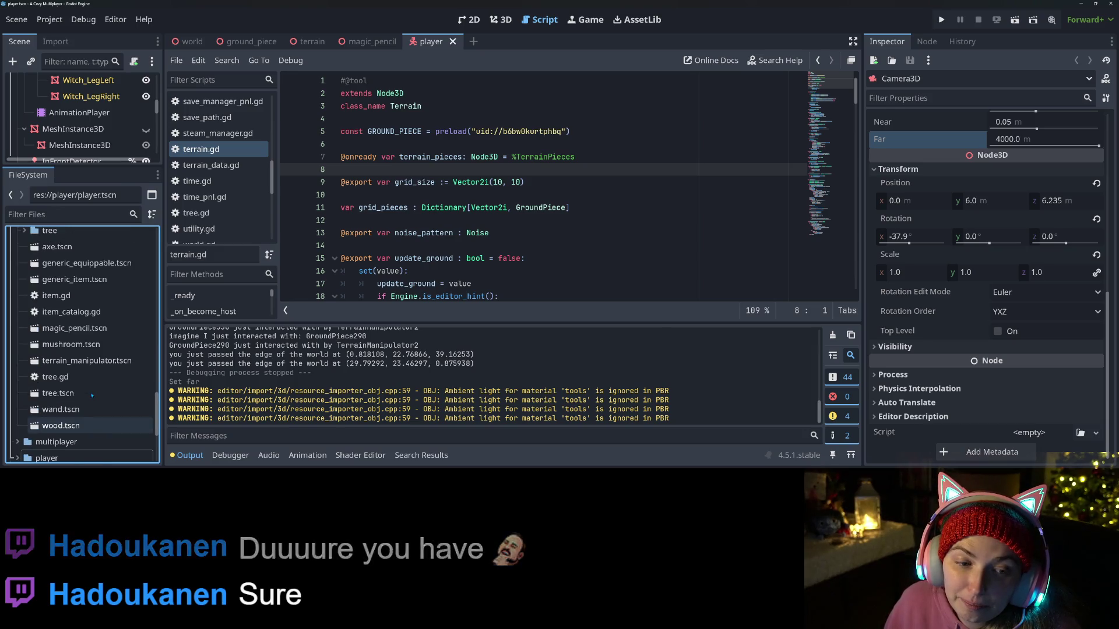
Step: Bring up the context menu for generic_equippable.tscn in the items folder
right_click(45, 243)
mouse_move(87, 229)
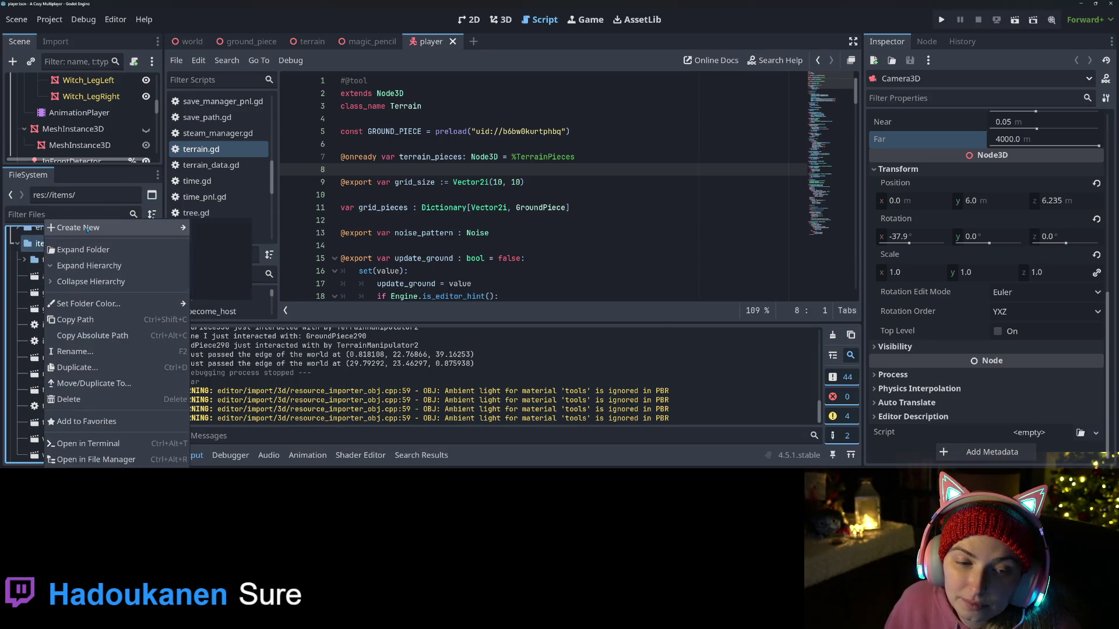
key(Escape)
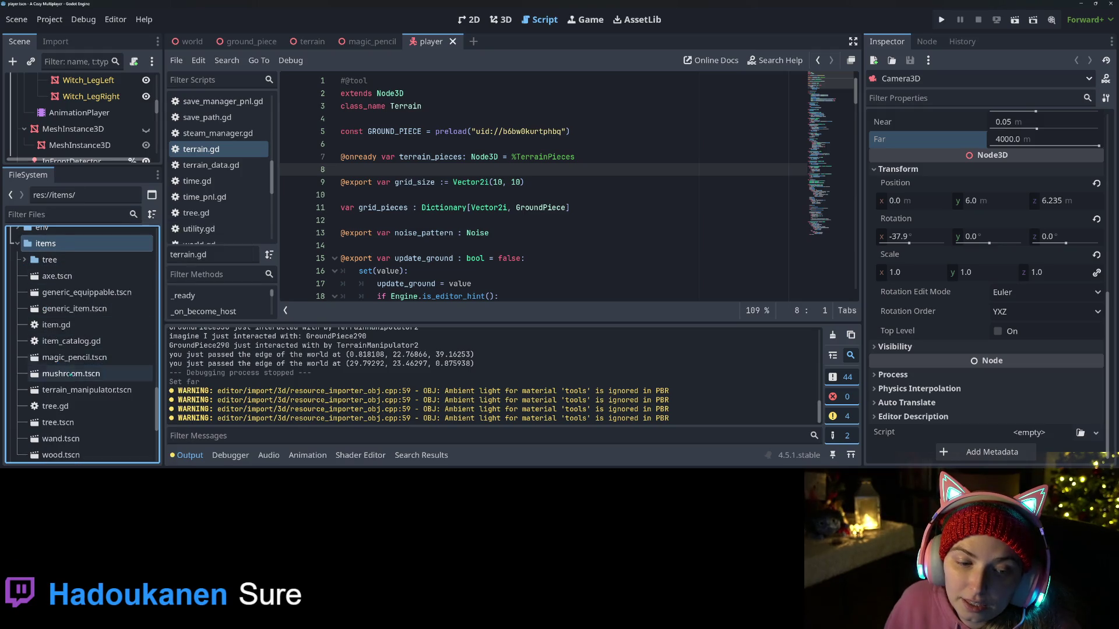
right_click(88, 291)
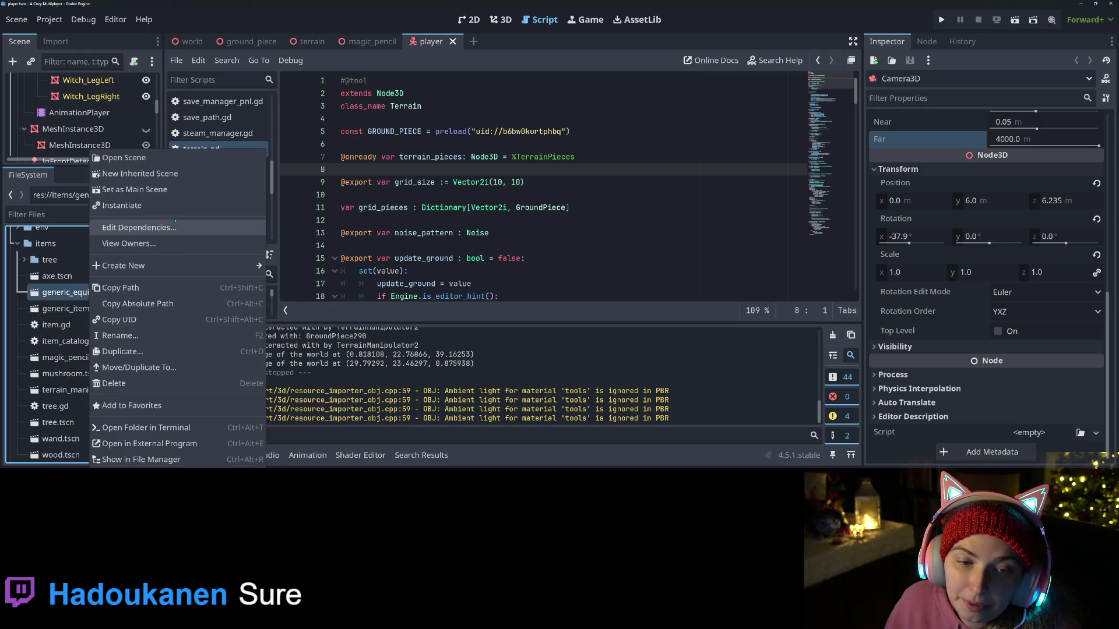
Step: Create a new scene inheriting generic_equippable.tscn and switch to the 3D view
click(146, 173)
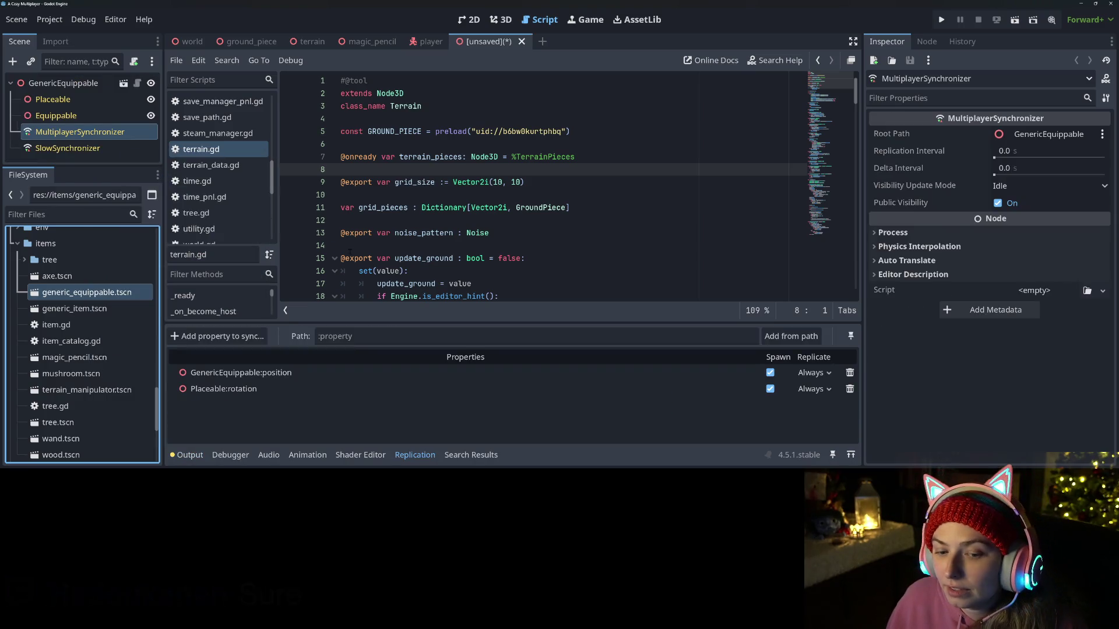
click(509, 21)
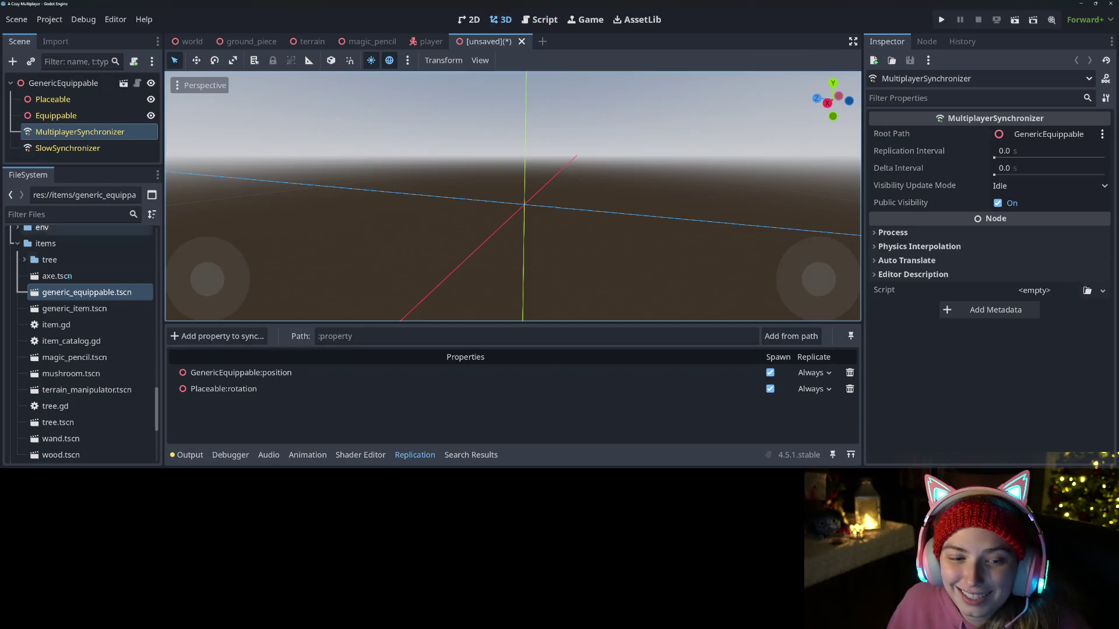
scroll(71, 287, down, 10)
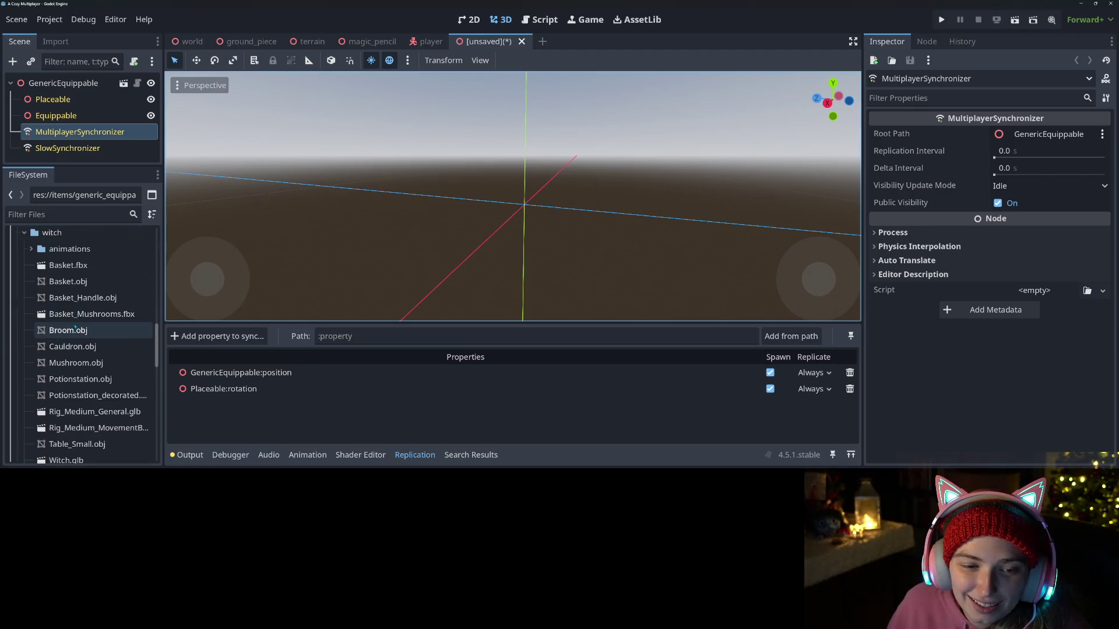
scroll(131, 370, up, 3)
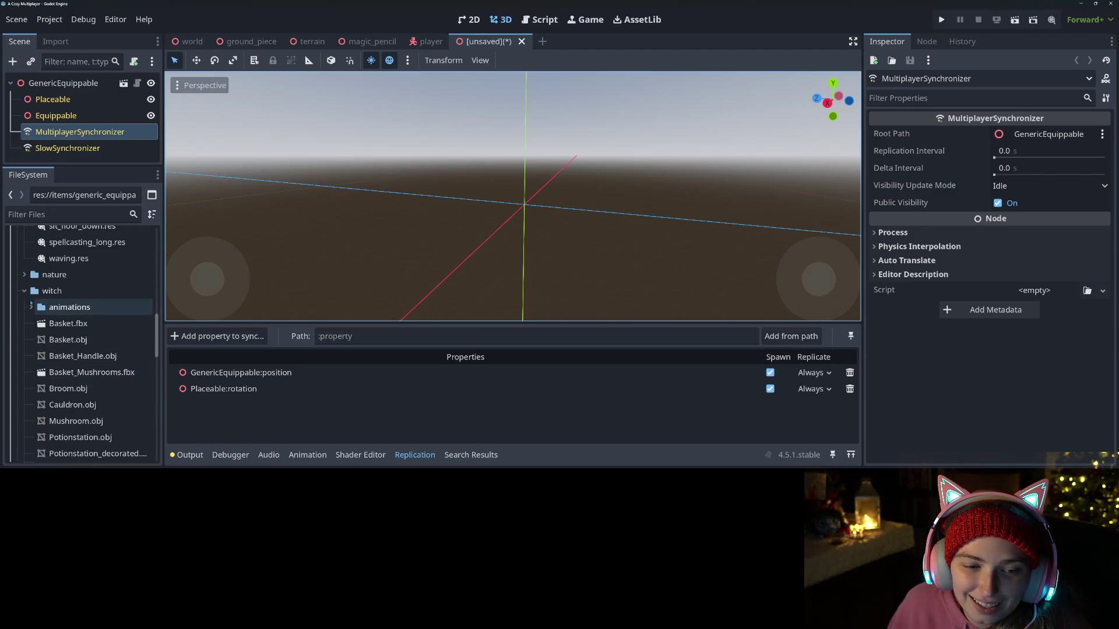
click(23, 290)
Step: Drag shovel.obj from art3d/accessories into the viewport and orbit to face it
scroll(75, 373, up, 4)
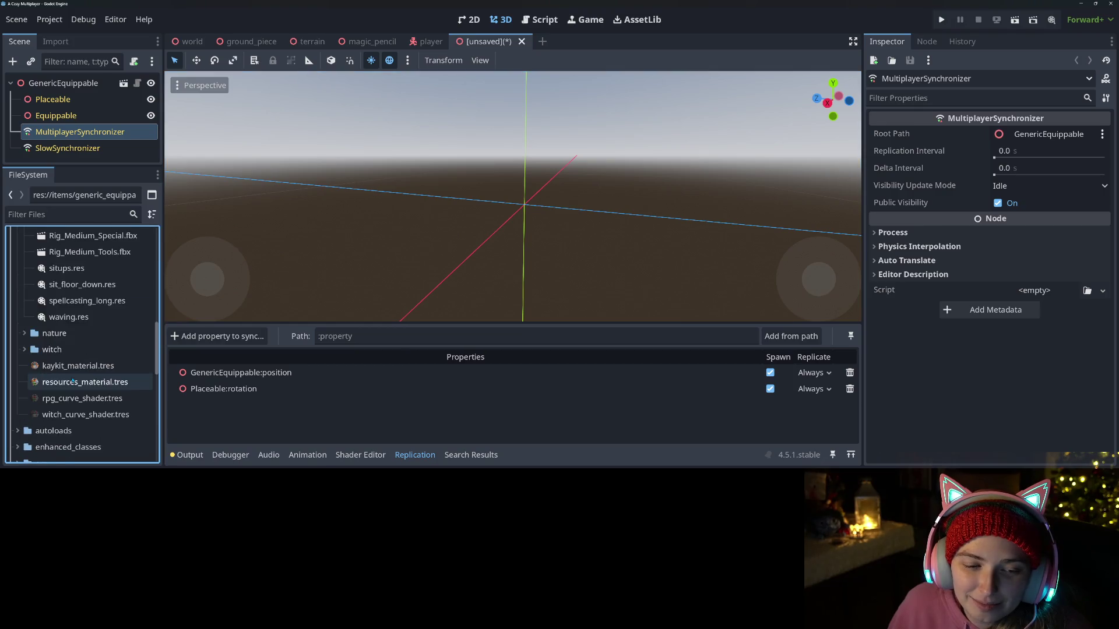
scroll(76, 389, up, 10)
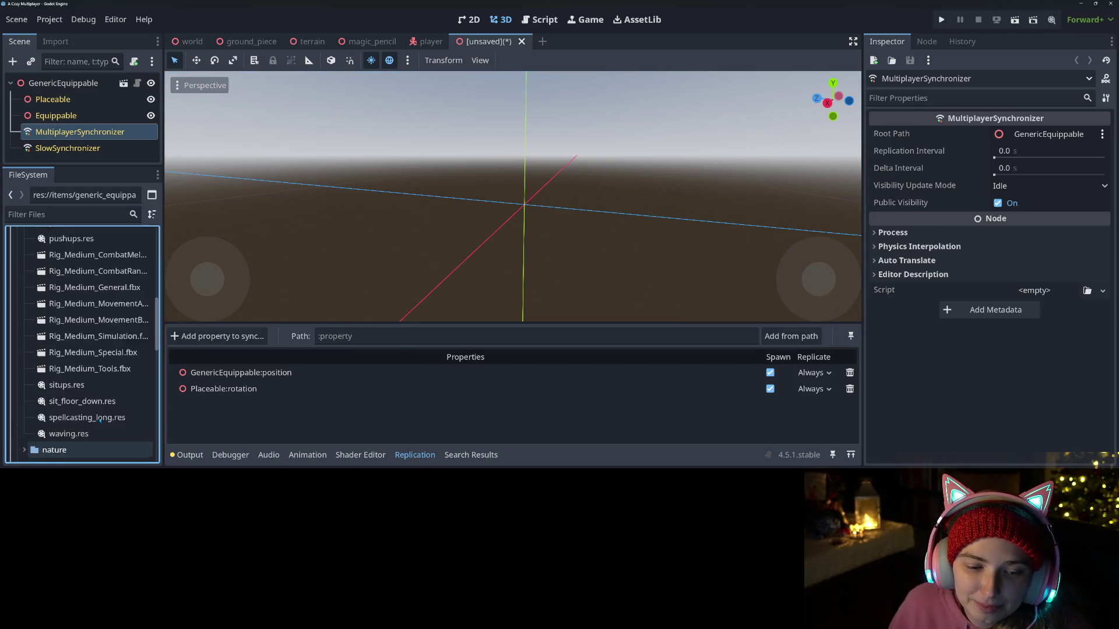
scroll(78, 394, up, 5)
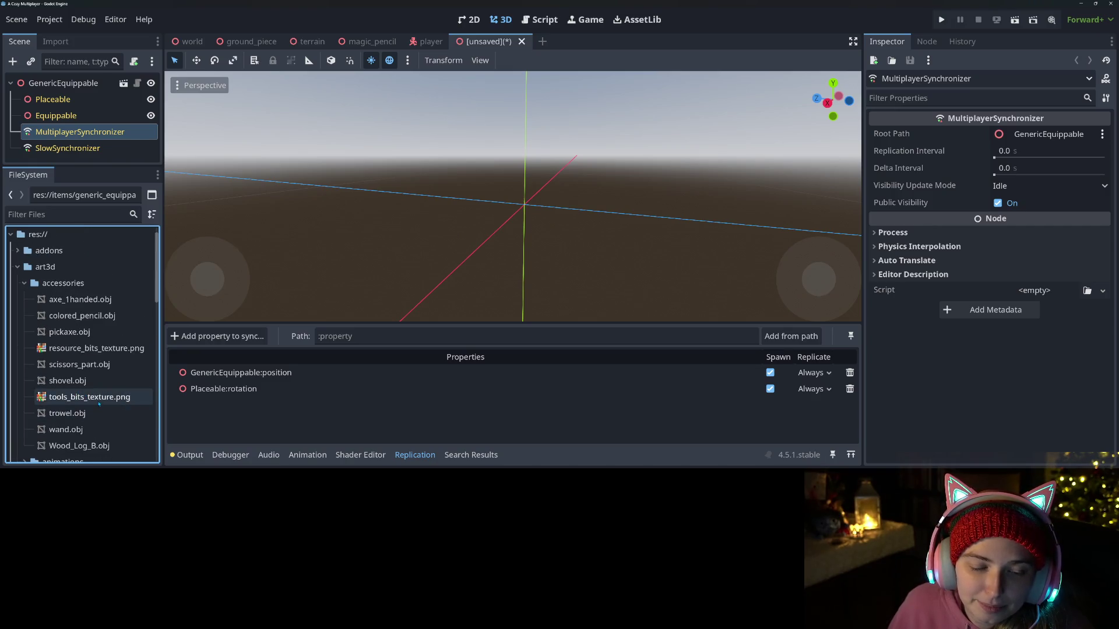
mouse_move(81, 380)
mouse_down()
mouse_move(575, 248)
mouse_move(524, 182)
mouse_move(527, 201)
mouse_up()
drag(626, 401, 571, 402)
Step: Reset the Shovel mesh's position to the origin
click(1024, 349)
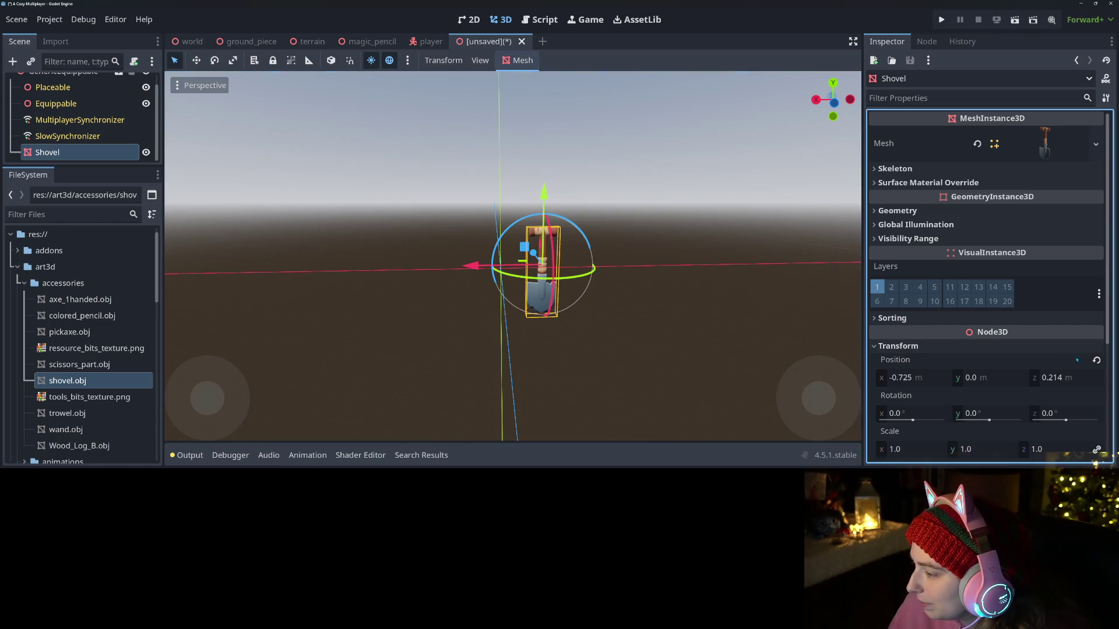
click(1100, 364)
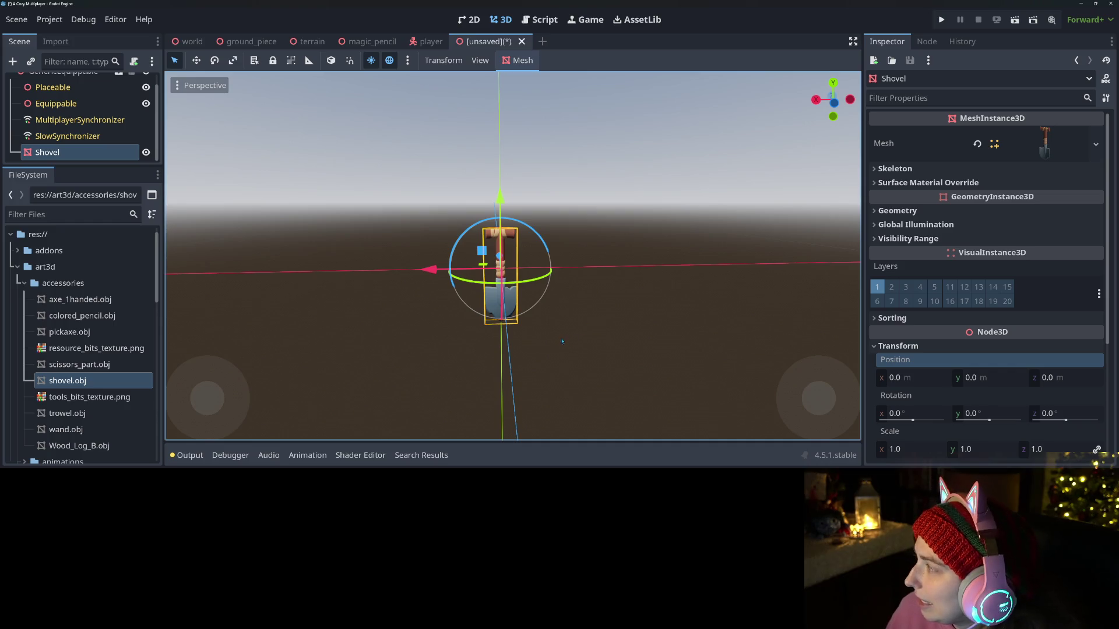
scroll(516, 338, down, 2)
mouse_move(75, 156)
mouse_down()
mouse_move(75, 95)
mouse_move(76, 105)
mouse_up()
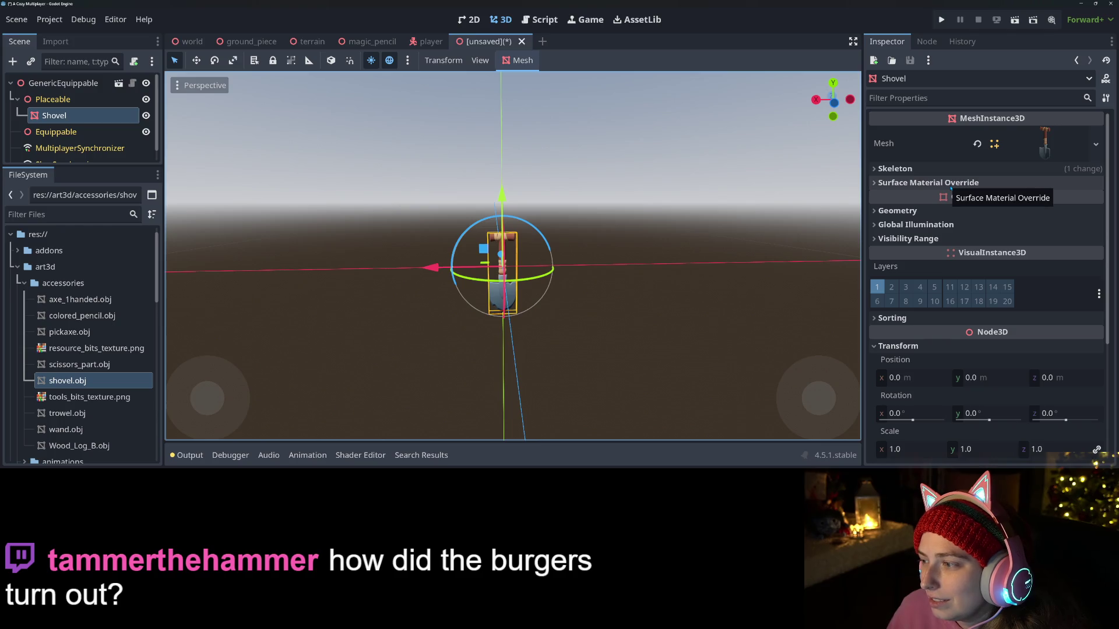
Step: Set the Shovel mesh's material override to kaykit_material.tres
click(920, 214)
click(1095, 227)
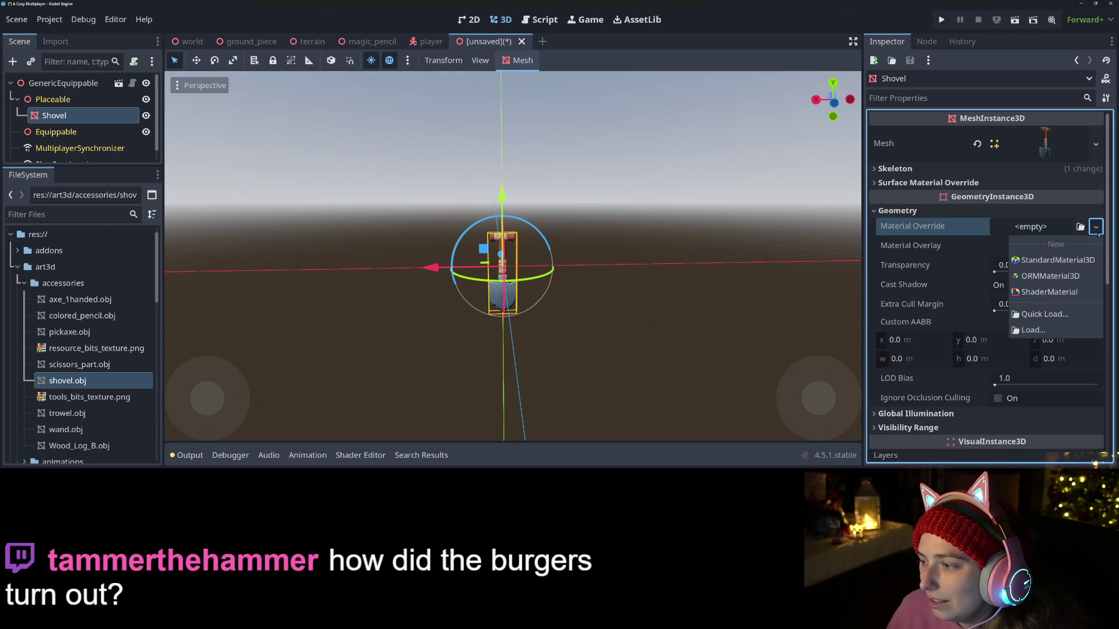
click(1051, 319)
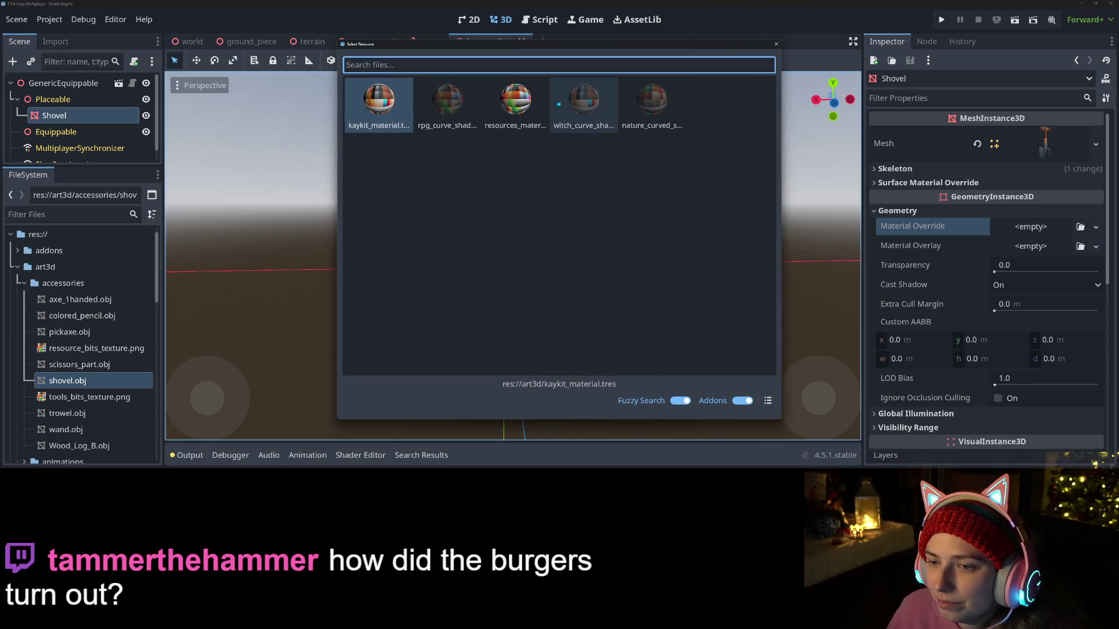
double_click(452, 97)
Step: Paste a copy of the Shovel mesh under the Equippable node
click(56, 132)
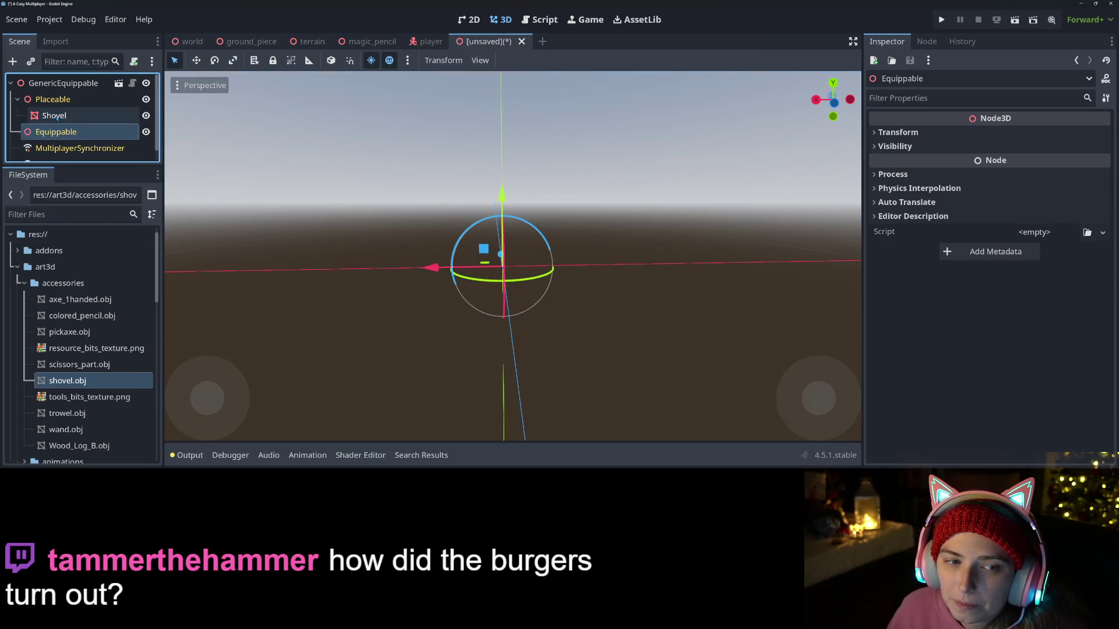
click(58, 116)
click(56, 132)
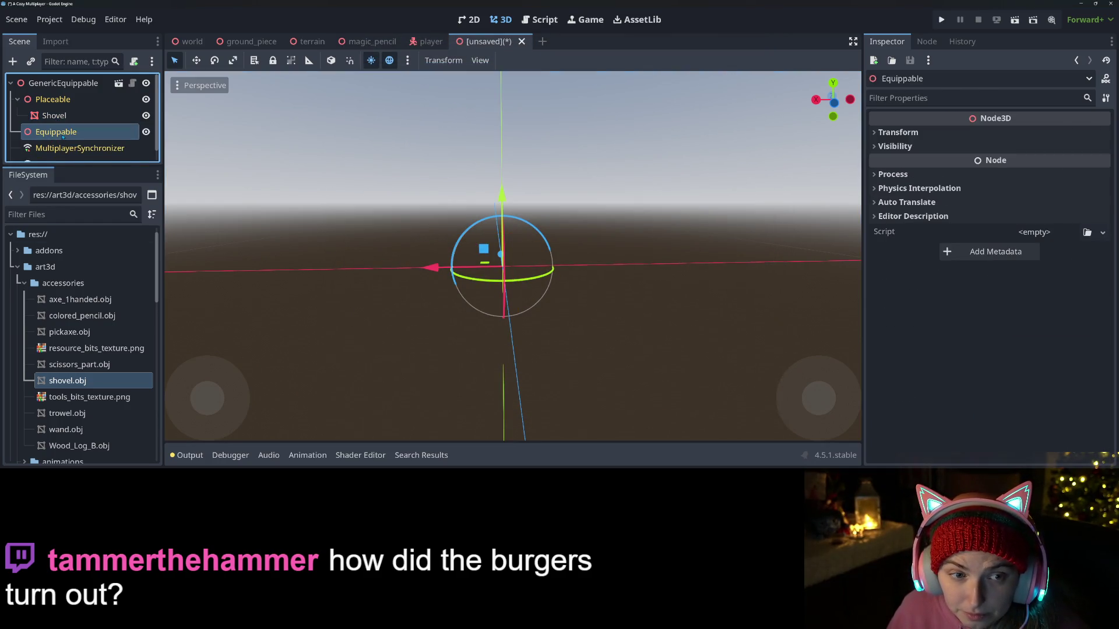
key(ctrl+v)
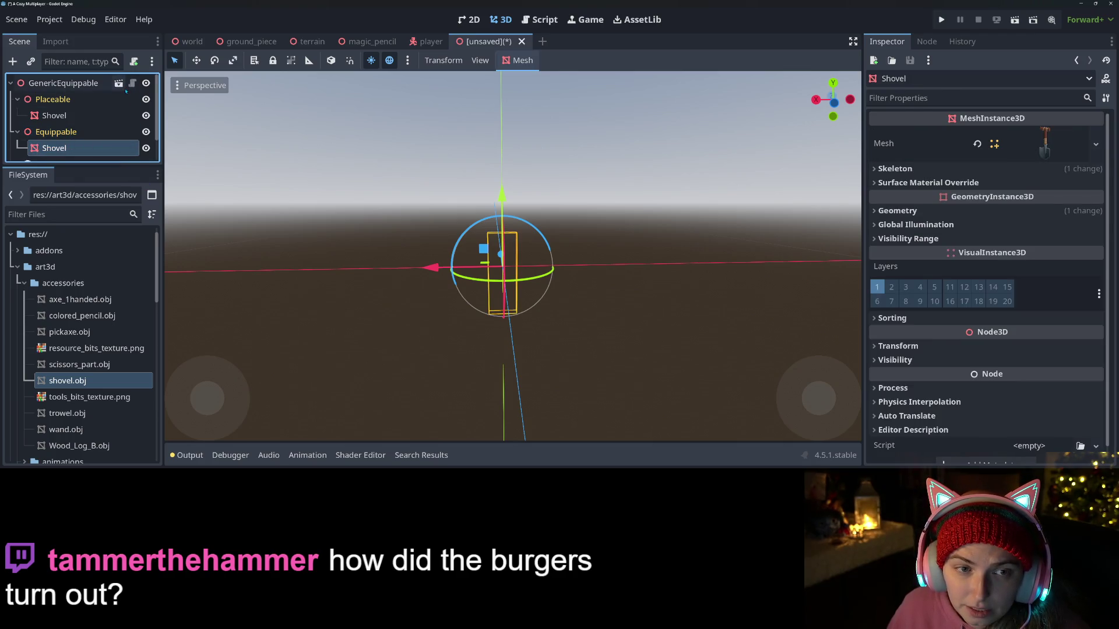
Step: Rename the scene root to Shovel and set its Item UID to Shovel
double_click(82, 83)
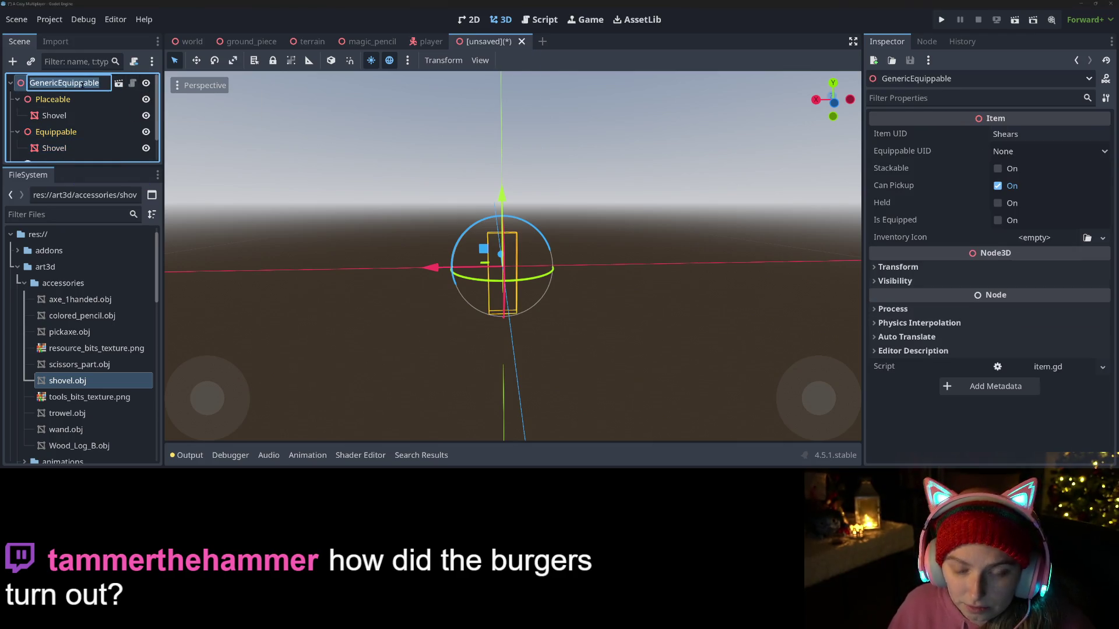
text(Shovel)
key(Return)
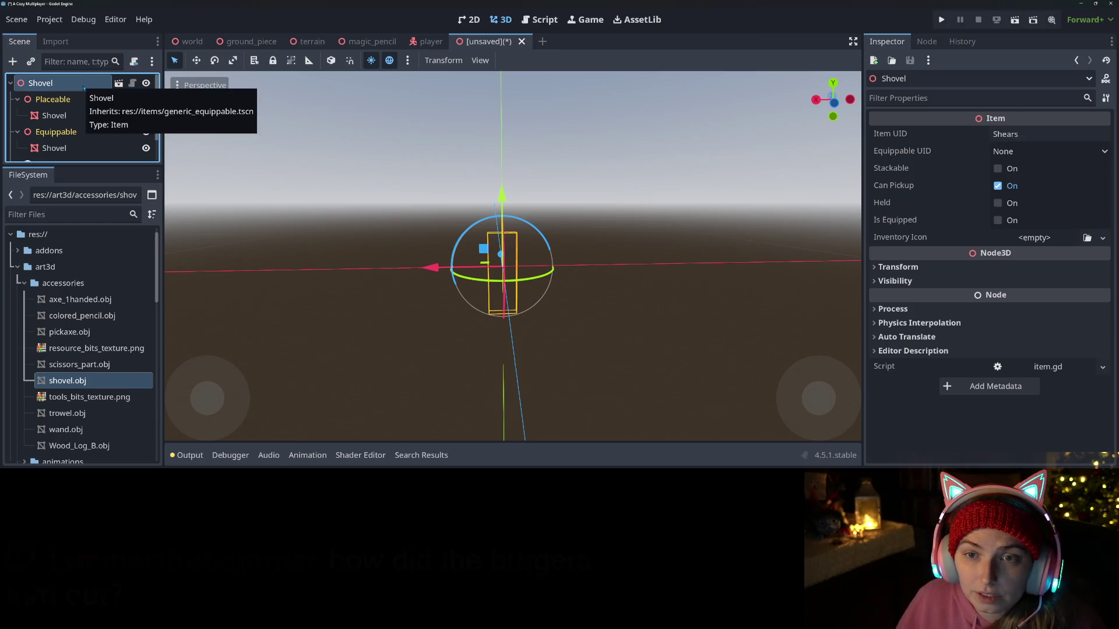
click(375, 42)
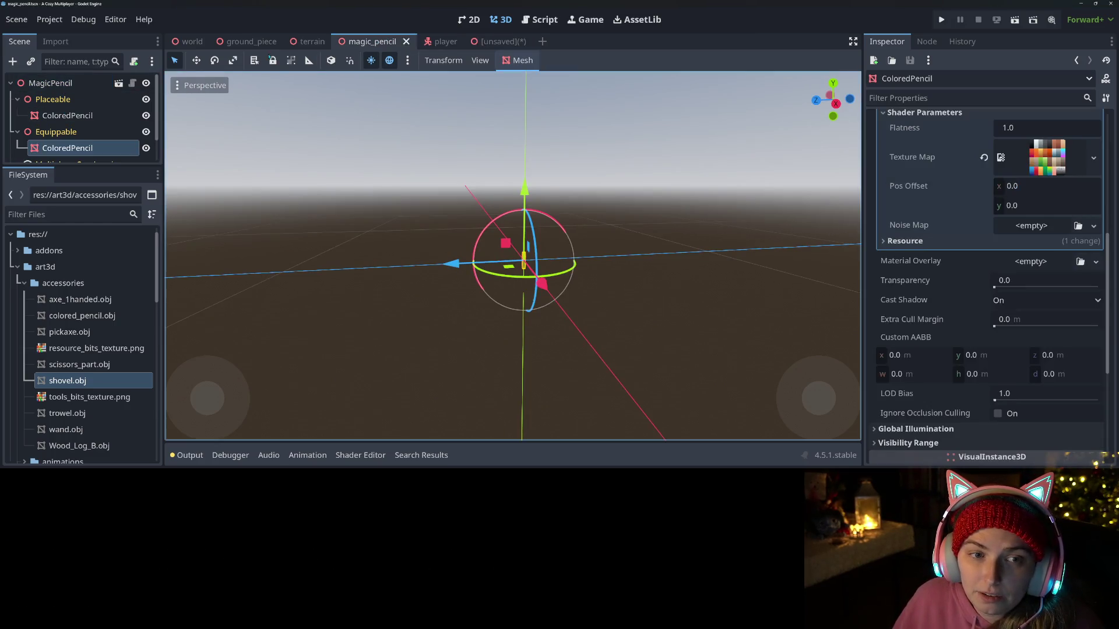
click(506, 43)
click(1016, 134)
text(Shovel)
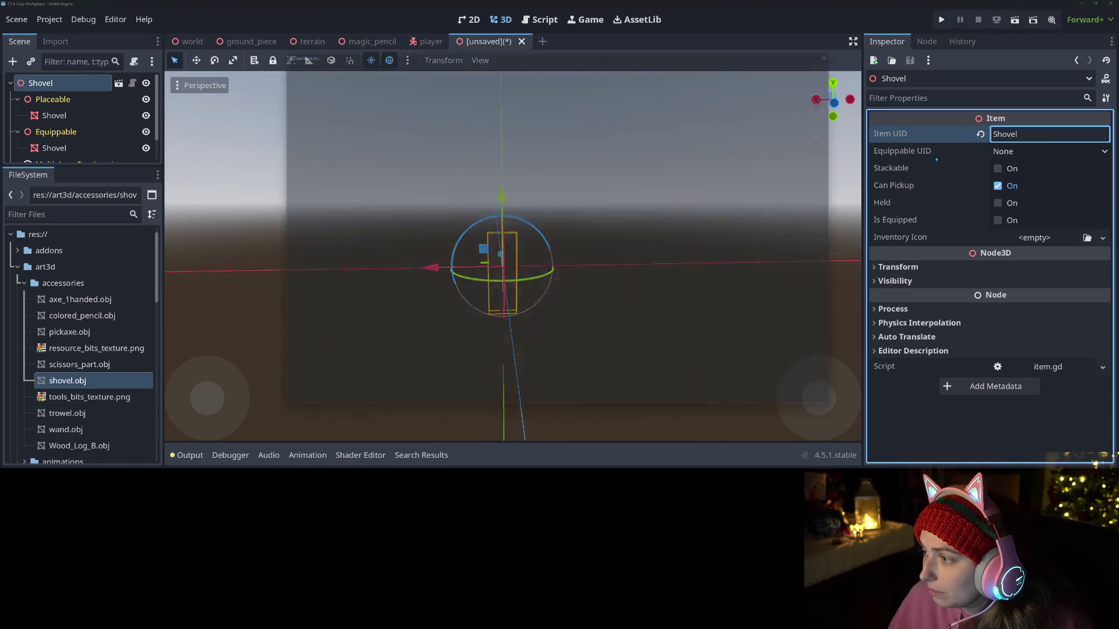
Step: Save the scene as shovel.tscn in the items folder
key(ctrl+s)
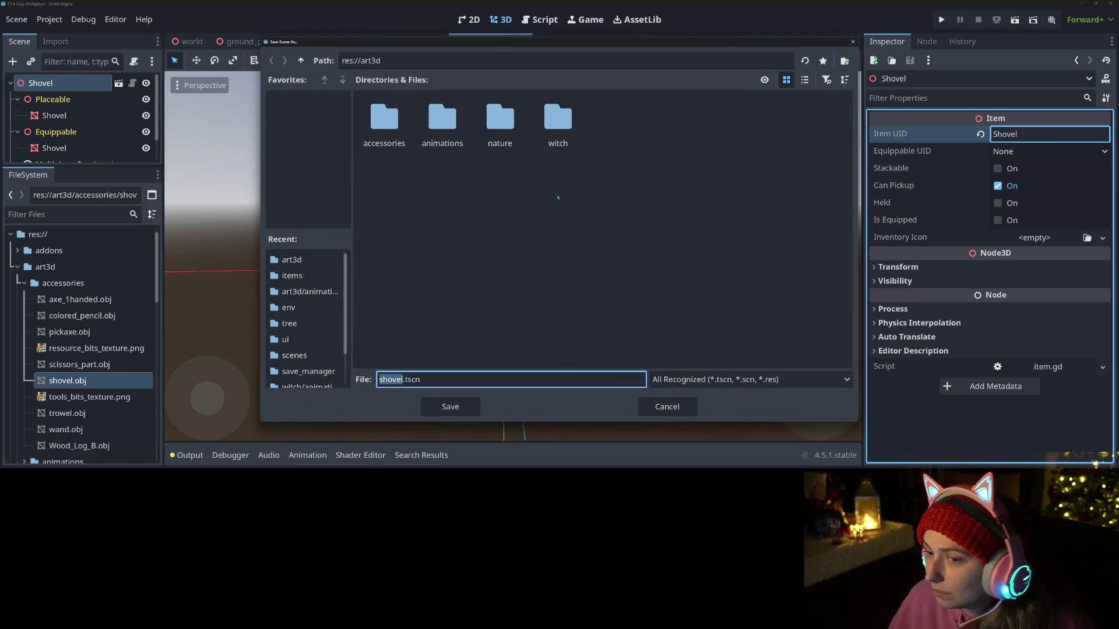
click(302, 277)
click(450, 407)
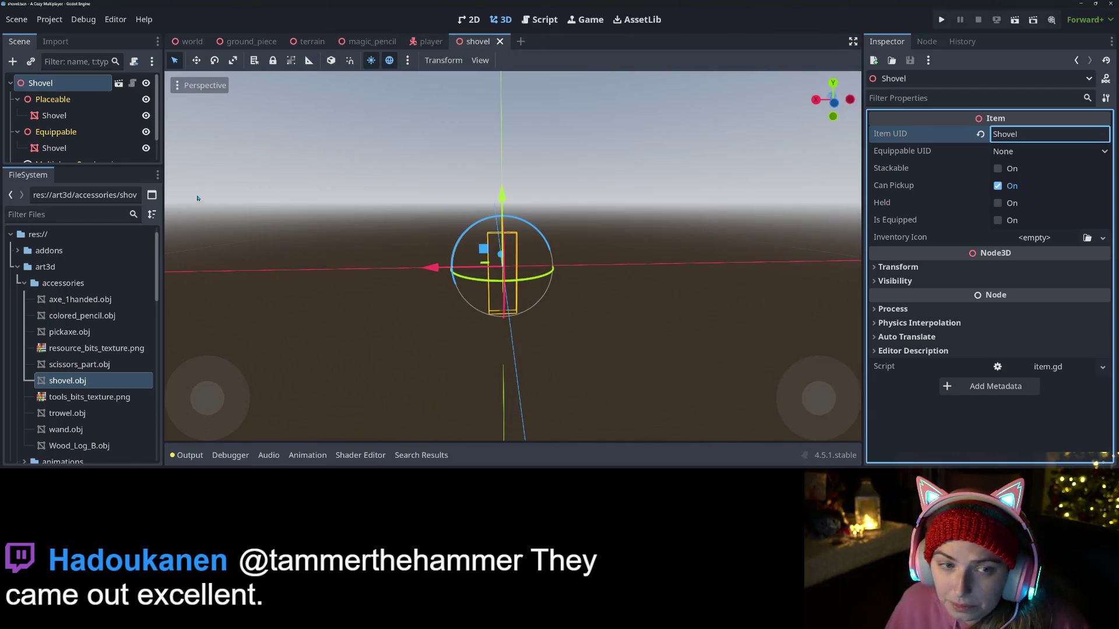
Step: Append SHOVEL to the EQUIPMENT enum on line 9 of item.gd
click(119, 83)
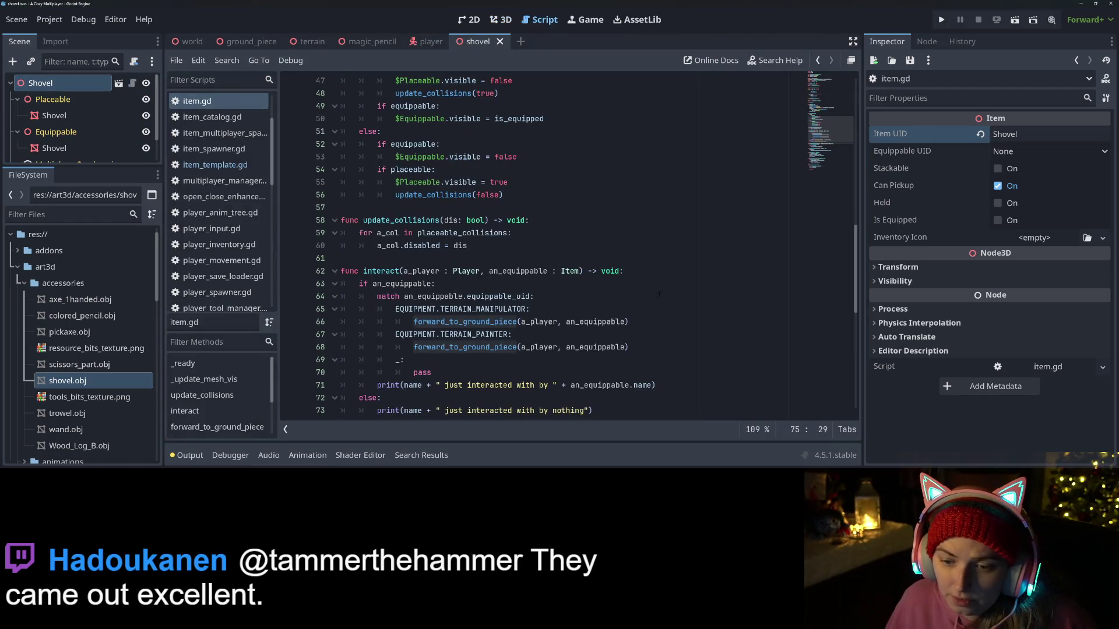
scroll(524, 245, up, 15)
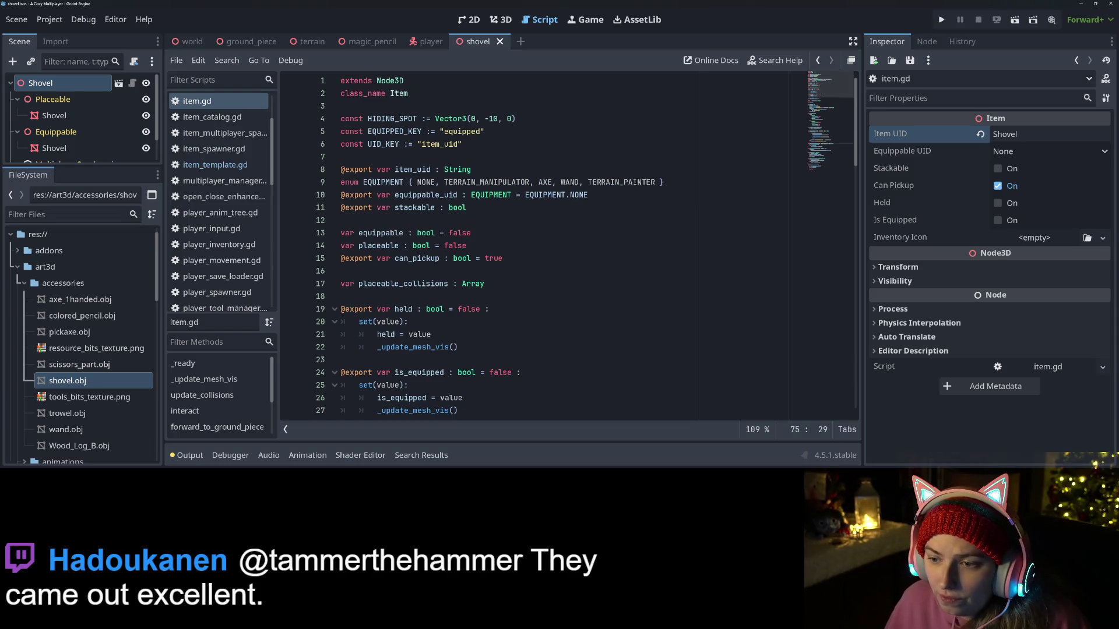
click(660, 183)
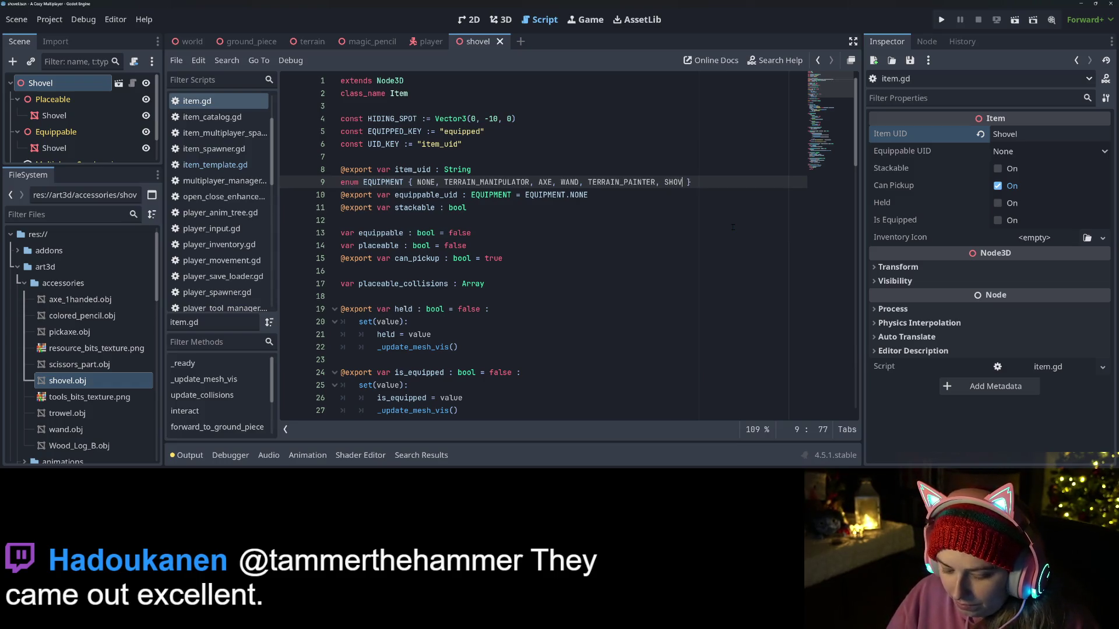
Step: Save item.gd and overwrite shovel.tscn, then open the Shovel root's Equippable UID choices
key(ctrl+shift+s)
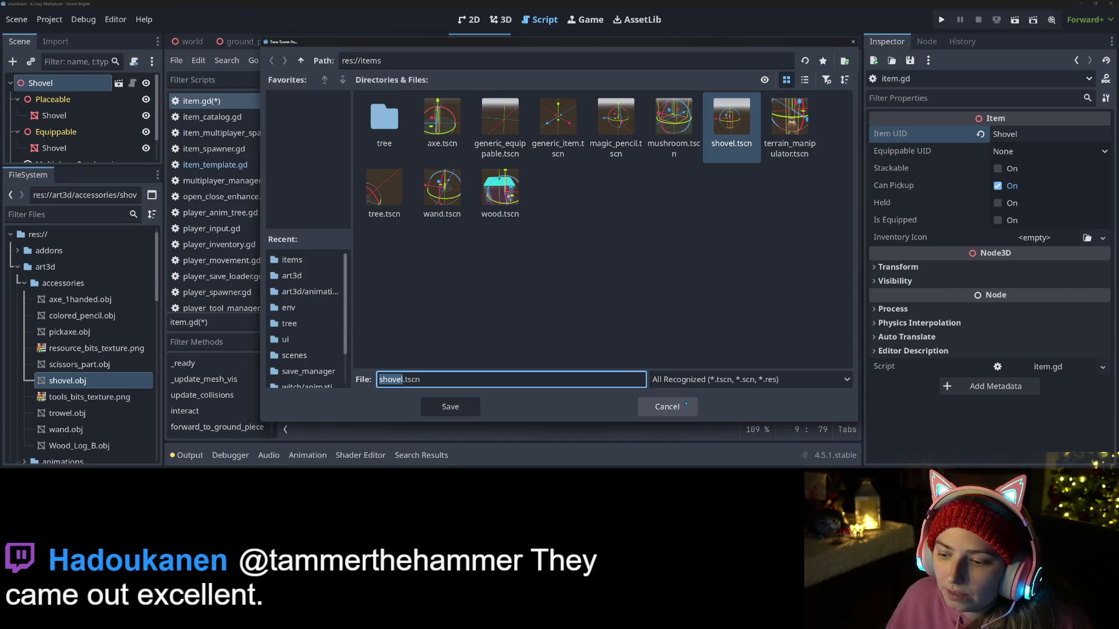
key(Return)
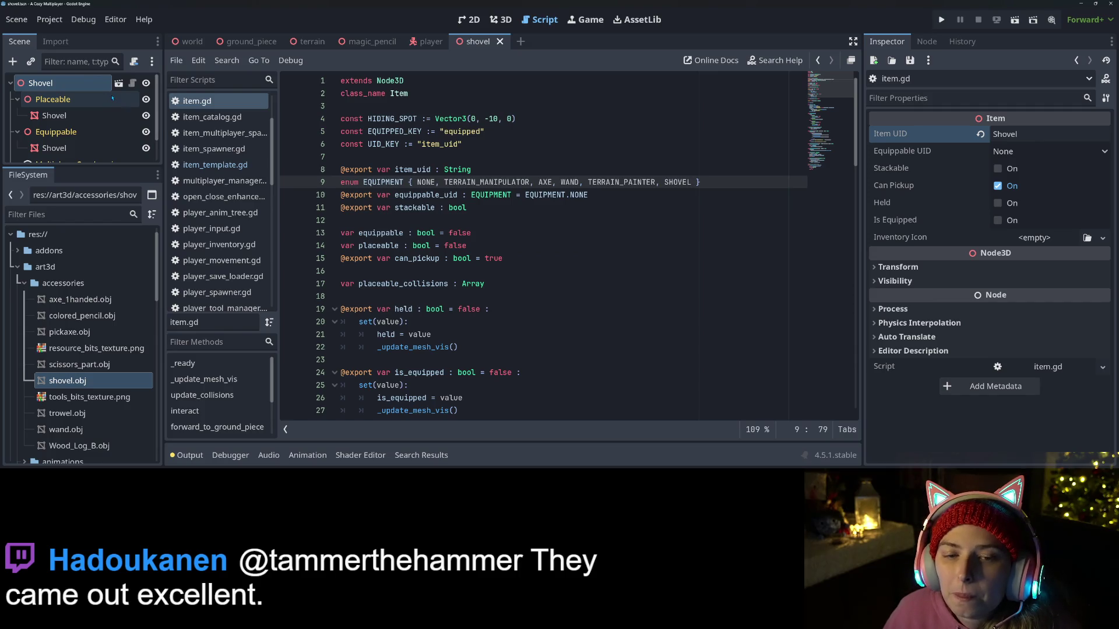
click(88, 89)
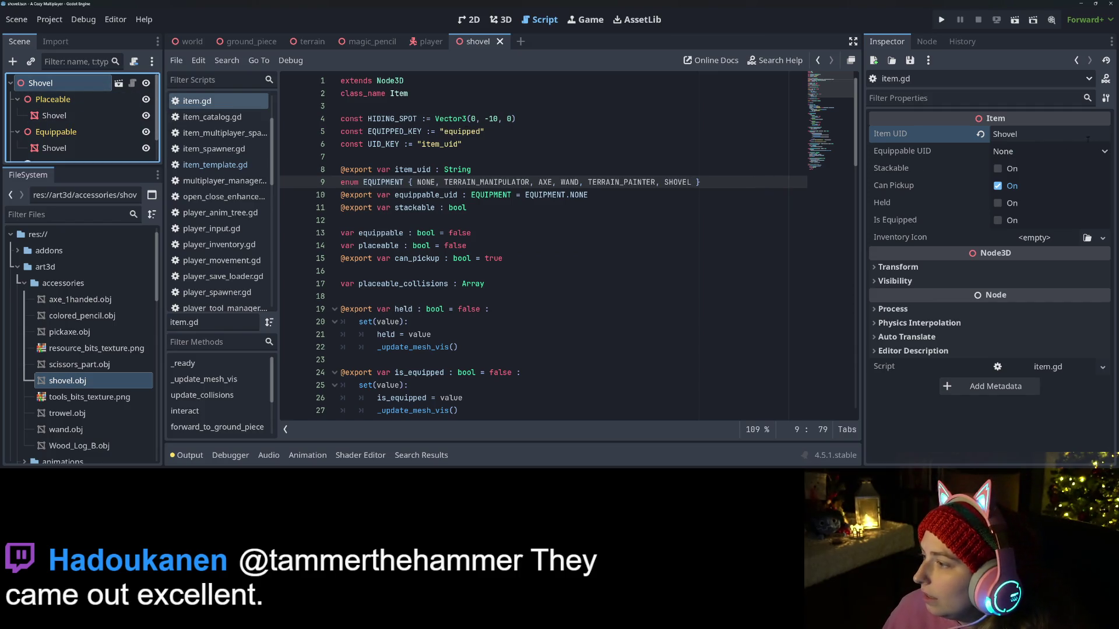
click(1083, 151)
Step: Choose Shovel as the Shovel root's Equippable UID in the Inspector
click(1026, 252)
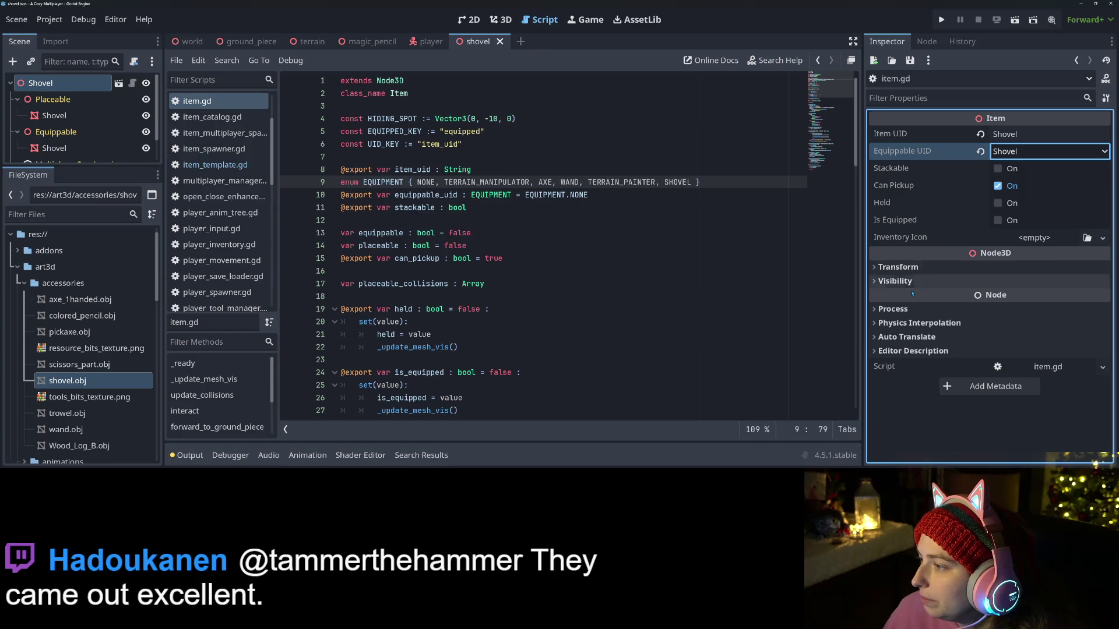
click(768, 333)
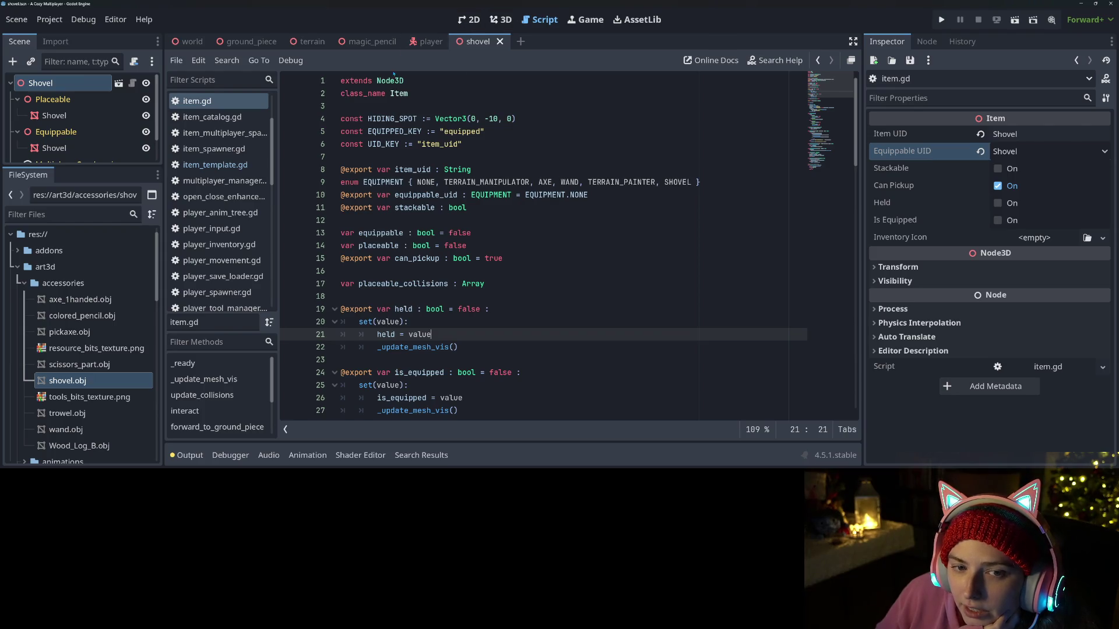
scroll(232, 208, up, 2)
scroll(232, 224, down, 2)
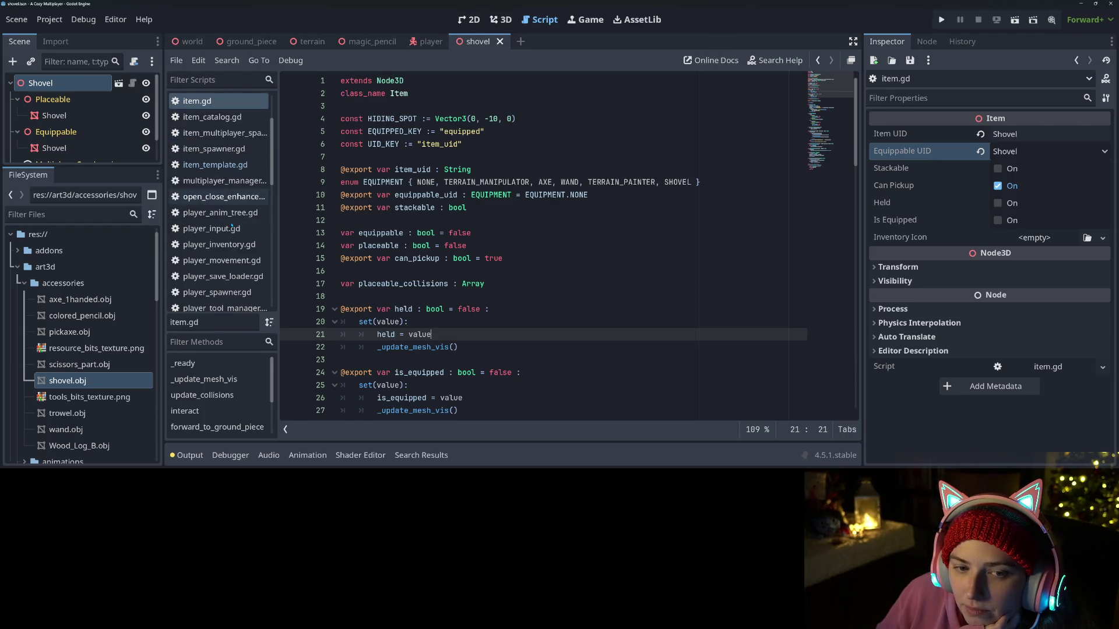
Step: Add "Shovel" : preload("res://items/shovel.tscn") after TerrainPainter in item_dict and save
click(210, 117)
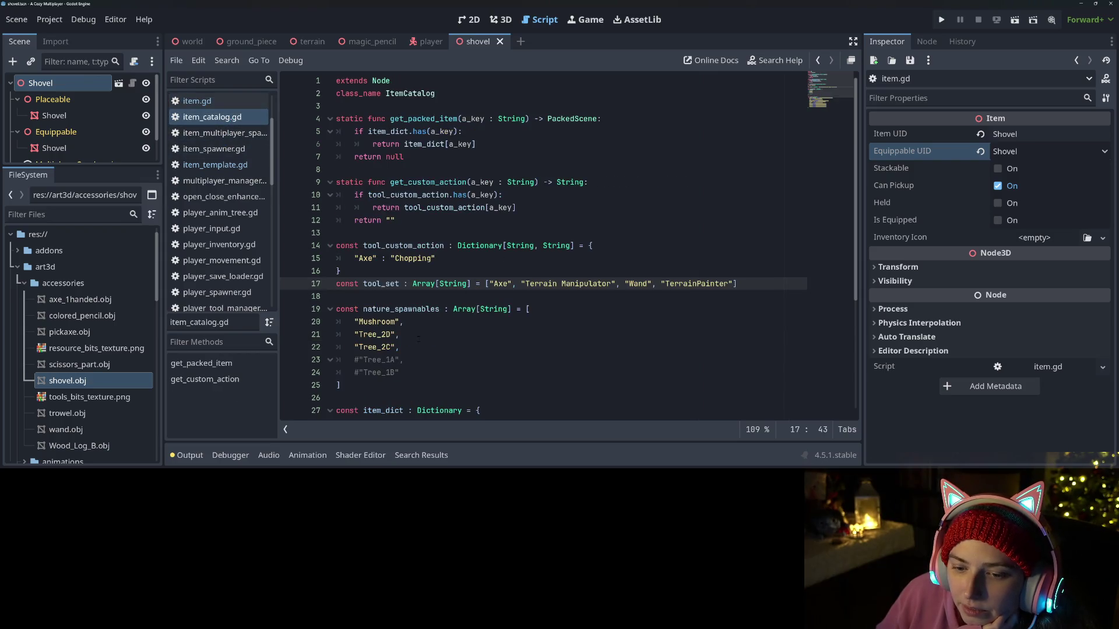
scroll(419, 338, down, 4)
click(470, 296)
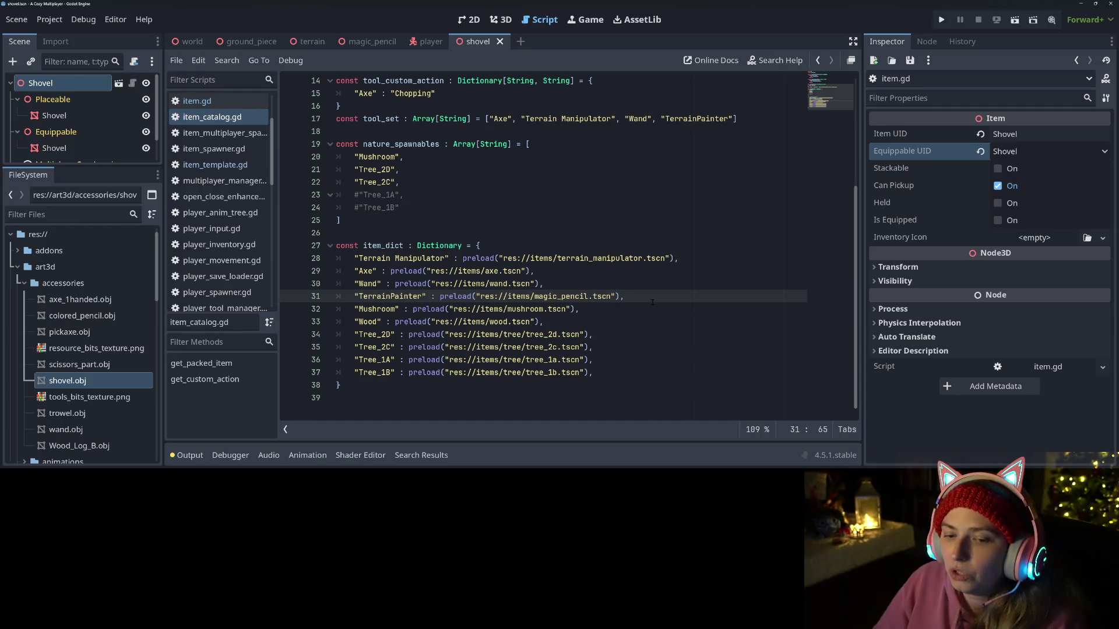
key(Return)
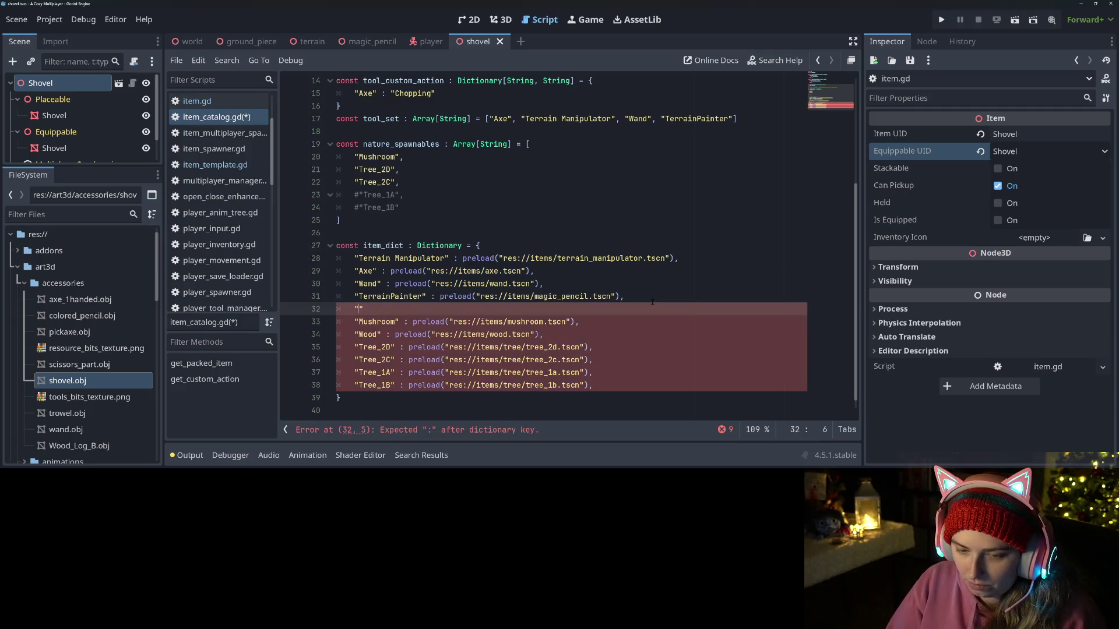
key(Right)
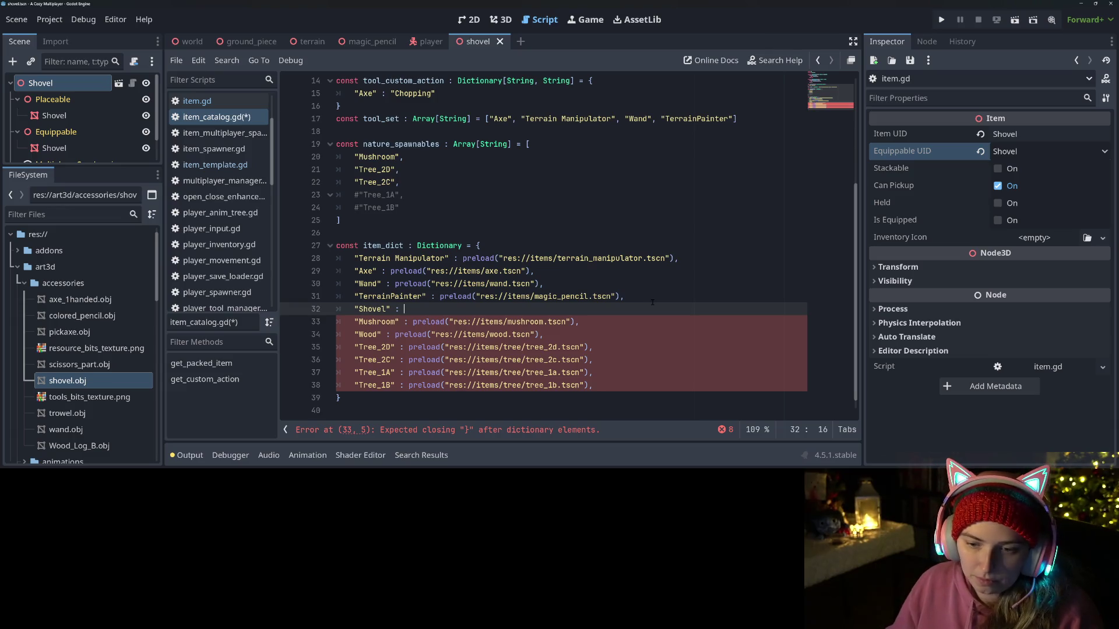
text(preload(shove)
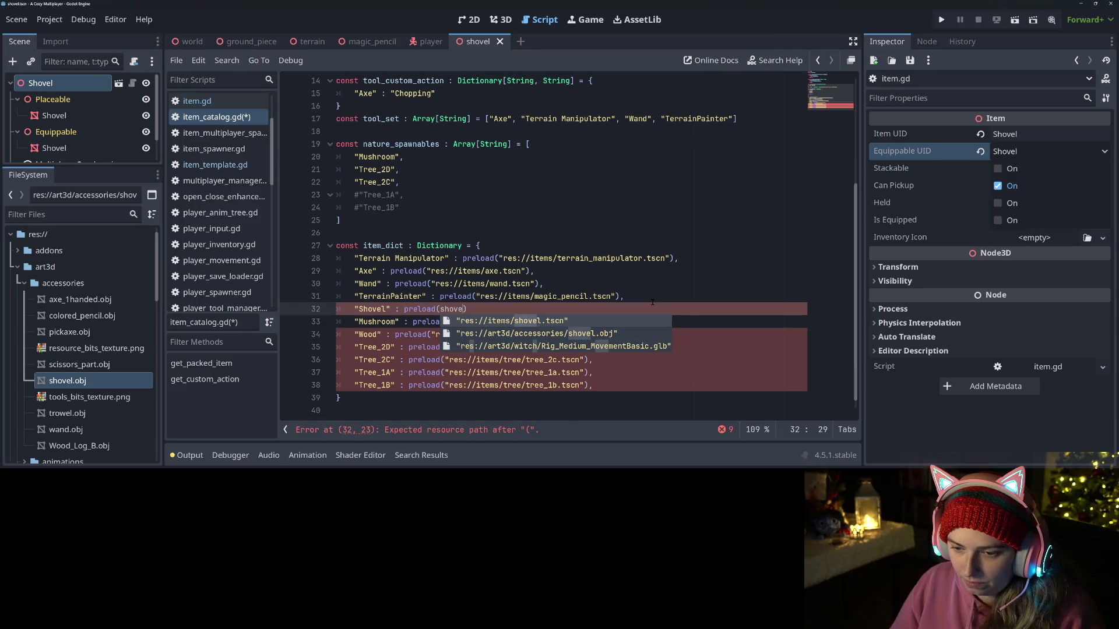
key(Return)
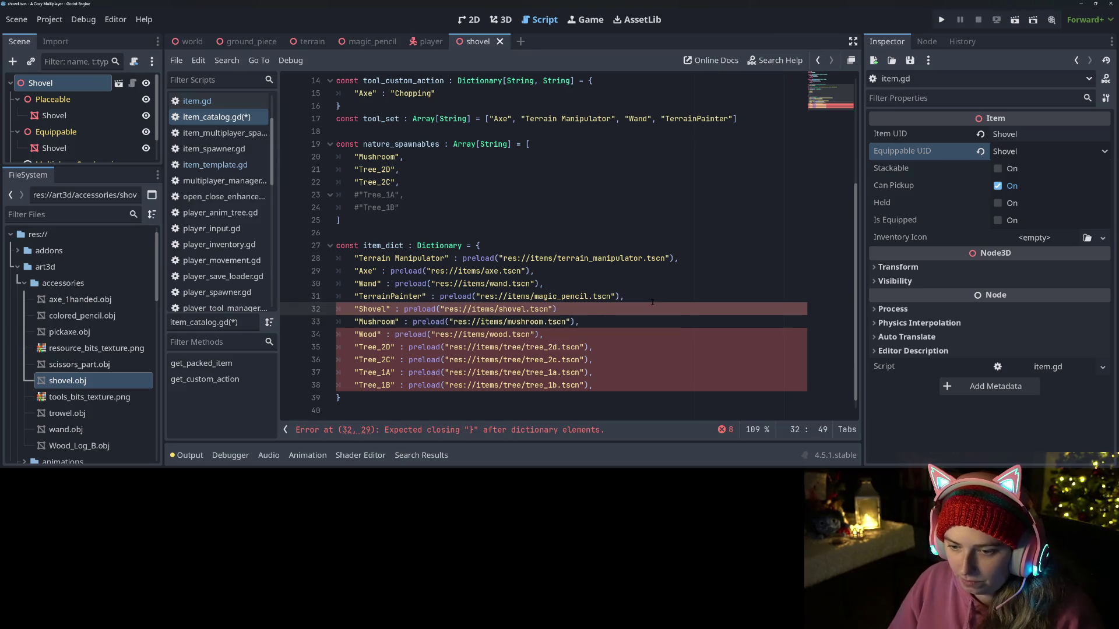
text(,)
key(ctrl+s)
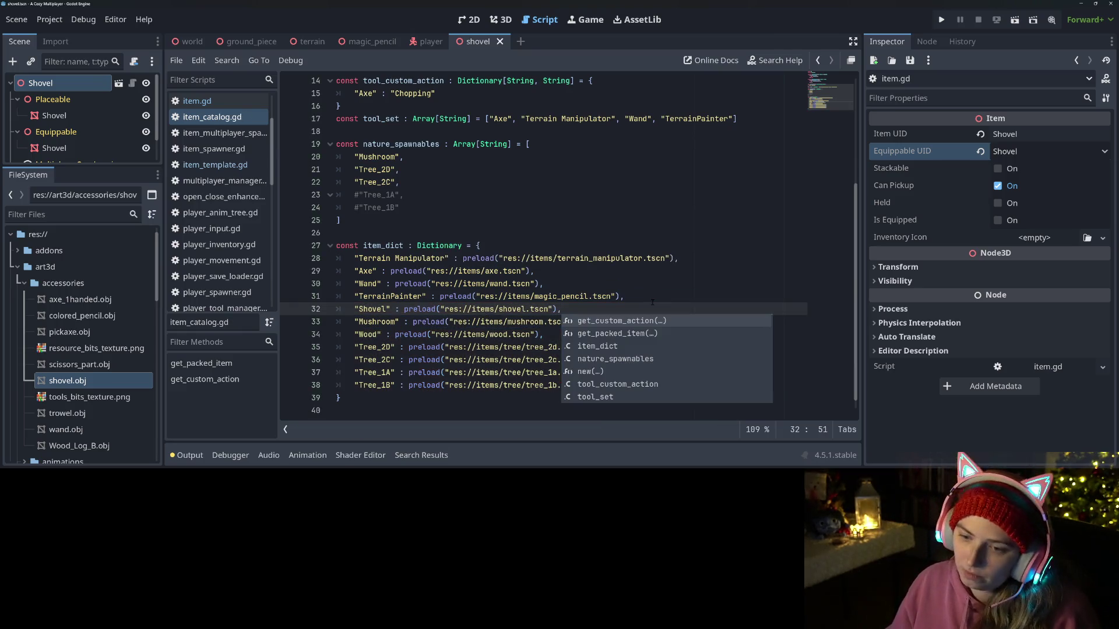
Step: Select the "Shovel" key on line 32 and go to the end of the tool_set list
drag(354, 309, 391, 308)
scroll(542, 245, up, 2)
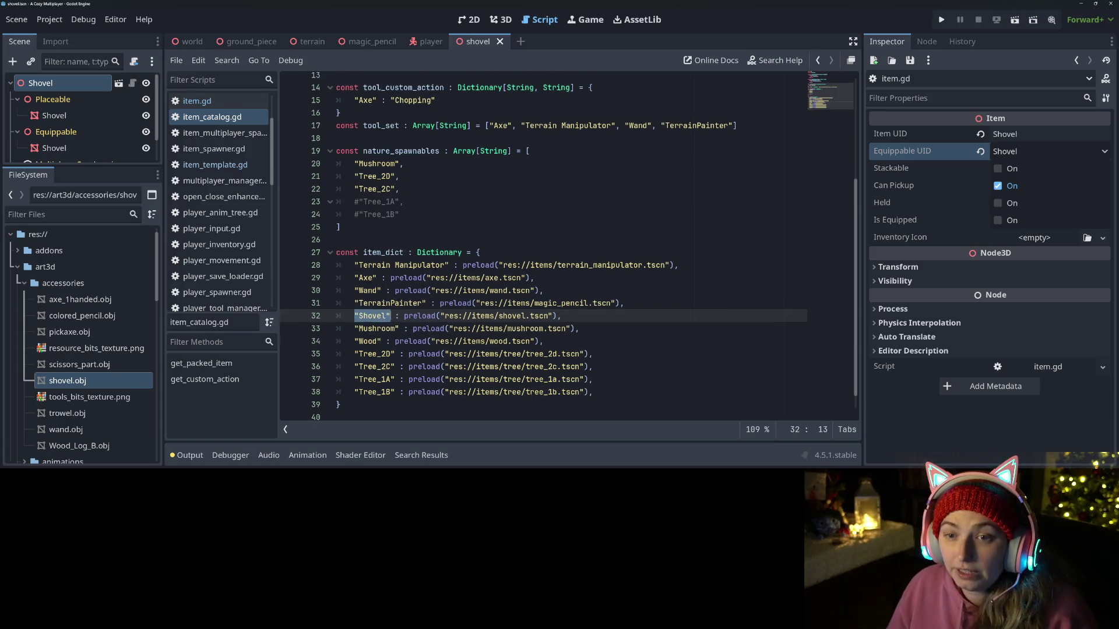
click(734, 194)
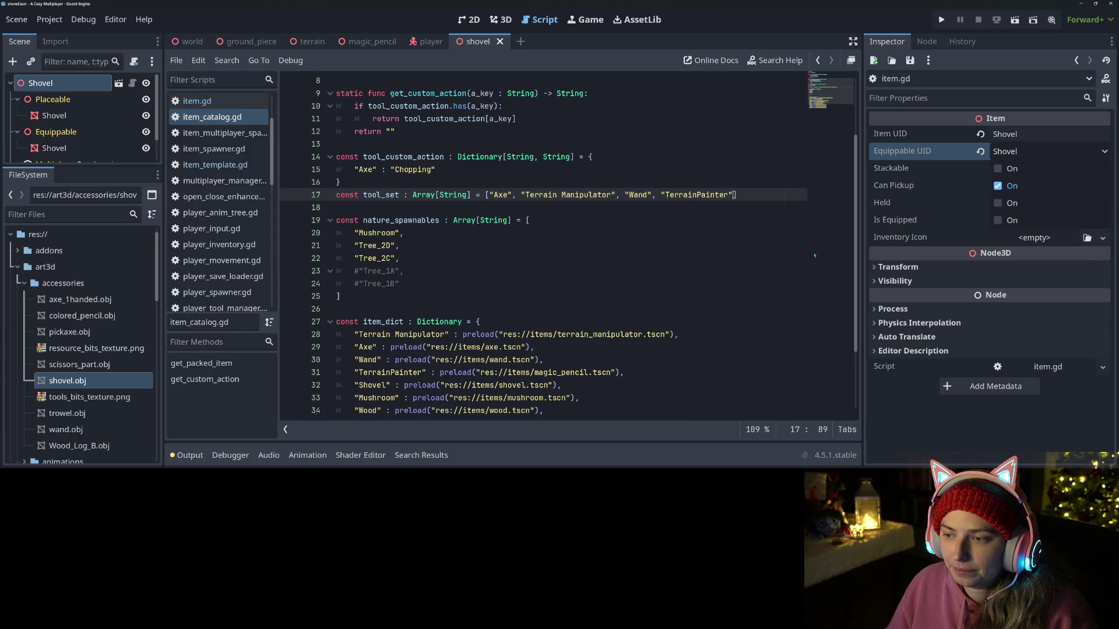
Step: Add "Shovel" as a new item at the end of the tool_set array
text(,)
key(Return)
text("Shovel")
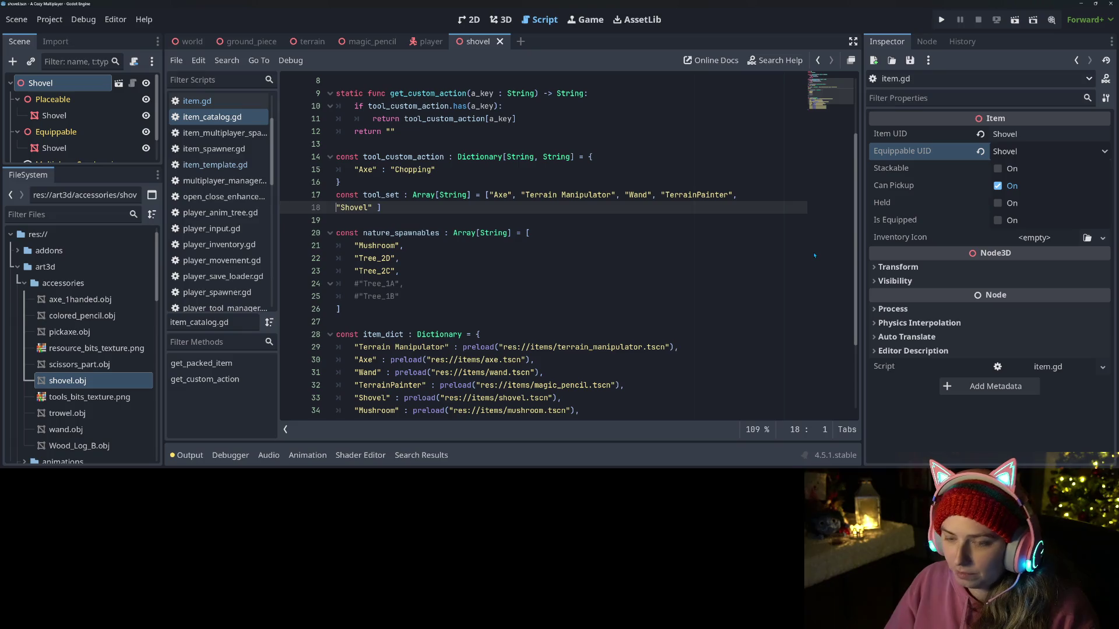
key(Return)
key(BackSpace)
key(BackSpace)
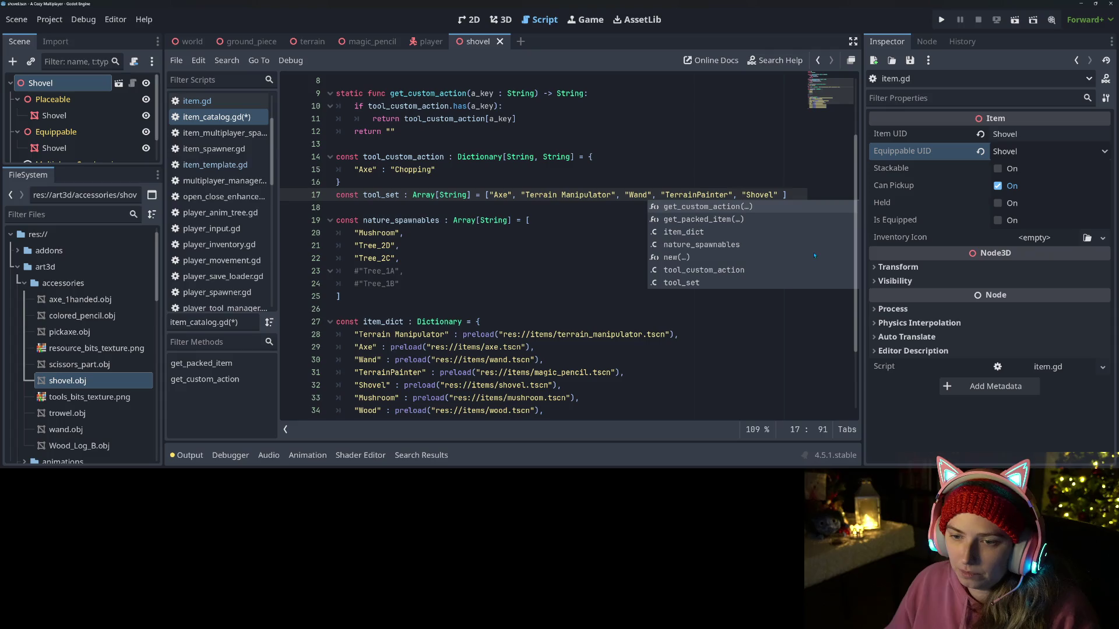
Step: Reformat tool_set so each item, including "Shovel", and the closing bracket sit on separate lines
click(488, 195)
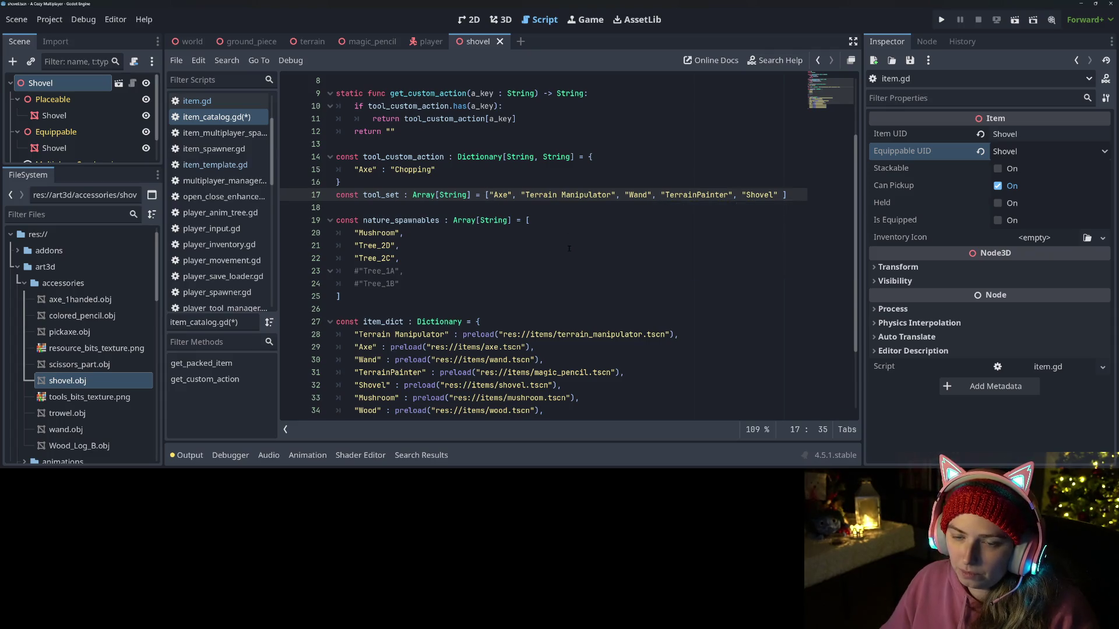
key(Return)
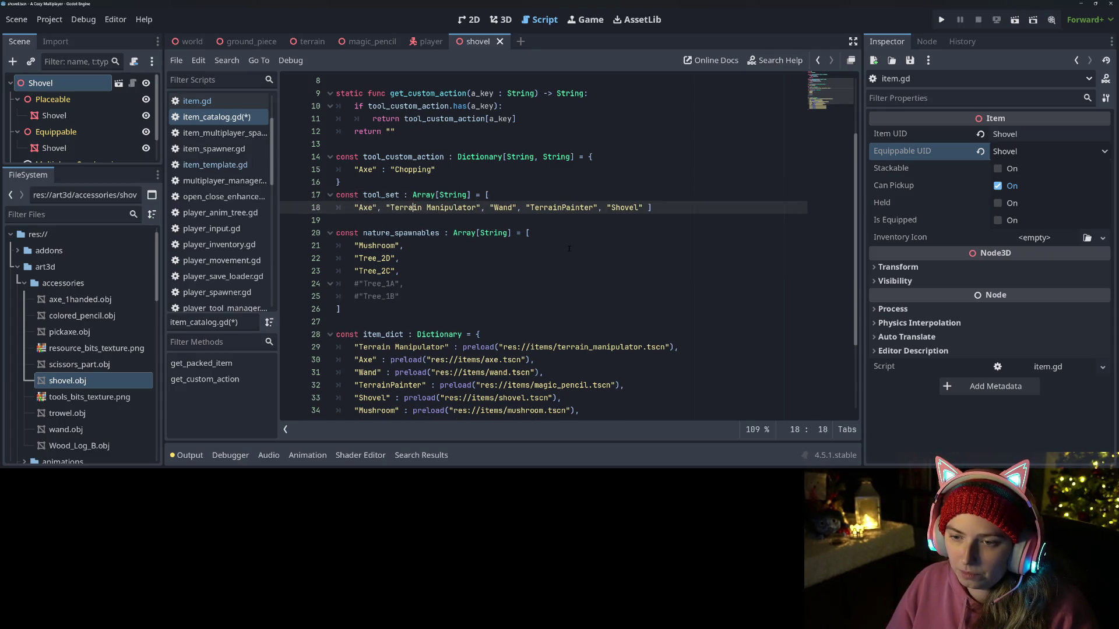
key(Right)
key(Right)
key(Right)
key(Return)
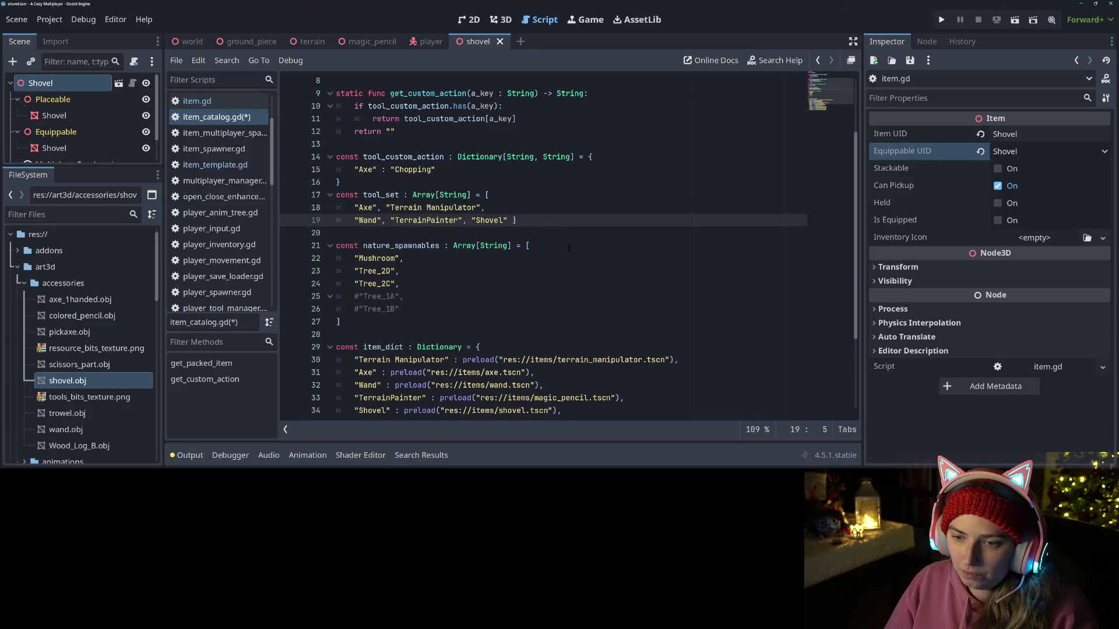
key(Right)
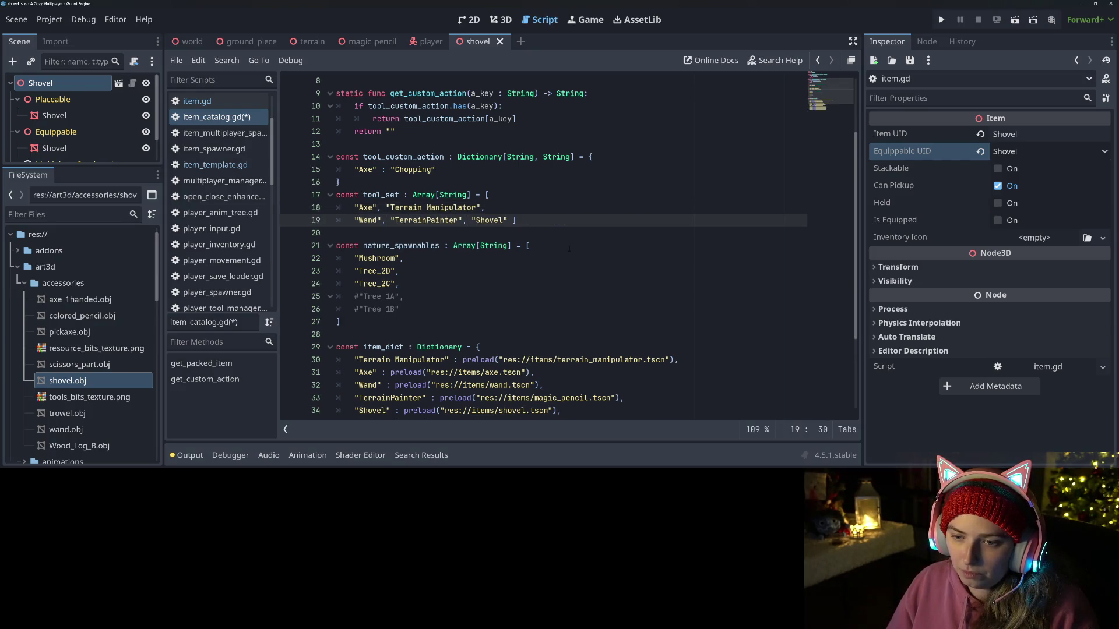
key(Return)
key(Right)
key(Right)
key(Right)
key(Right)
key(Delete)
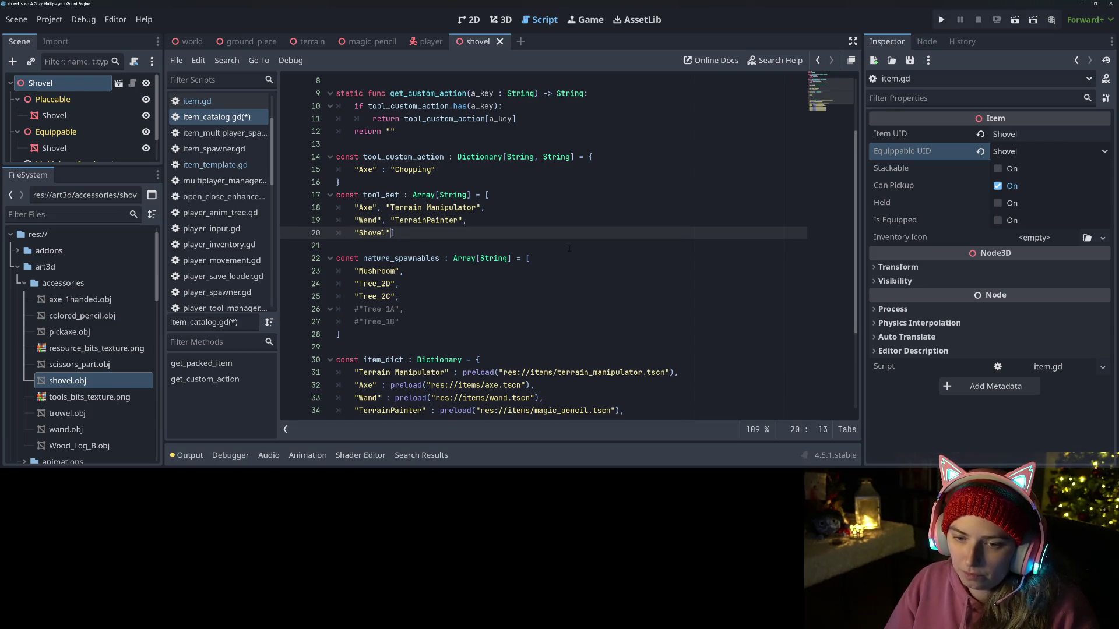
key(Return)
Step: Save item_catalog.gd and switch to the shovel scene's 3D view
key(ctrl+s)
key(Left)
key(Left)
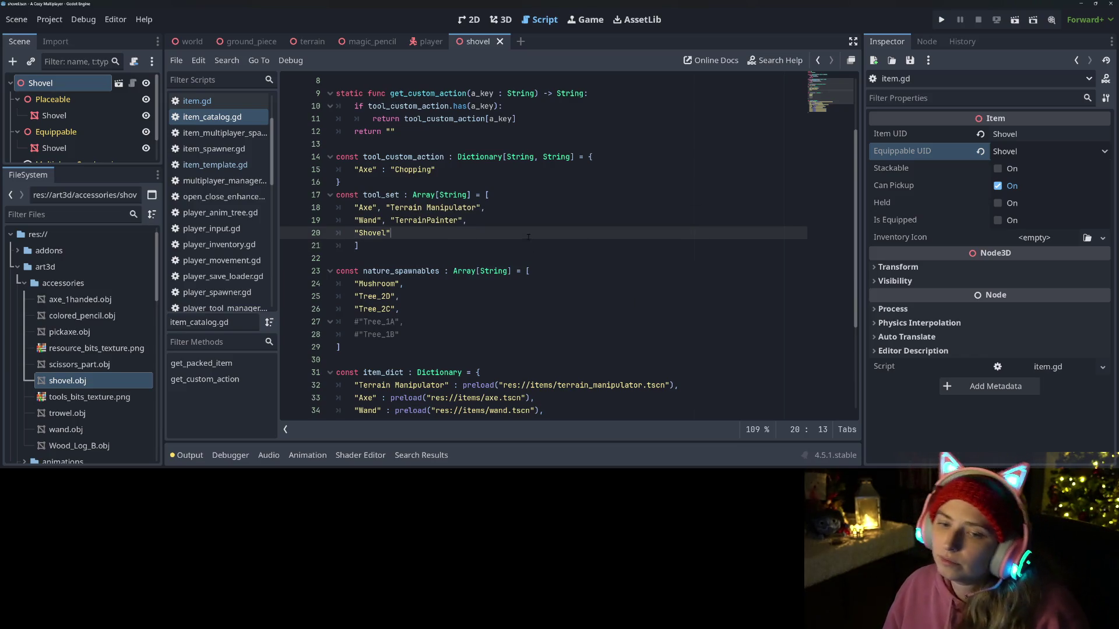
click(443, 282)
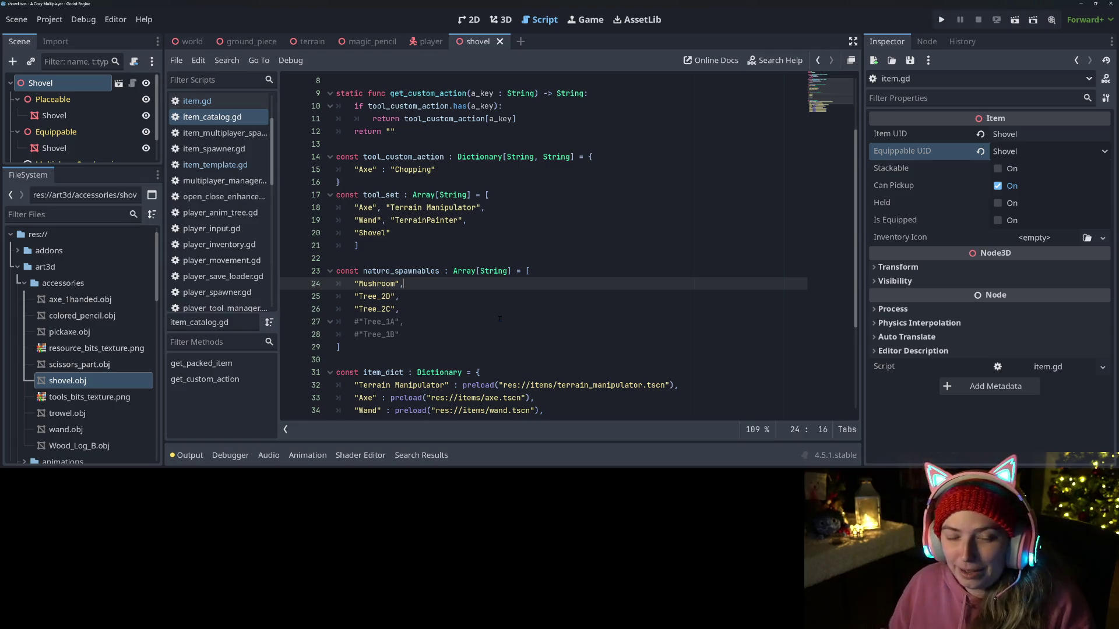
click(501, 20)
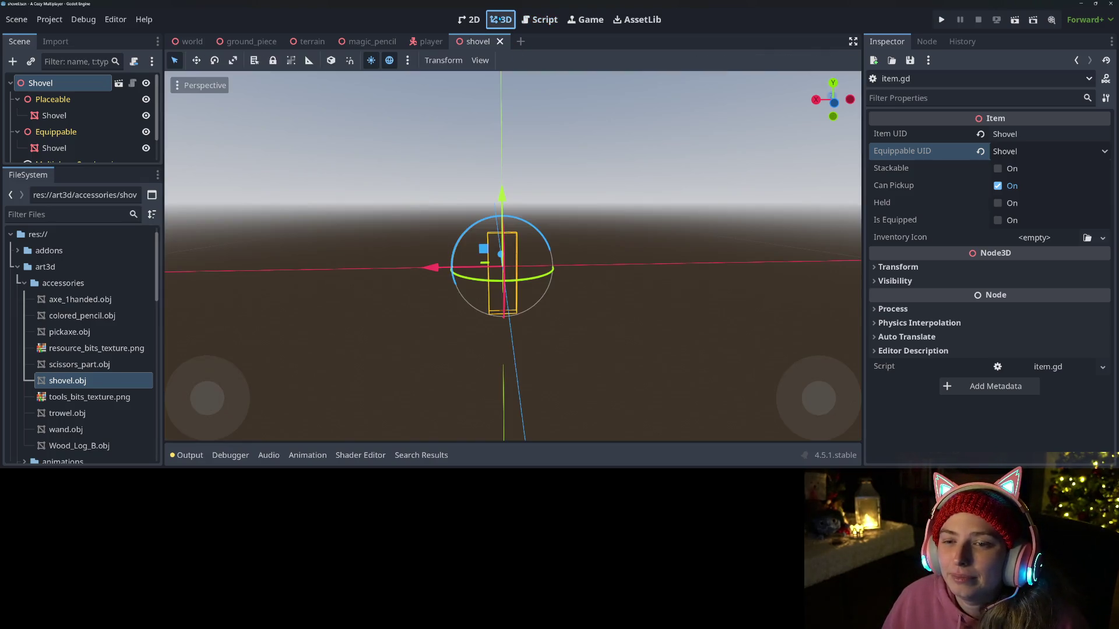
Step: Orbit around the shovel and run the project with F5
mouse_move(582, 251)
mouse_down()
mouse_move(684, 251)
mouse_move(608, 266)
mouse_move(695, 278)
mouse_move(720, 243)
mouse_up()
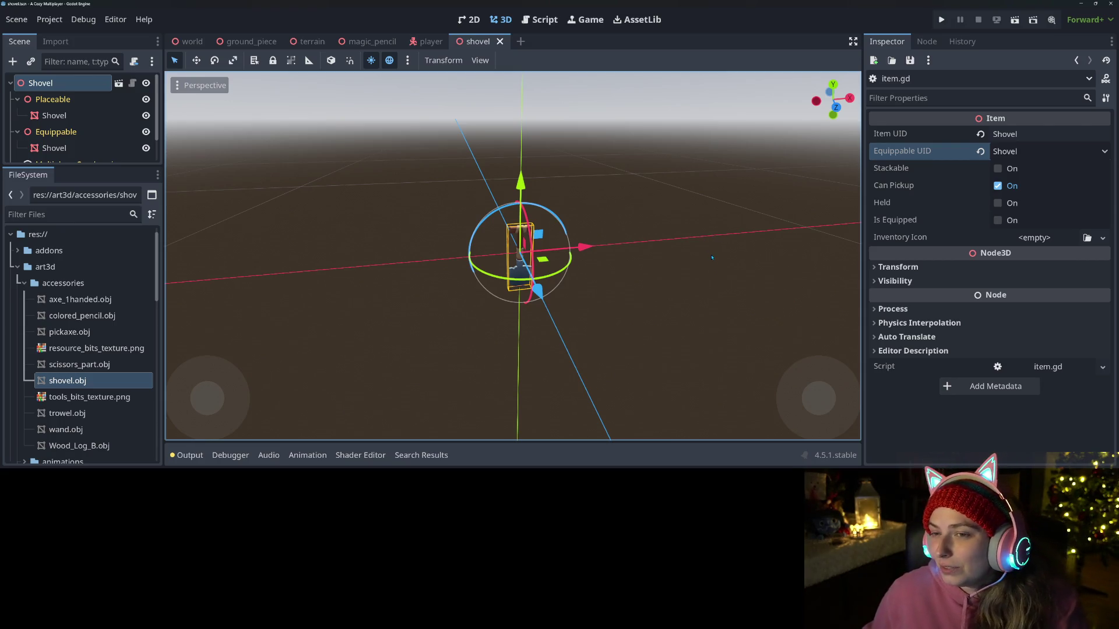
key(F5)
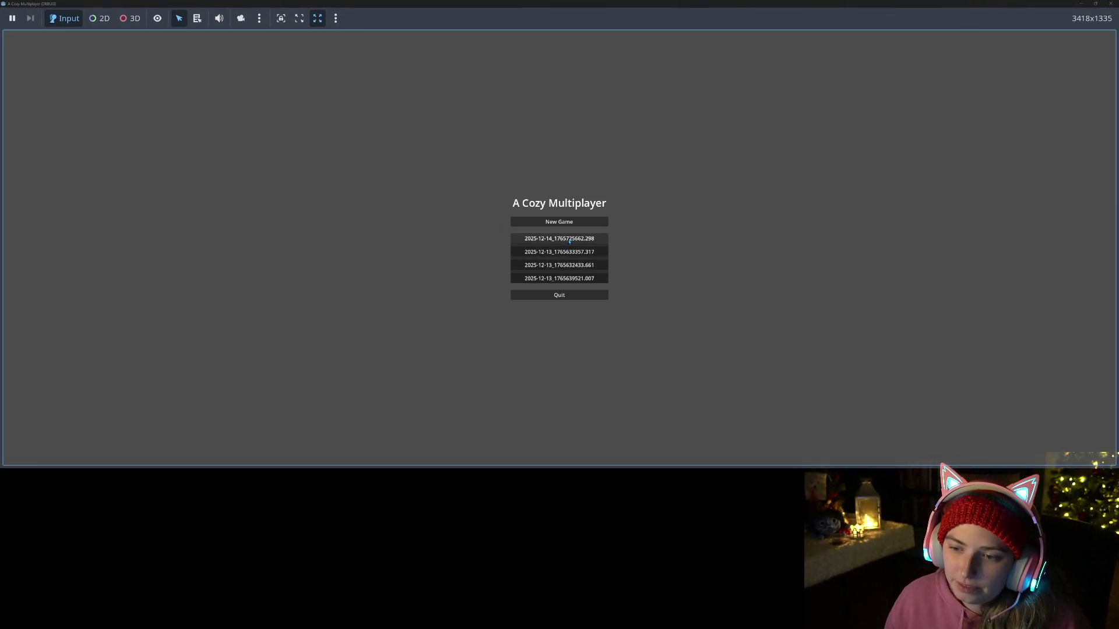
Step: Load the first saved game and move the character to try the tool
click(569, 241)
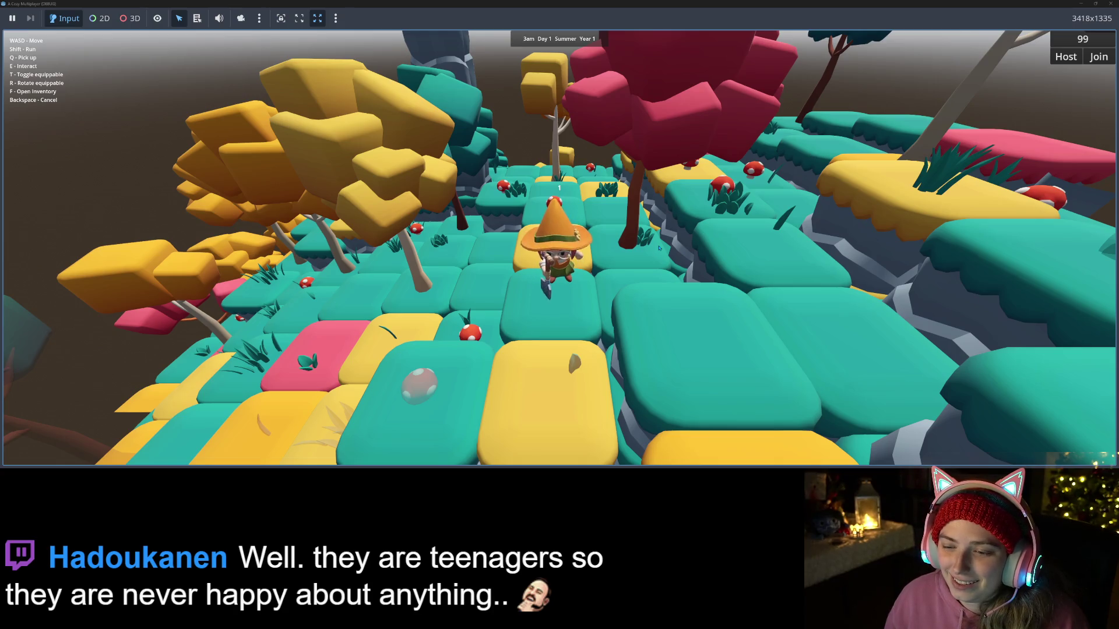
key(w)
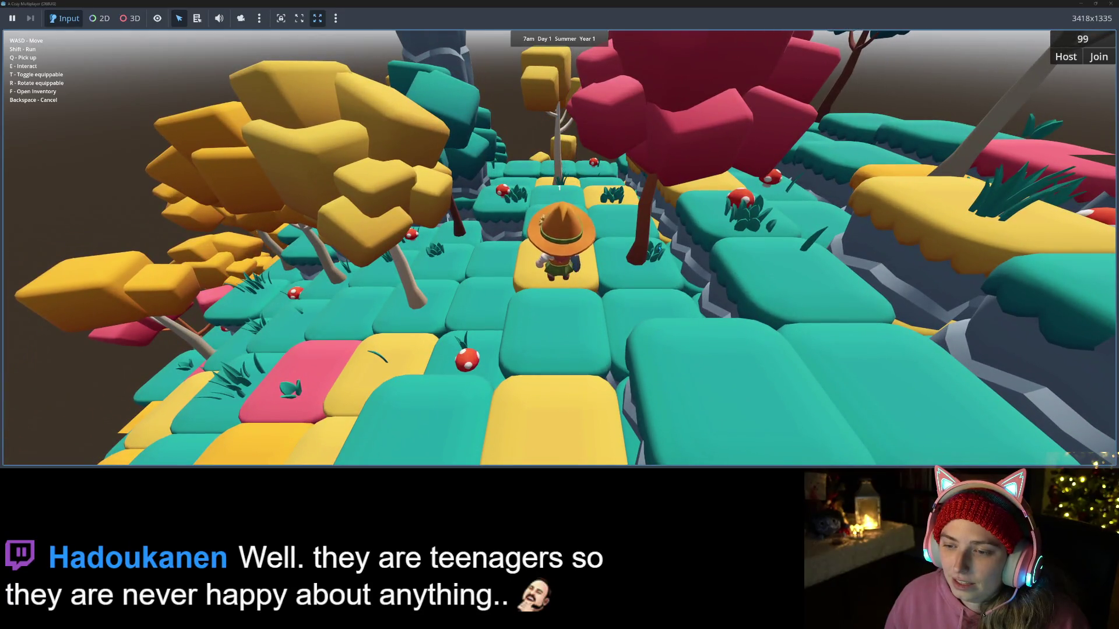
key(s)
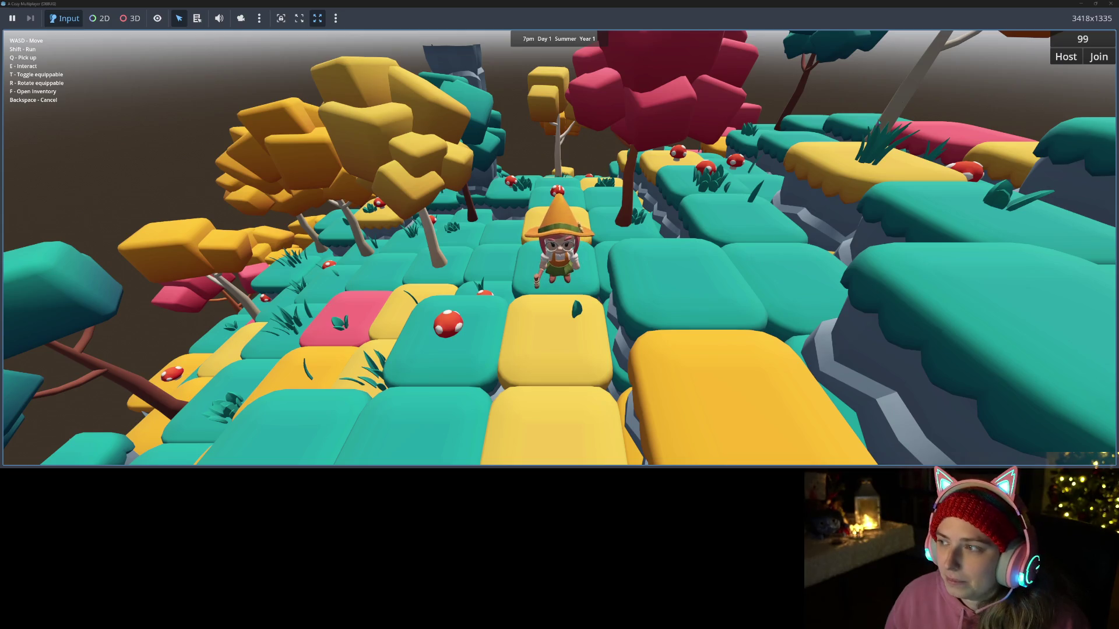
Step: Close both running game instances and return to the player scene
click(1112, 3)
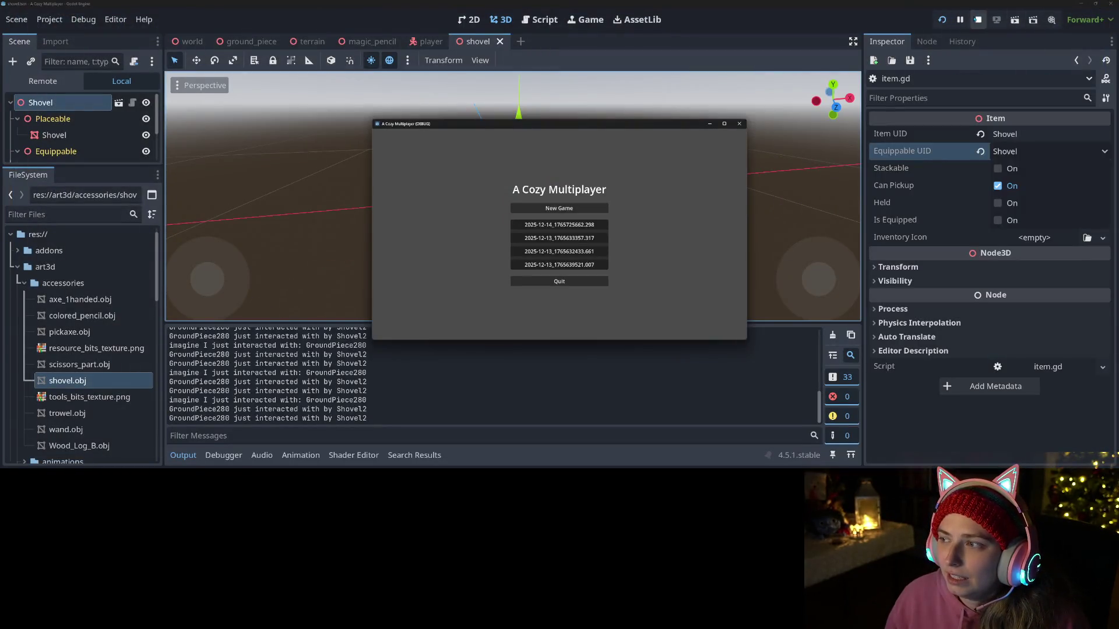
click(977, 19)
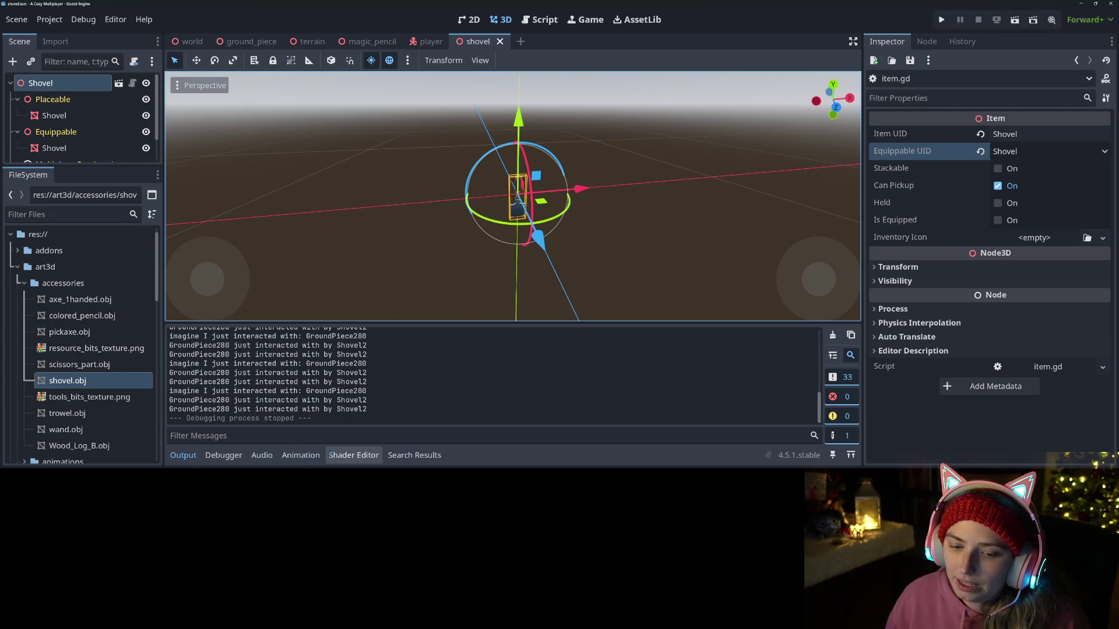
click(431, 41)
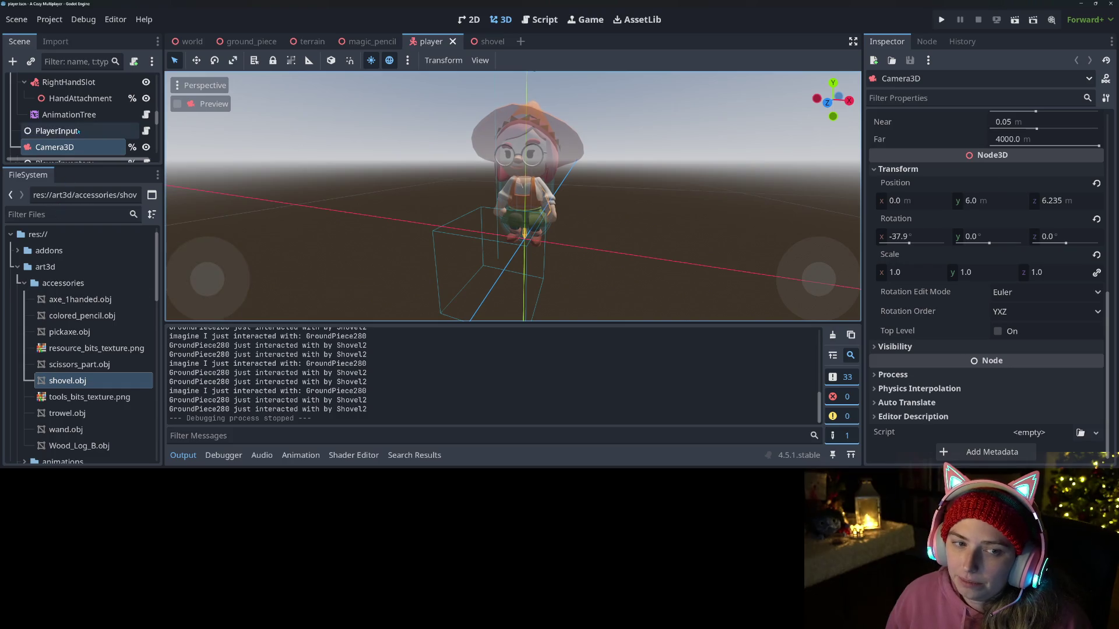
Step: Select the player's AnimationPlayer and load the general_anims/digging animation
scroll(77, 132, down, 1)
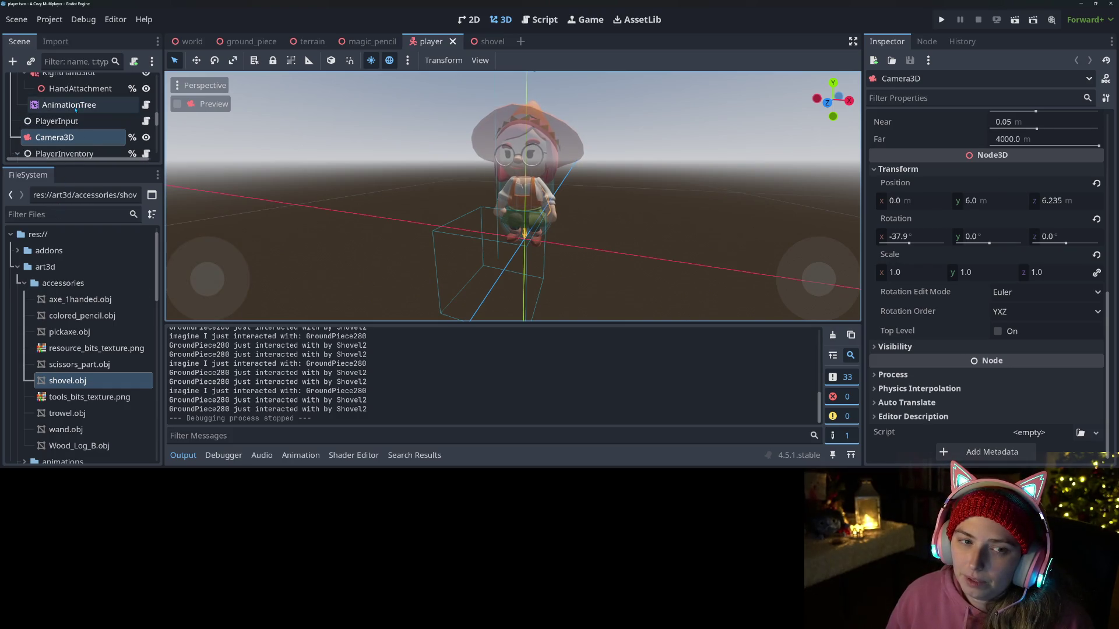
scroll(75, 109, up, 5)
click(79, 124)
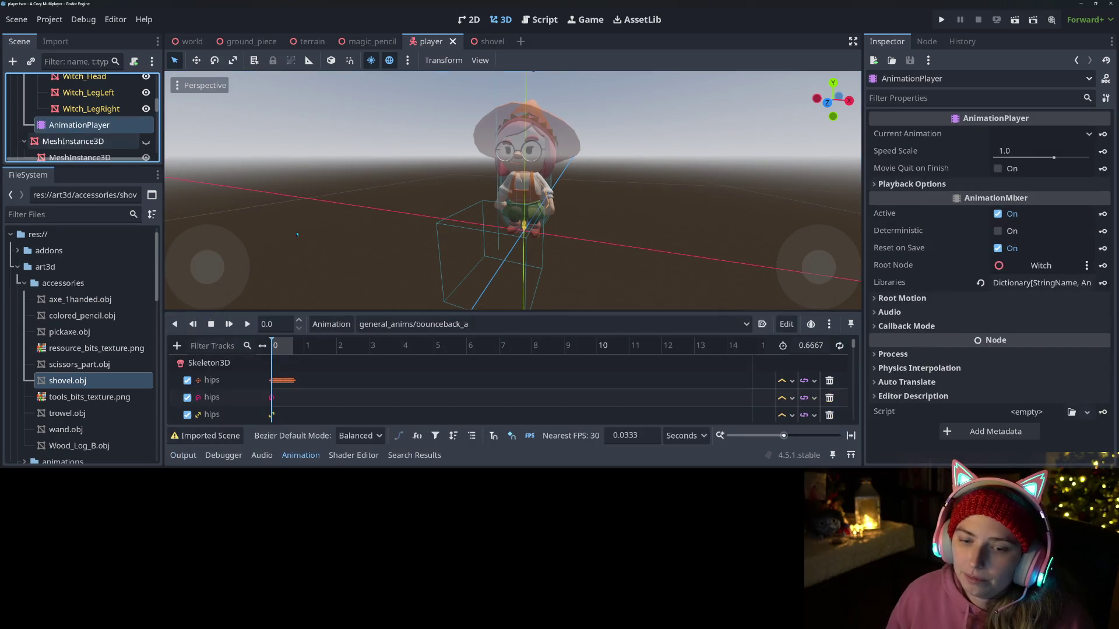
click(331, 324)
click(379, 323)
click(382, 324)
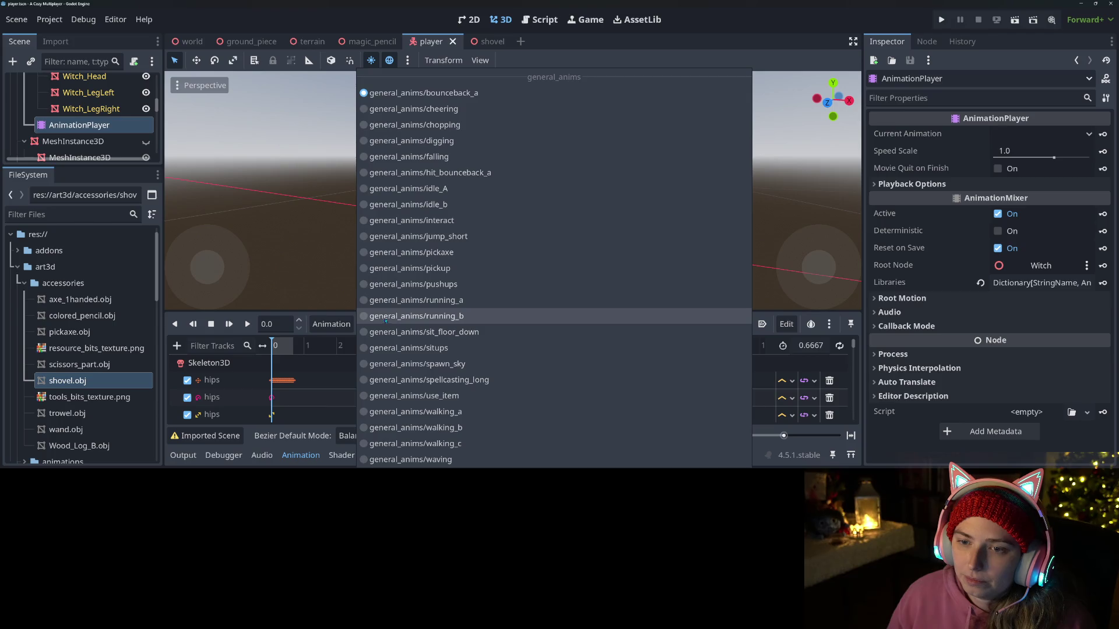
click(385, 141)
Step: Play the digging preview, then select the player's AnimationTree to show its graph
click(230, 325)
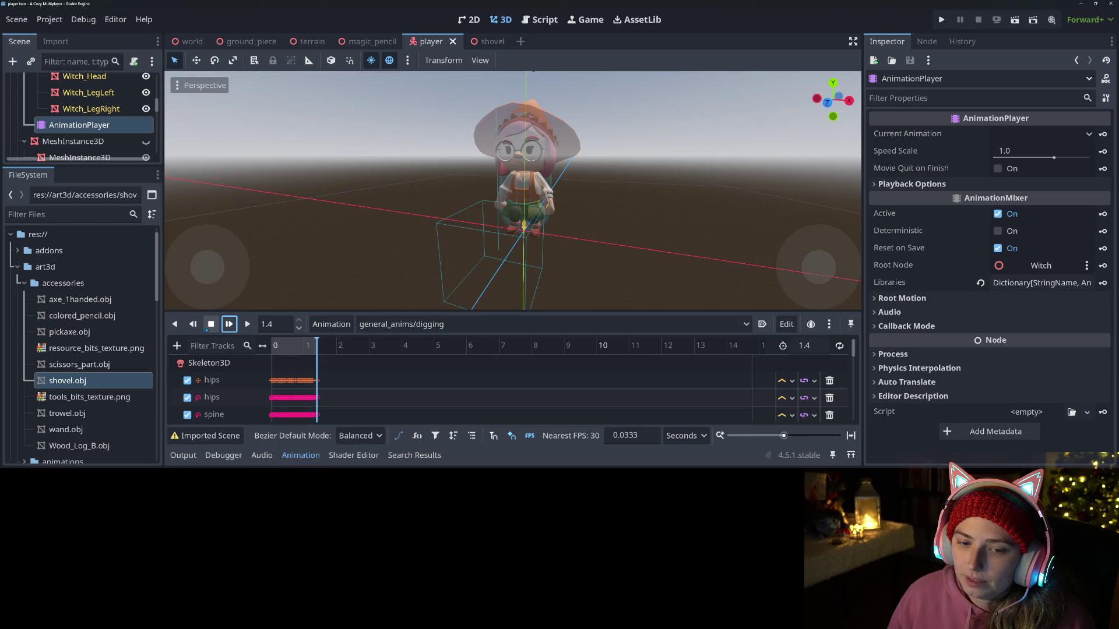
scroll(78, 136, down, 10)
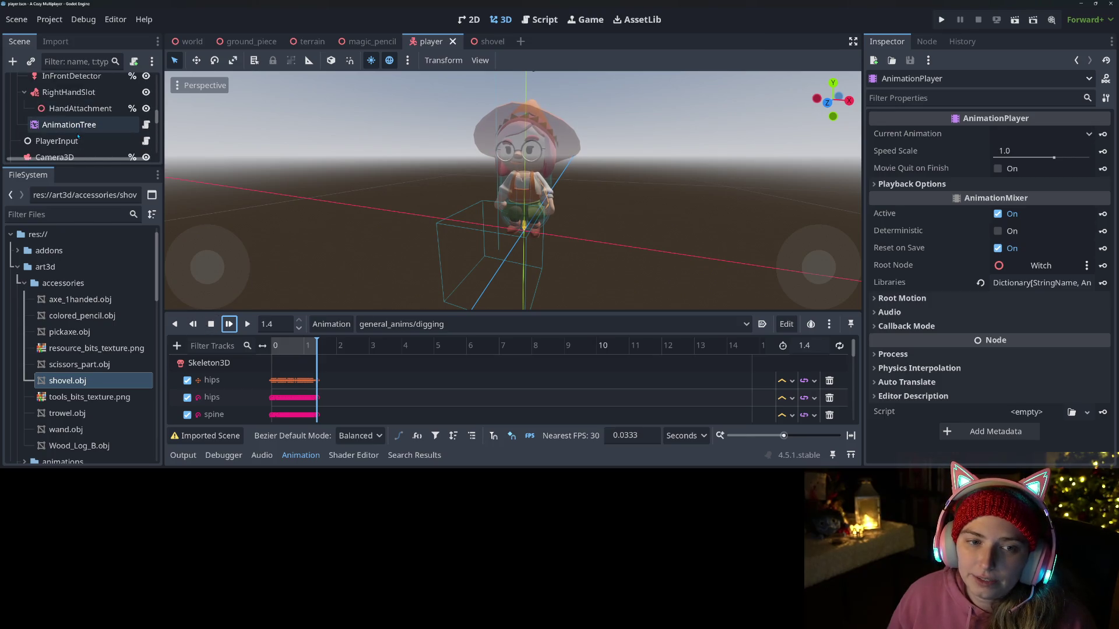
click(90, 127)
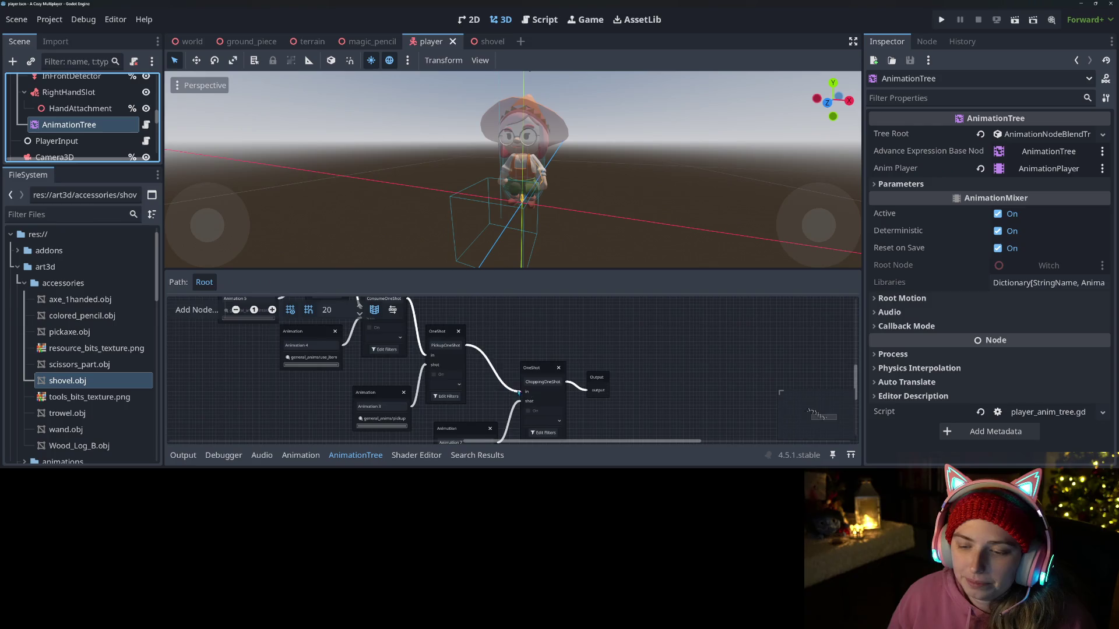
Step: Add a OneShot node named DiggingOneShot to the AnimationTree and save the player scene
scroll(507, 366, right, 5)
right_click(506, 366)
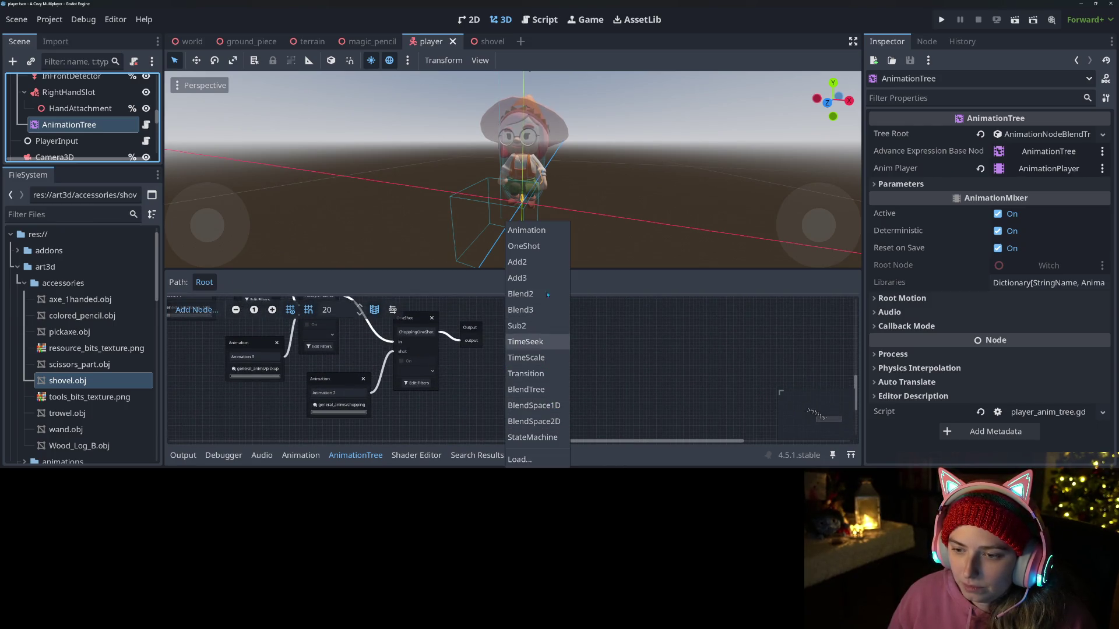
click(525, 246)
click(523, 383)
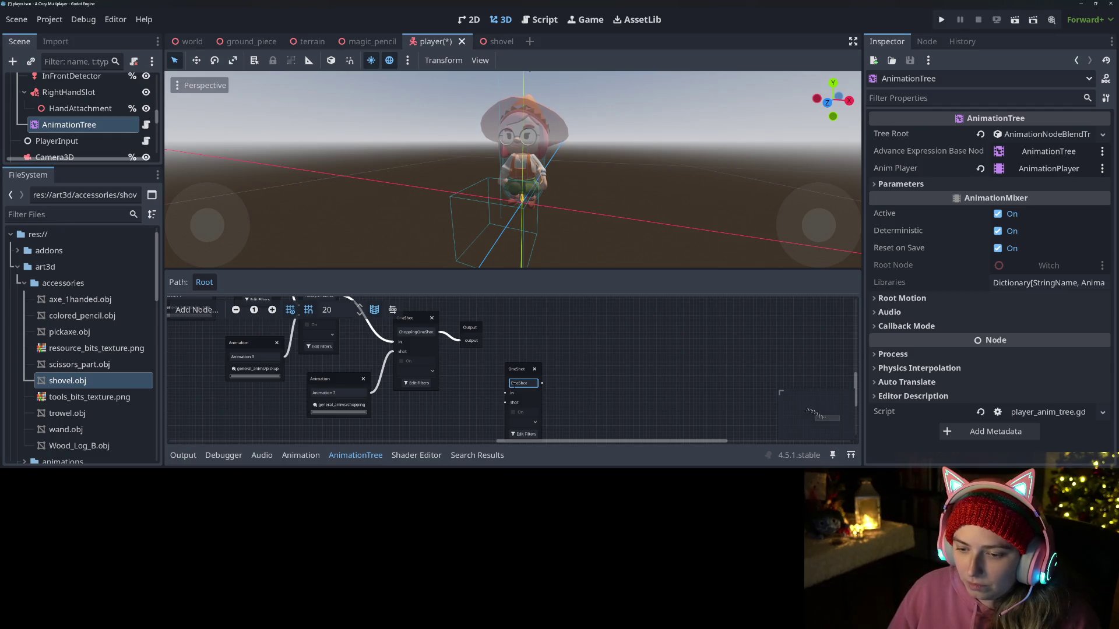
key(ctrl+a)
text(igging)
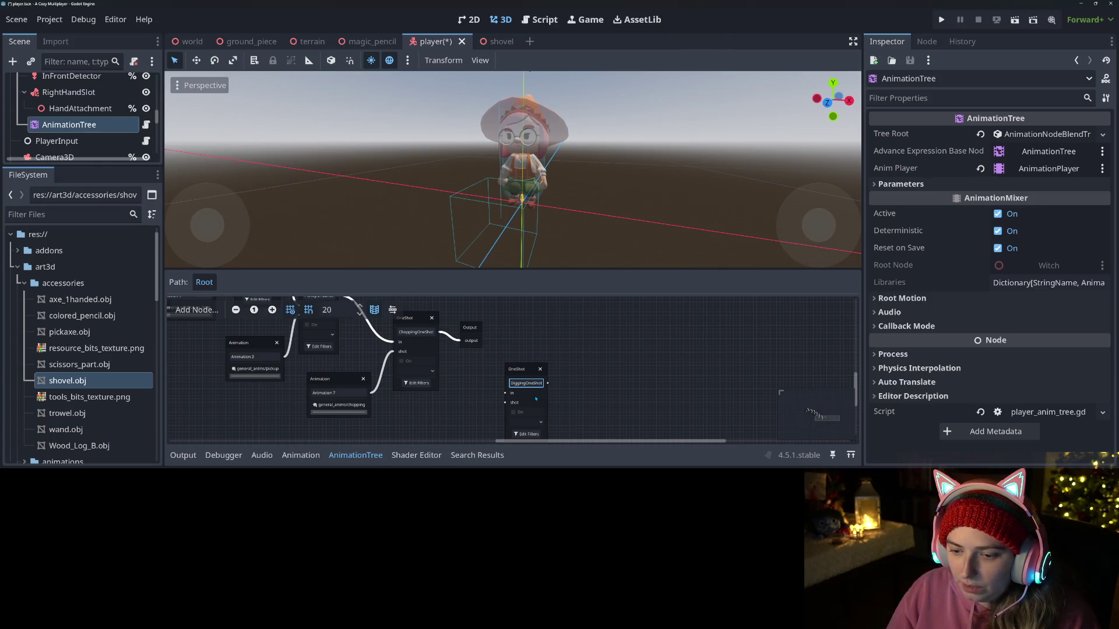
click(508, 355)
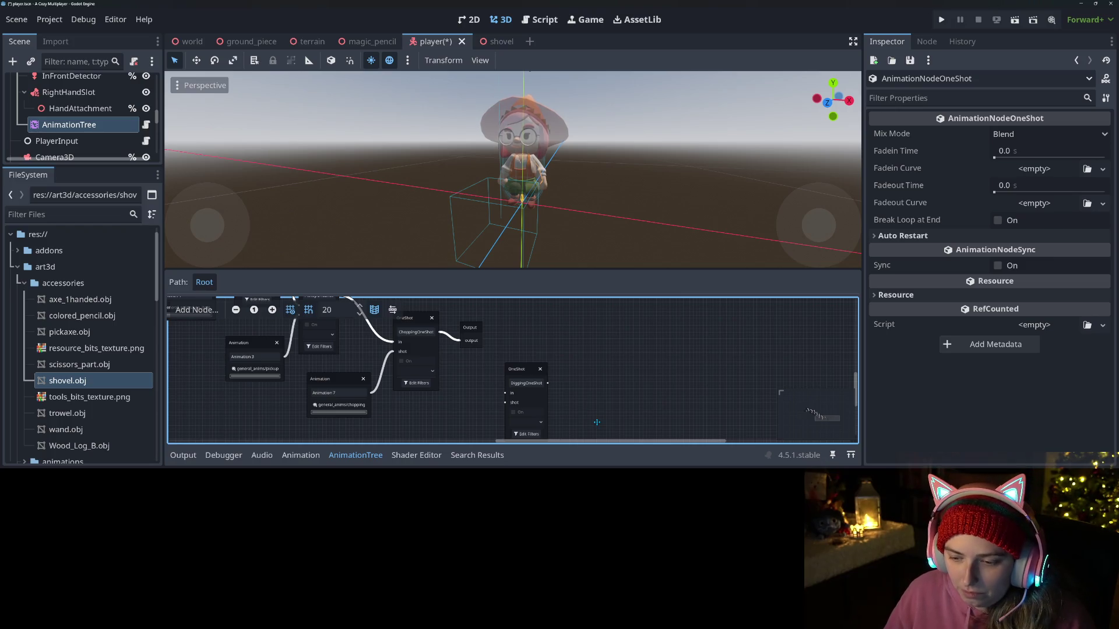
key(ctrl+s)
Step: Move the Output node aside and connect DiggingOneShot into the Output
mouse_move(473, 330)
mouse_down()
mouse_move(645, 343)
mouse_move(506, 393)
mouse_move(631, 353)
mouse_up()
drag(518, 375, 493, 372)
scroll(501, 373, down, 3)
right_click(433, 395)
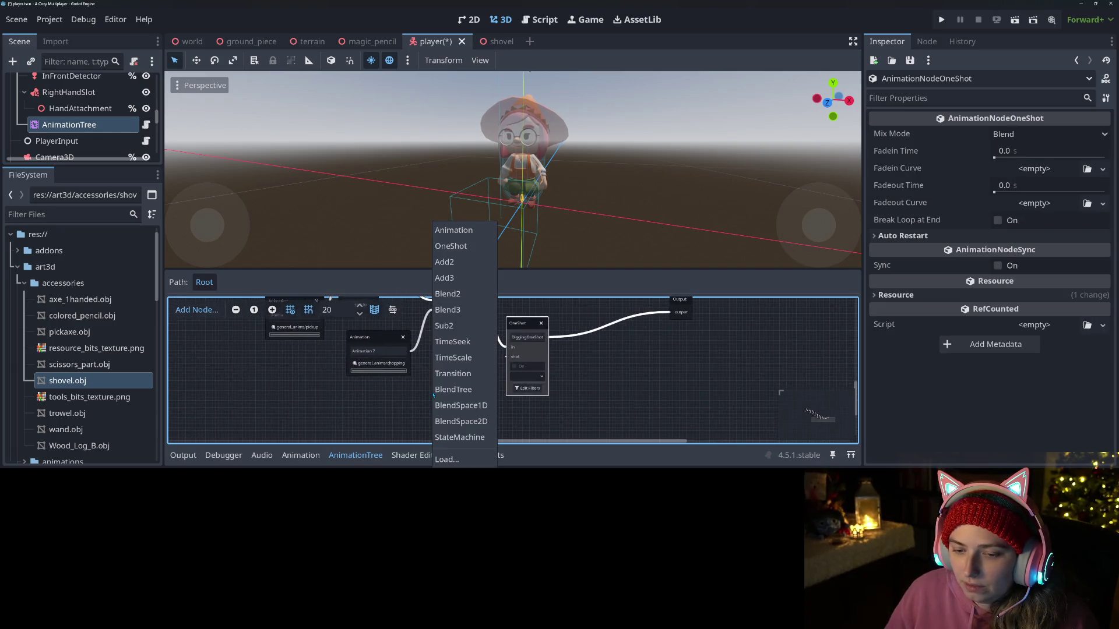
Step: Add an Animation node playing general_anims/digging and wire it into DiggingOneShot's shot input
click(452, 228)
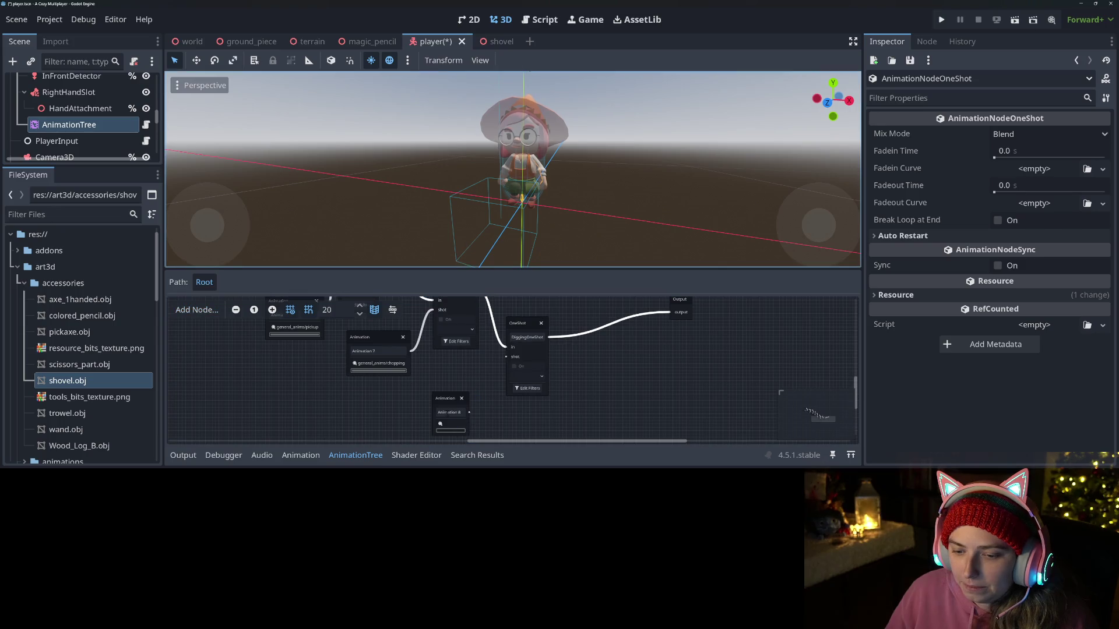
click(452, 423)
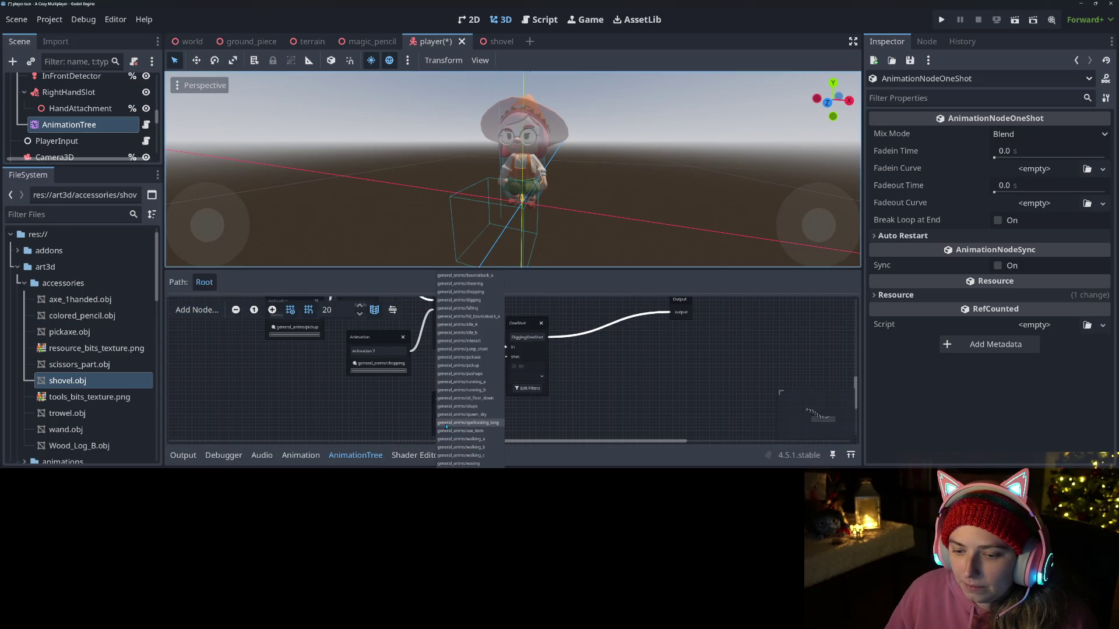
click(485, 300)
drag(494, 412, 507, 361)
drag(468, 397, 446, 371)
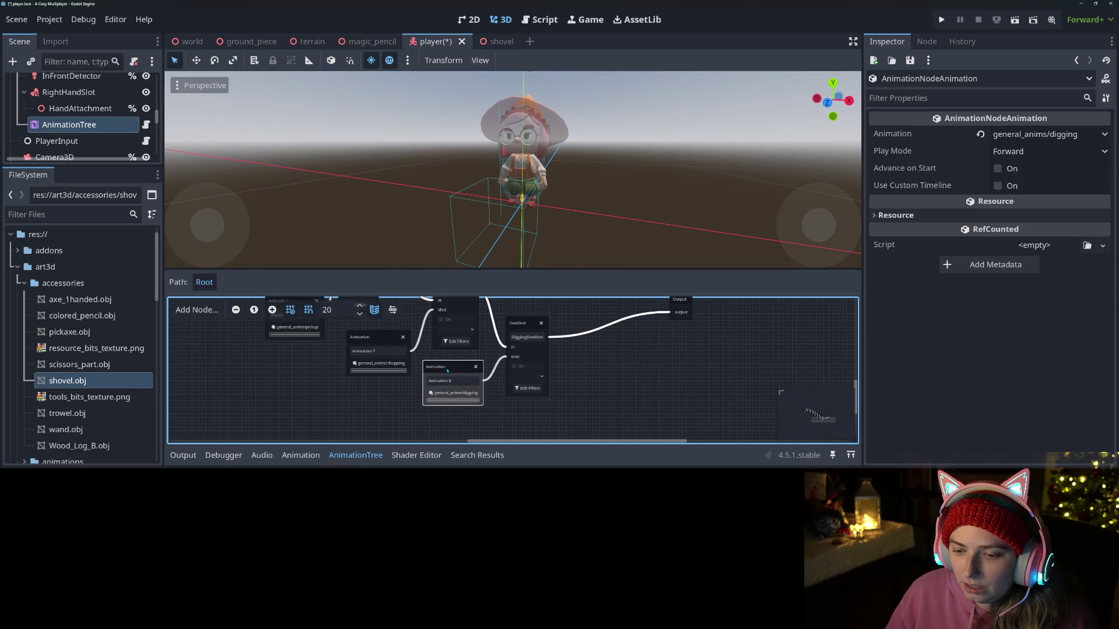
Step: Fire DiggingOneShot twice to preview the dig, saving the player scene in between
double_click(528, 337)
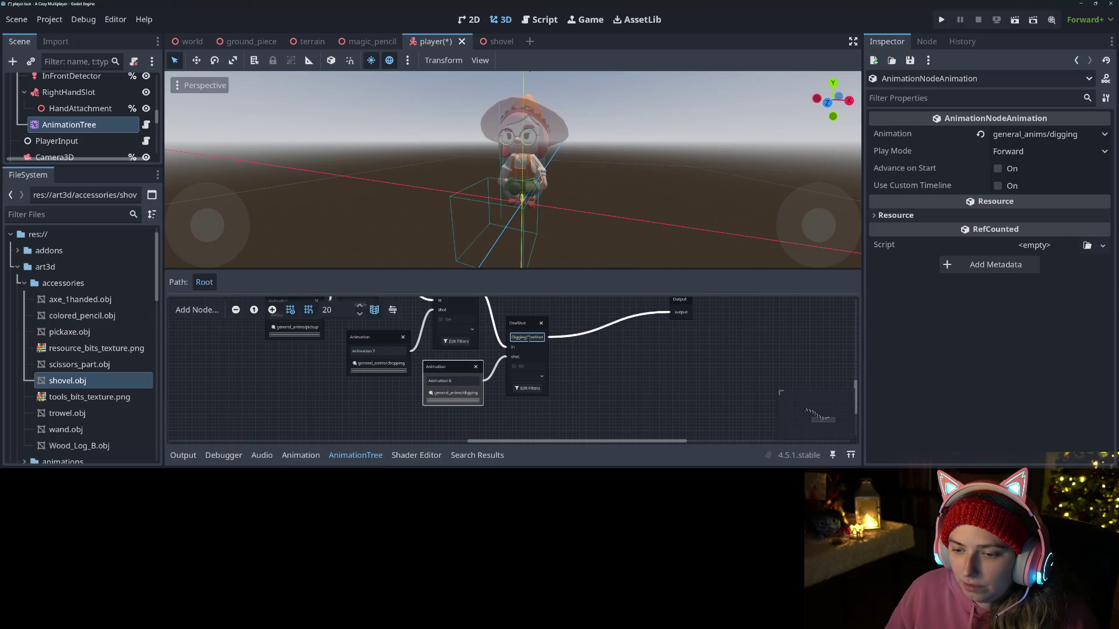
click(522, 337)
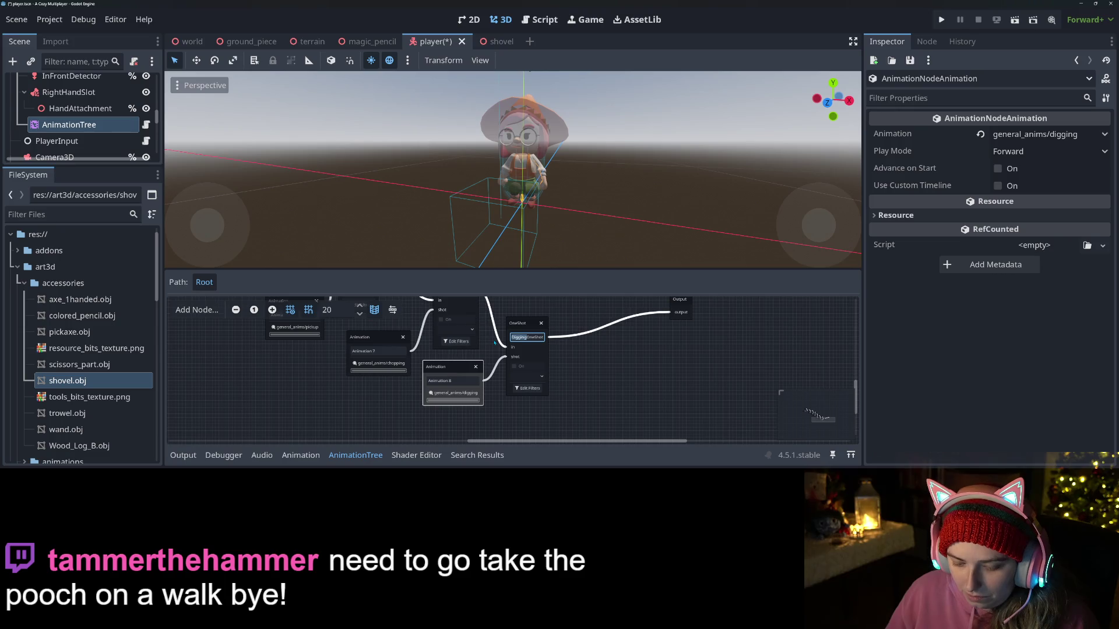
click(531, 376)
click(532, 396)
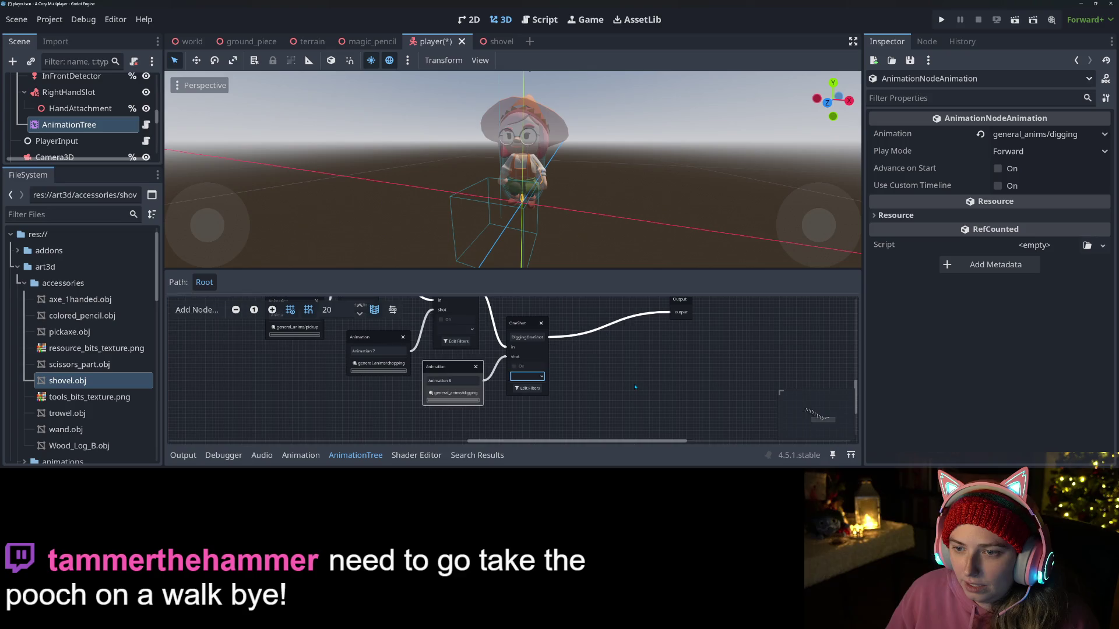
key(ctrl+s)
click(531, 377)
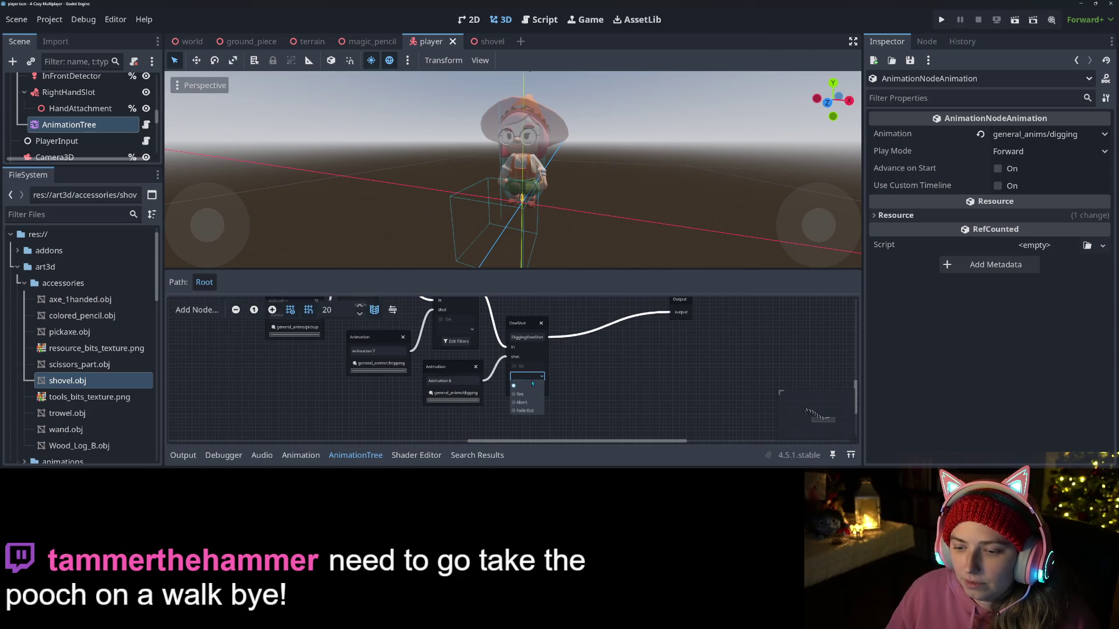
click(529, 394)
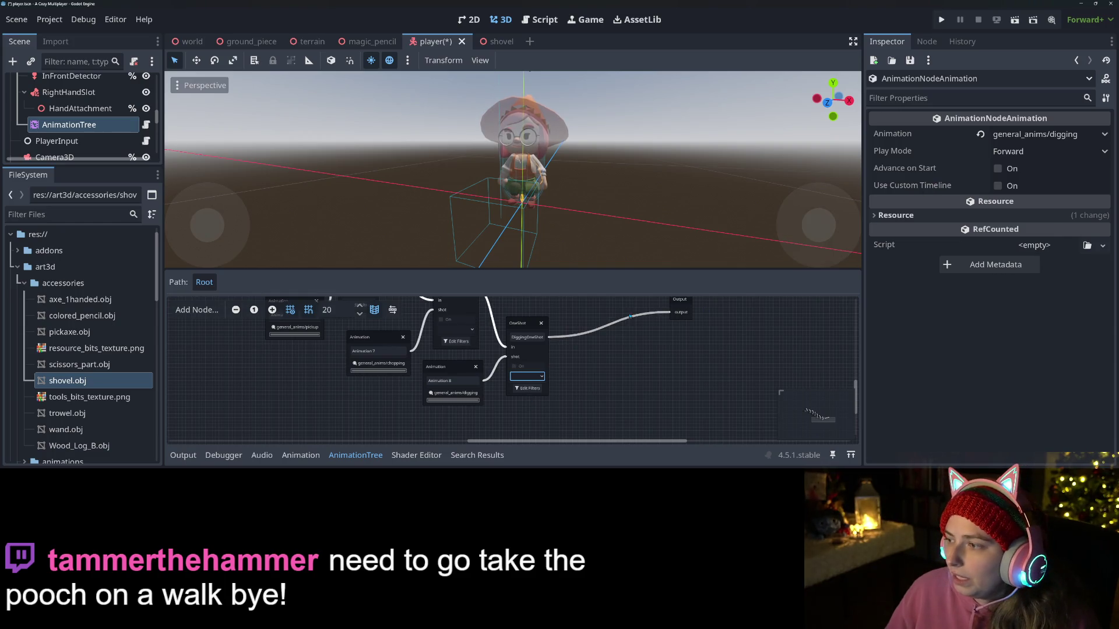
click(523, 323)
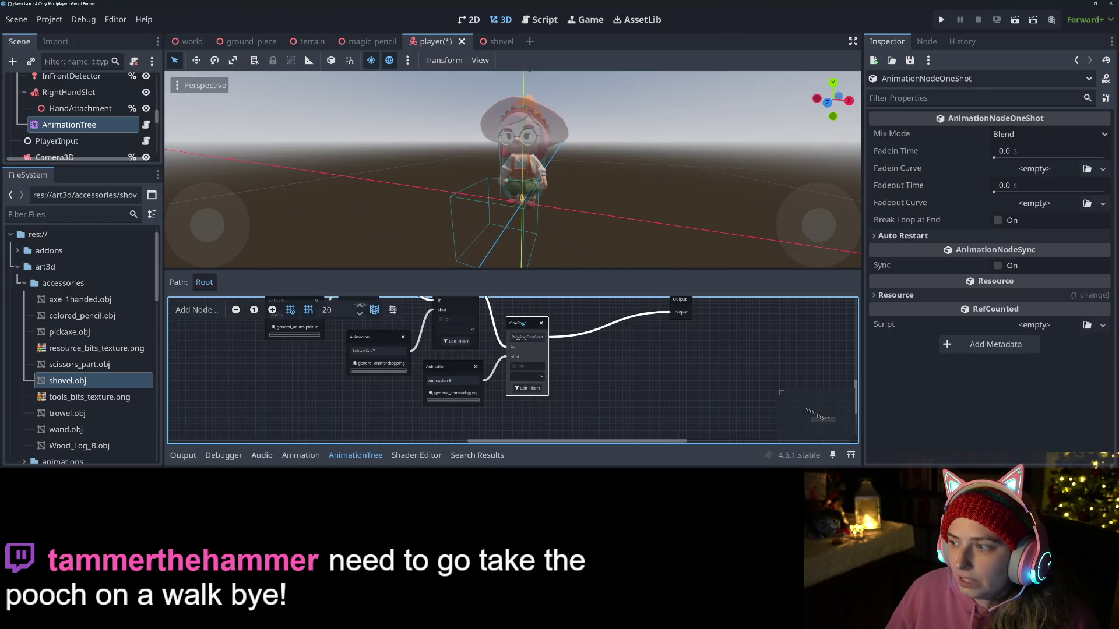
Step: Set DiggingOneShot's fade-in and fade-out times to 0.1 s, save, and fire it to preview
click(1014, 185)
text(0.1)
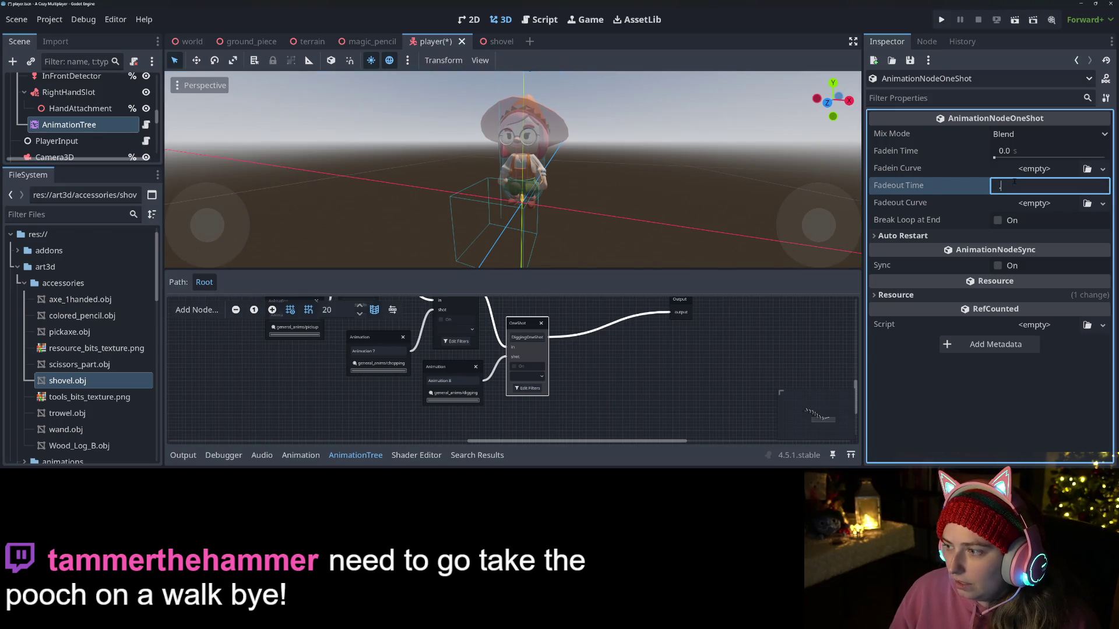
key(Return)
click(1014, 152)
key(BackSpace)
text(0.1)
key(Return)
key(ctrl+s)
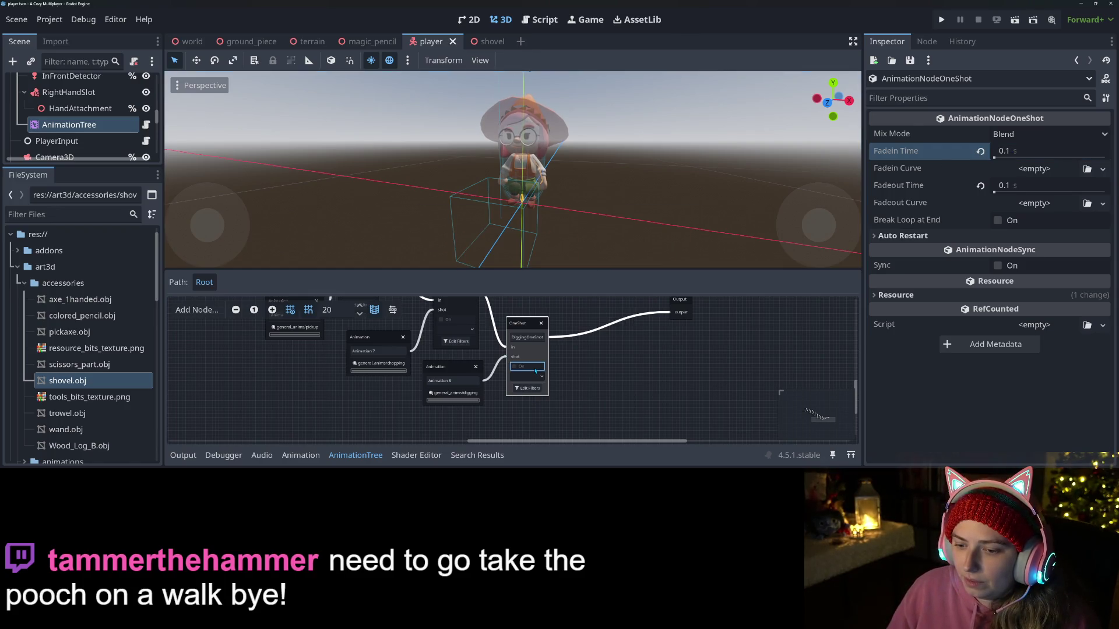
click(530, 376)
click(533, 394)
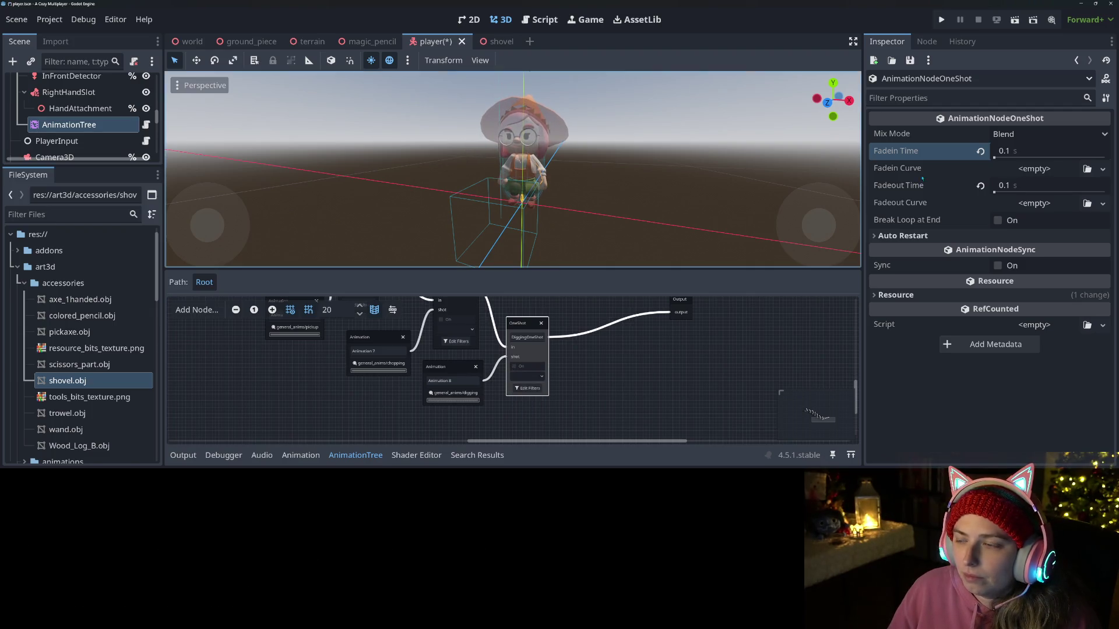
Step: Change the fade-out time to 0.3 s and fade-in to 0.2 s, then save the player scene
click(1018, 185)
text(0.3)
key(Return)
click(995, 155)
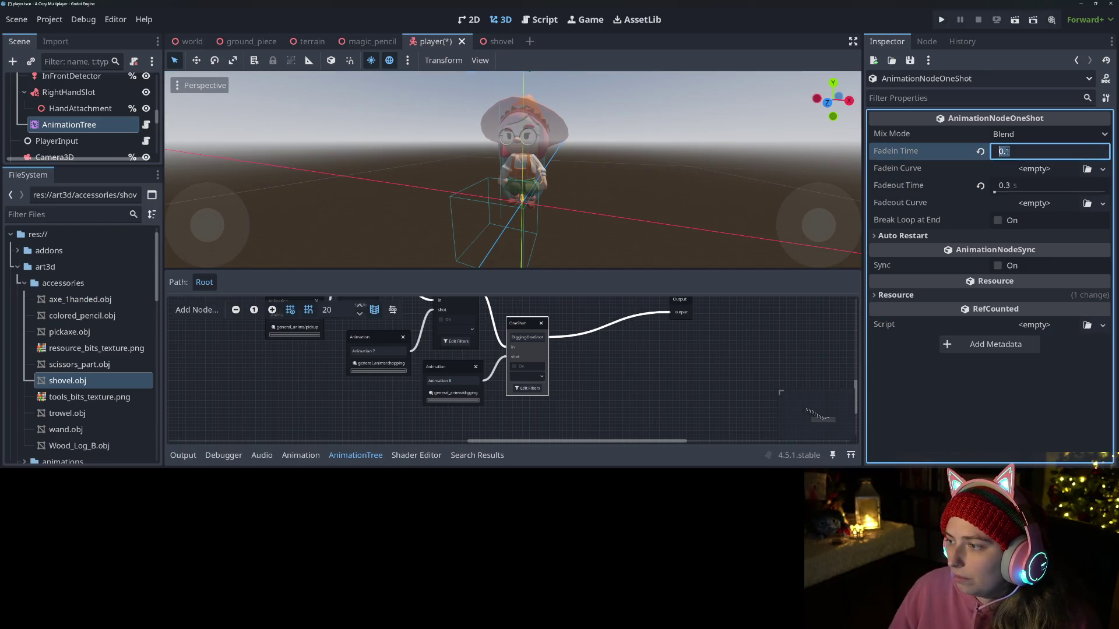
text(0.2)
click(544, 377)
key(Escape)
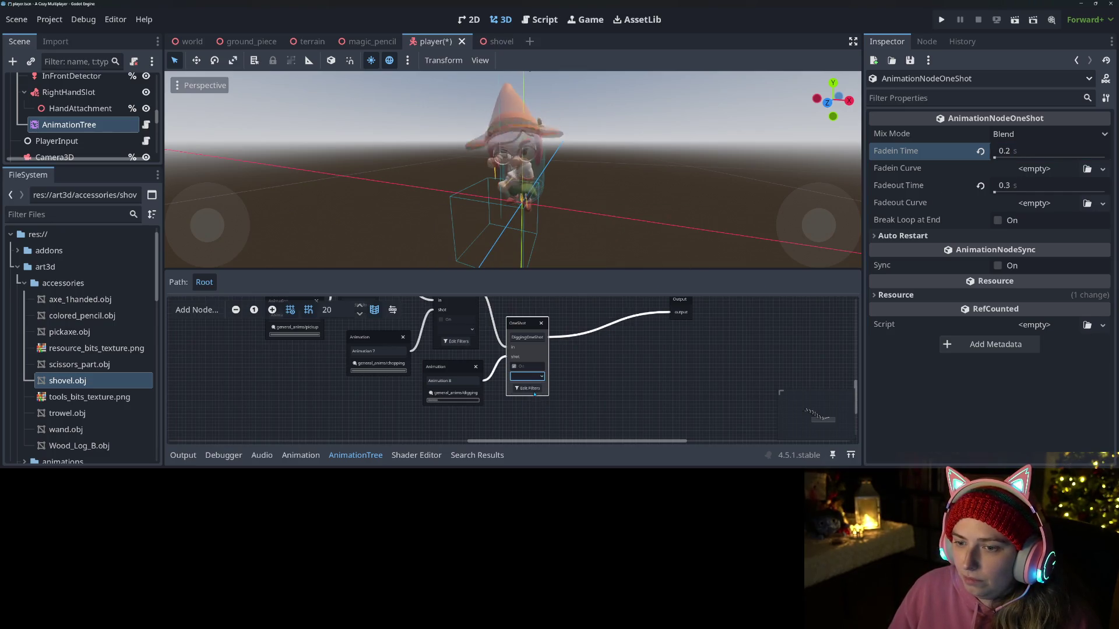
key(ctrl+s)
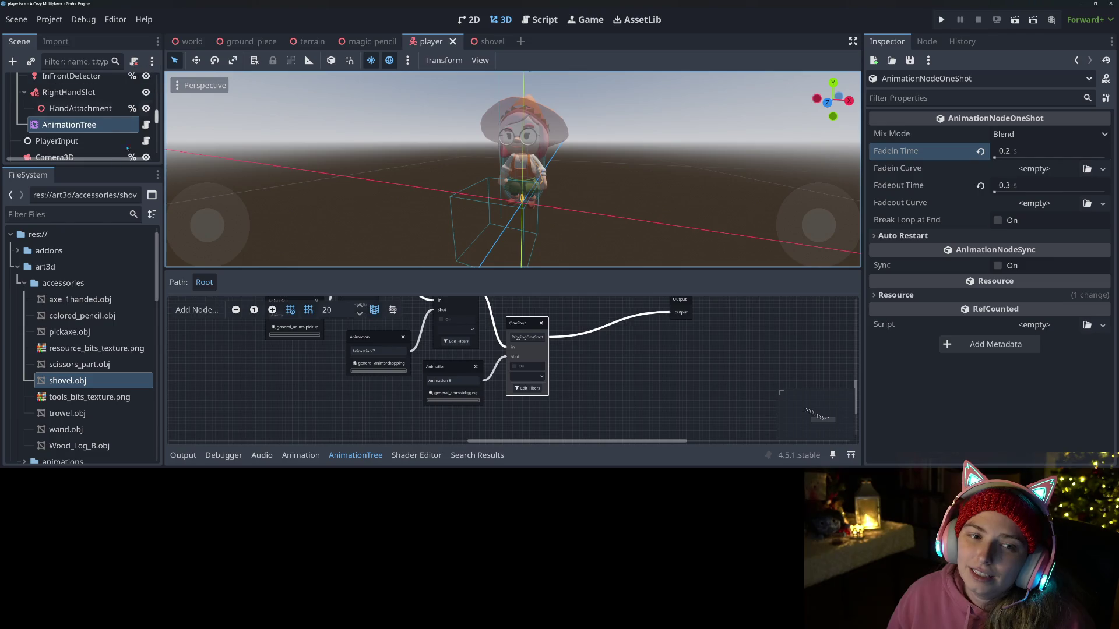
Step: Add "Shovel" : "Digging" after the Axe entry in item_catalog.gd's tool_custom_action and save
click(539, 20)
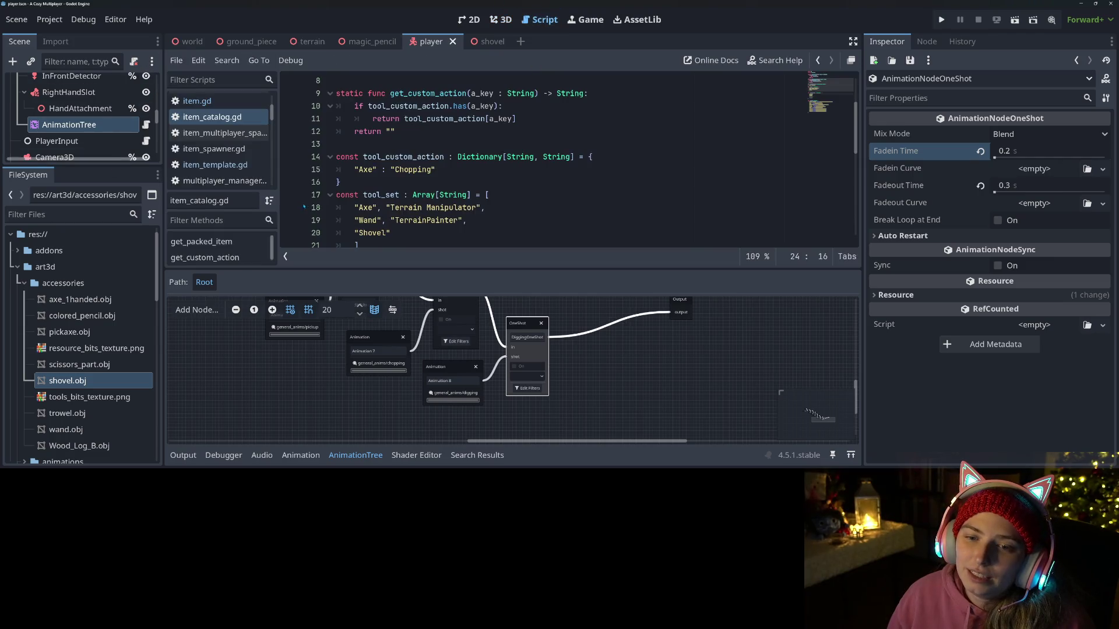
click(471, 170)
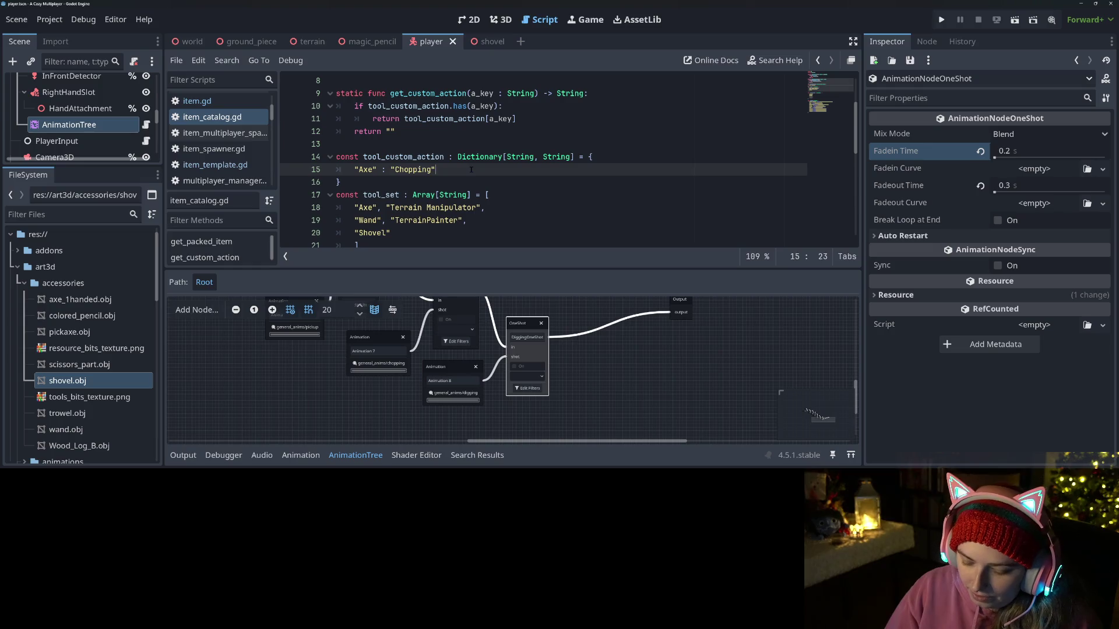
text(,)
key(Return)
text(")
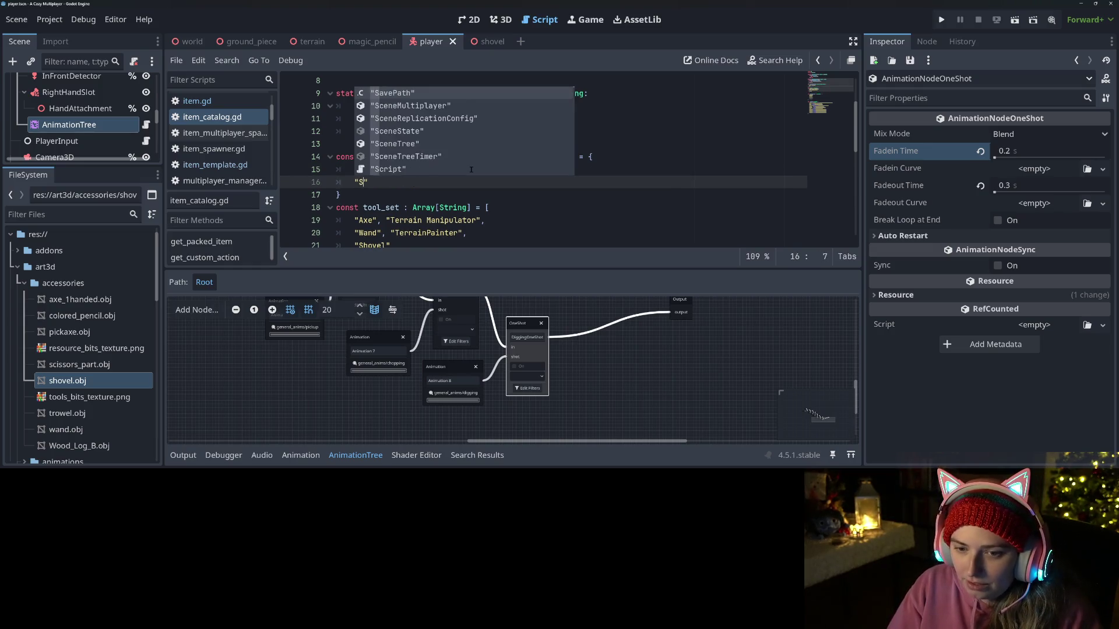
text(Shovel" : Digging)
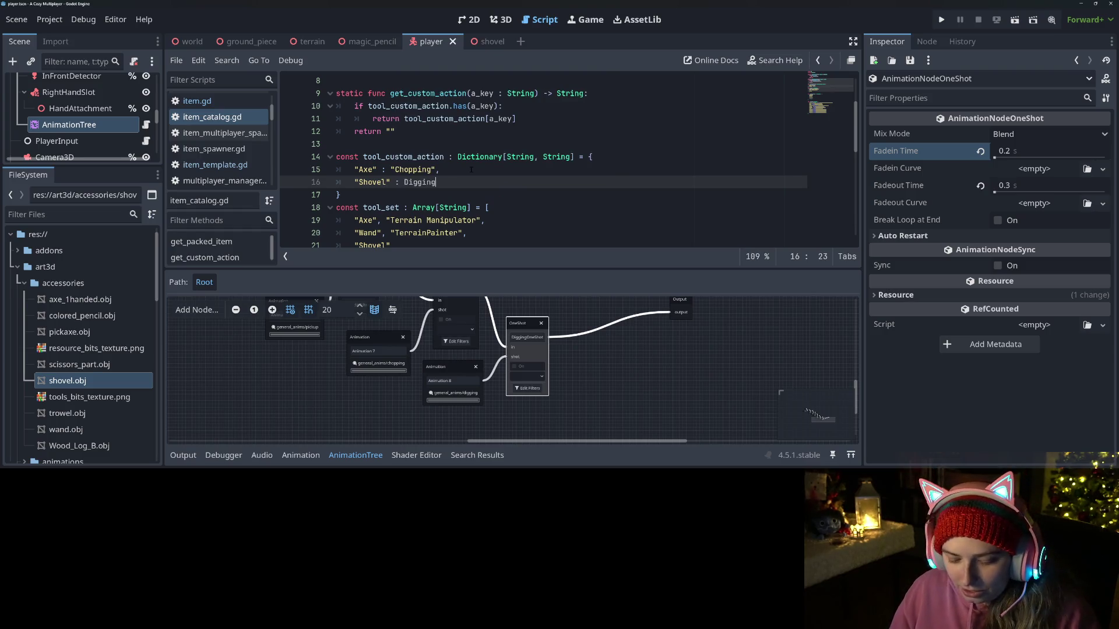
double_click(423, 183)
text(:)
key(BackSpace)
text("Digging",)
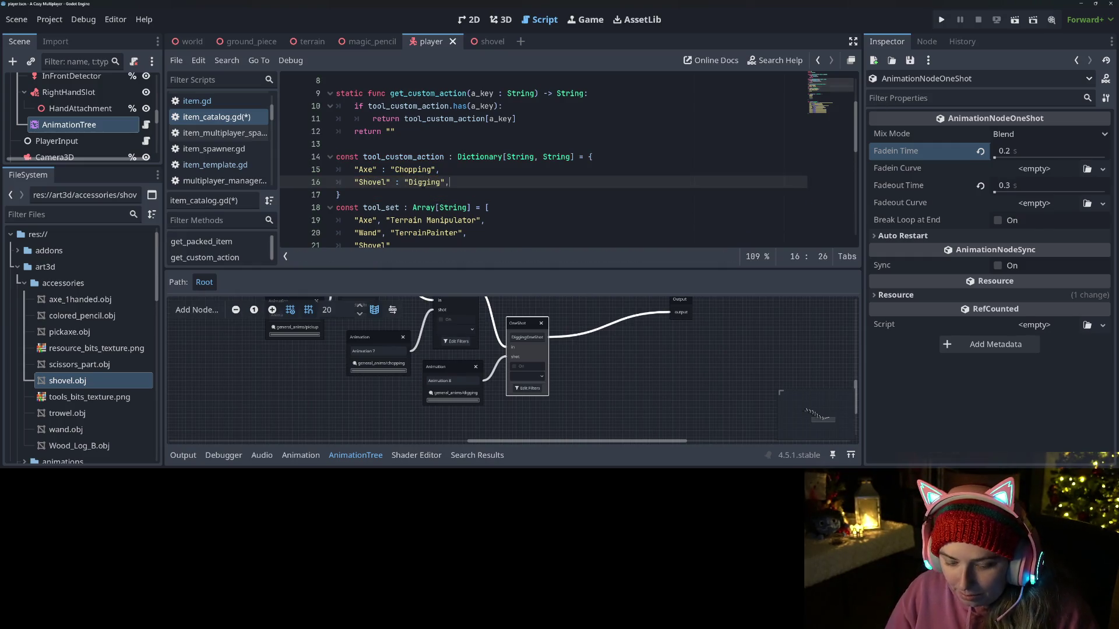
key(ctrl+s)
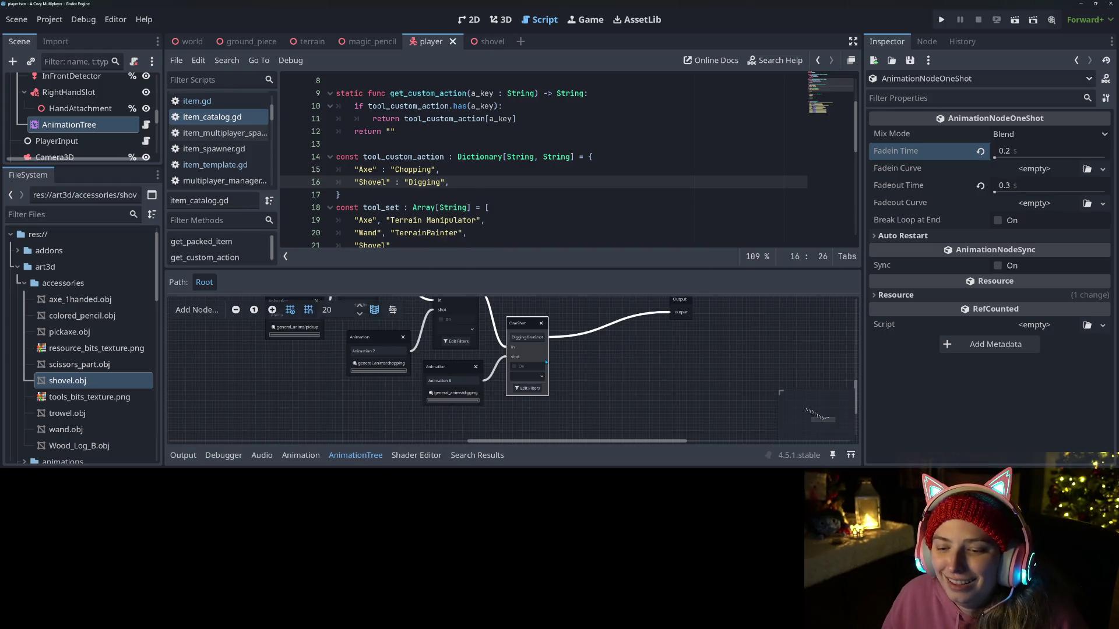
click(597, 388)
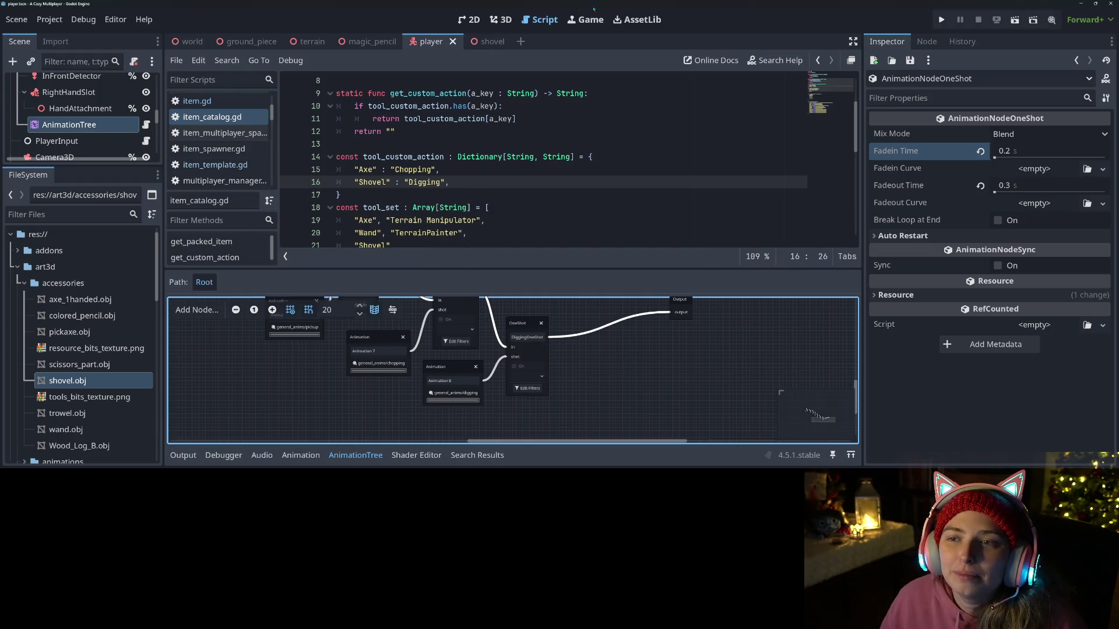
Step: Run the project from the most recent save to test the shovel, then close and stop it
click(941, 19)
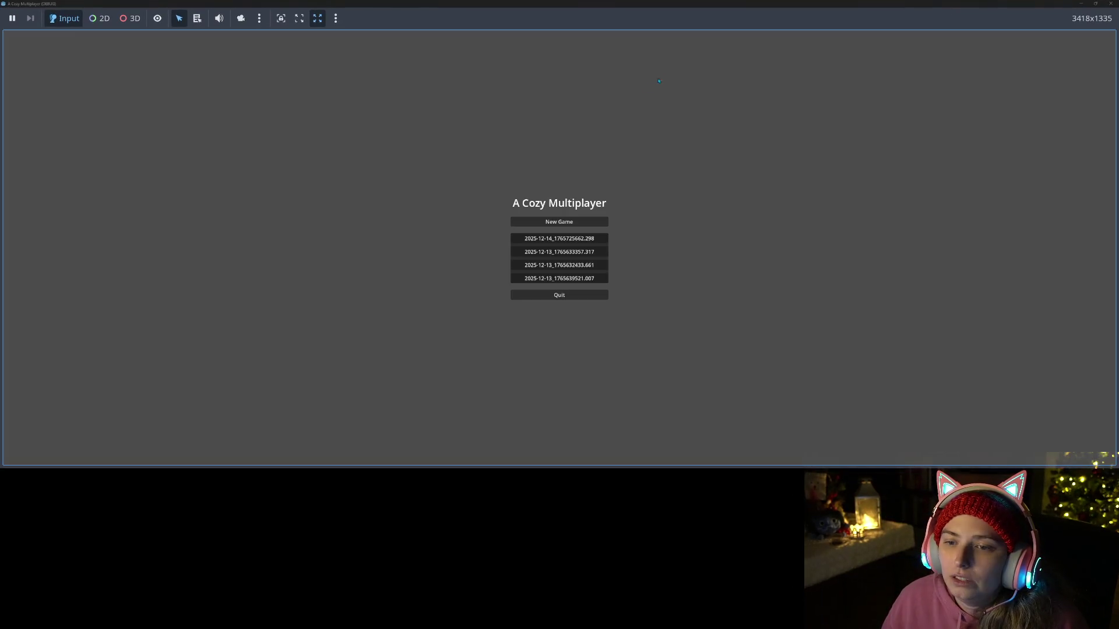
click(573, 238)
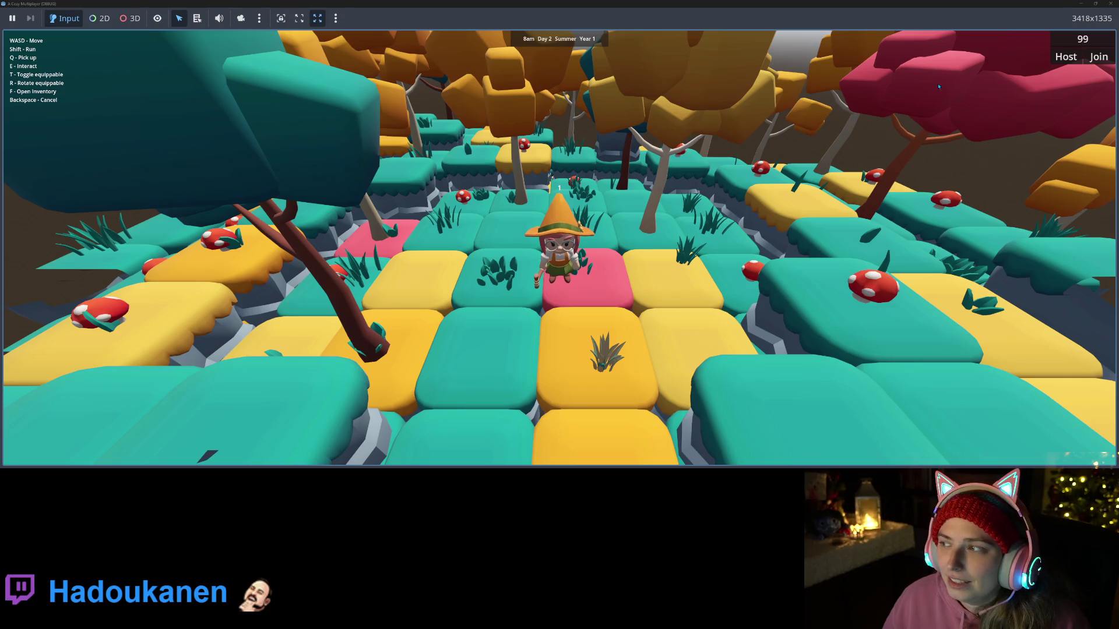
click(1111, 3)
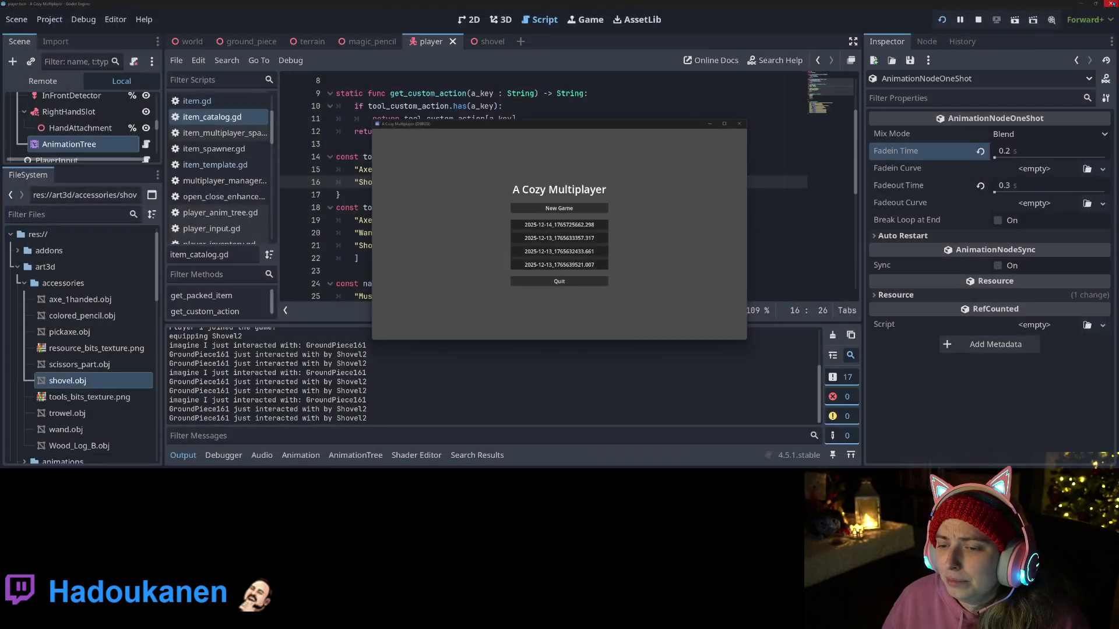
click(979, 19)
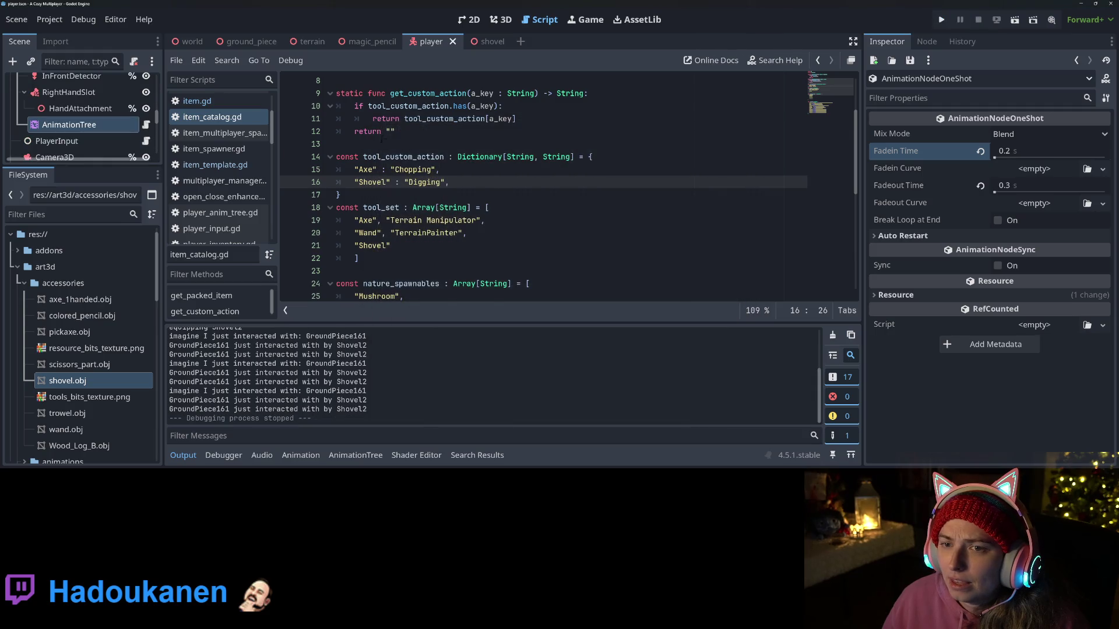
Step: Set the Equippable Shovel mesh's X rotation to 180°, save the shovel scene, and run the game
click(487, 43)
click(500, 19)
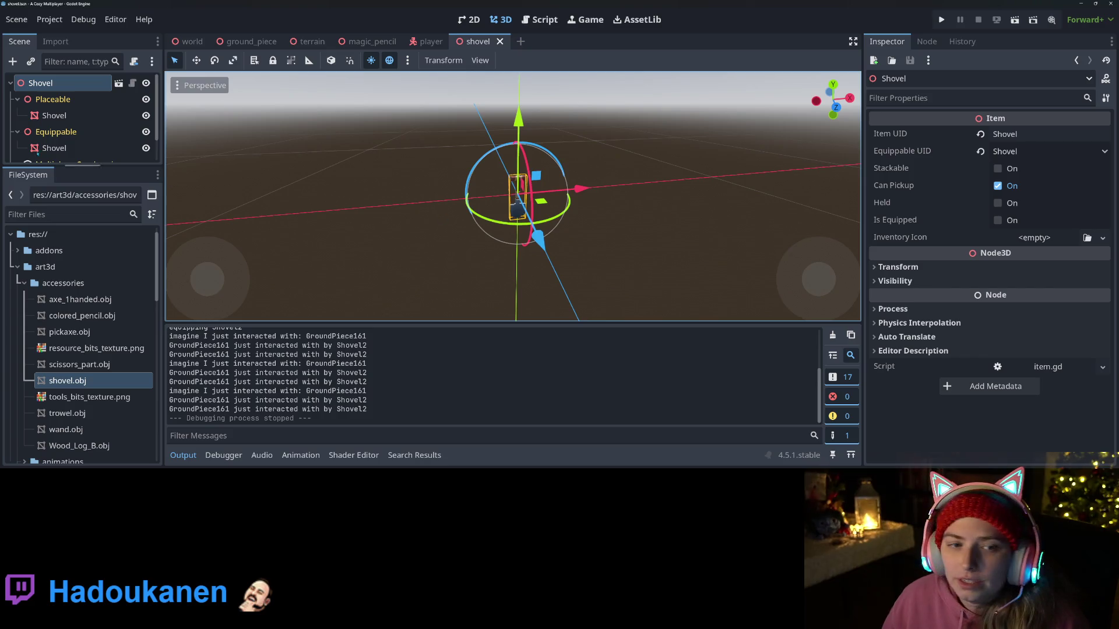
click(54, 148)
click(930, 416)
text(180)
key(Return)
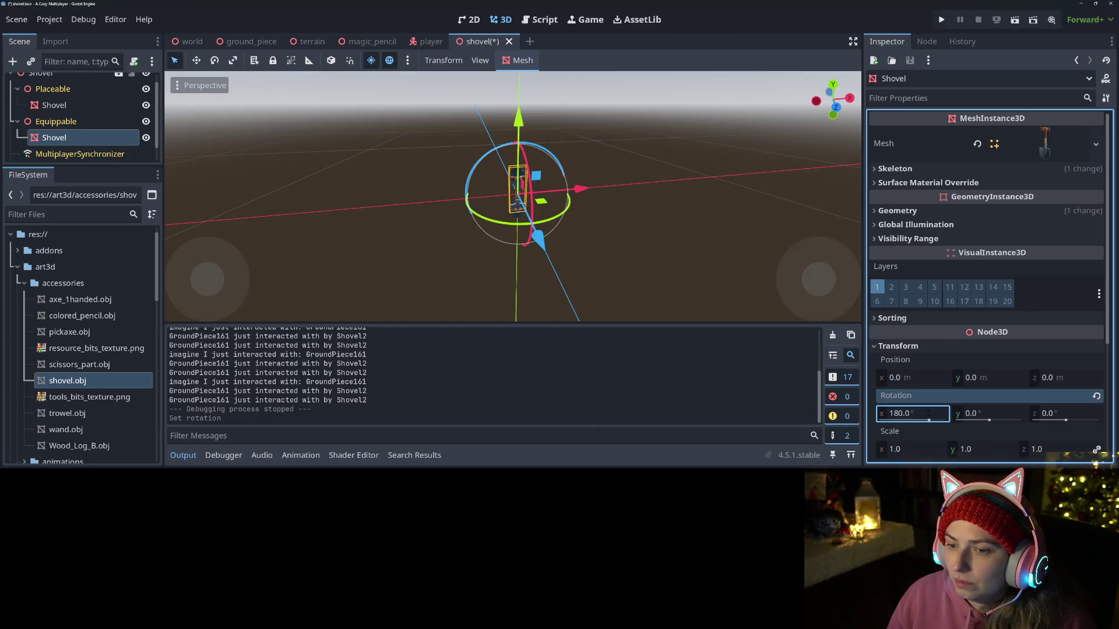
key(ctrl+s)
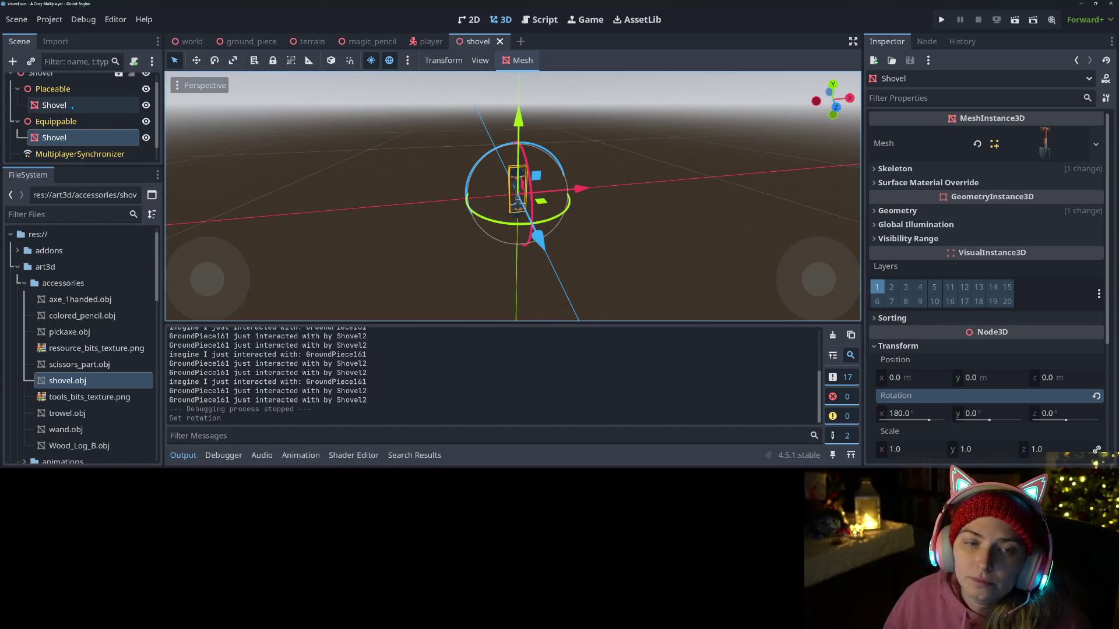
click(941, 19)
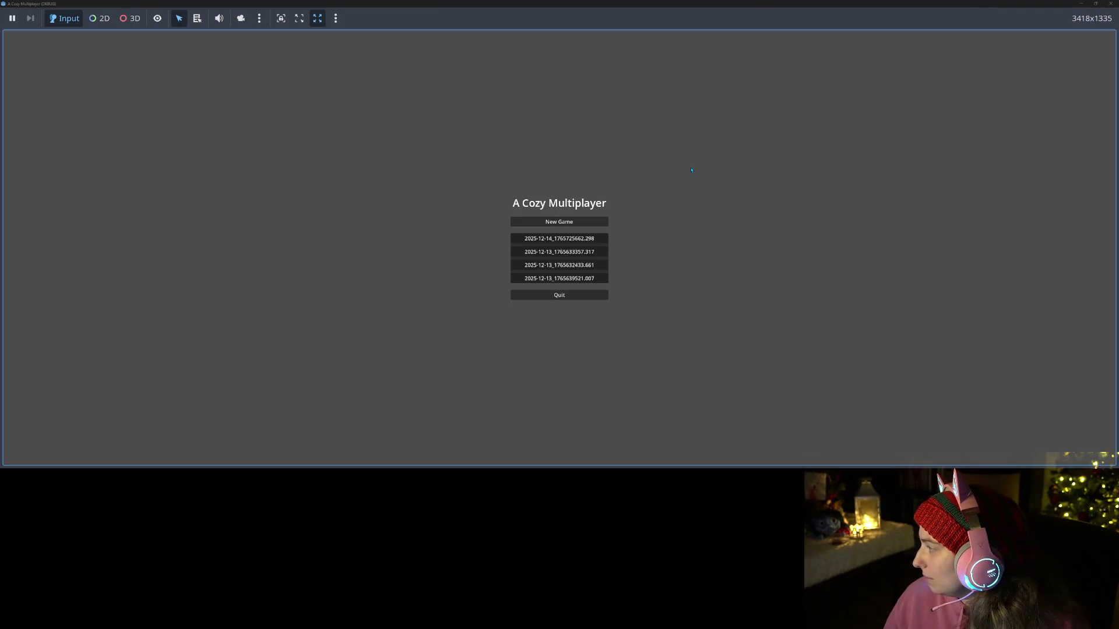
Step: Load the saved game to try the flipped shovel, then close the game window
click(551, 240)
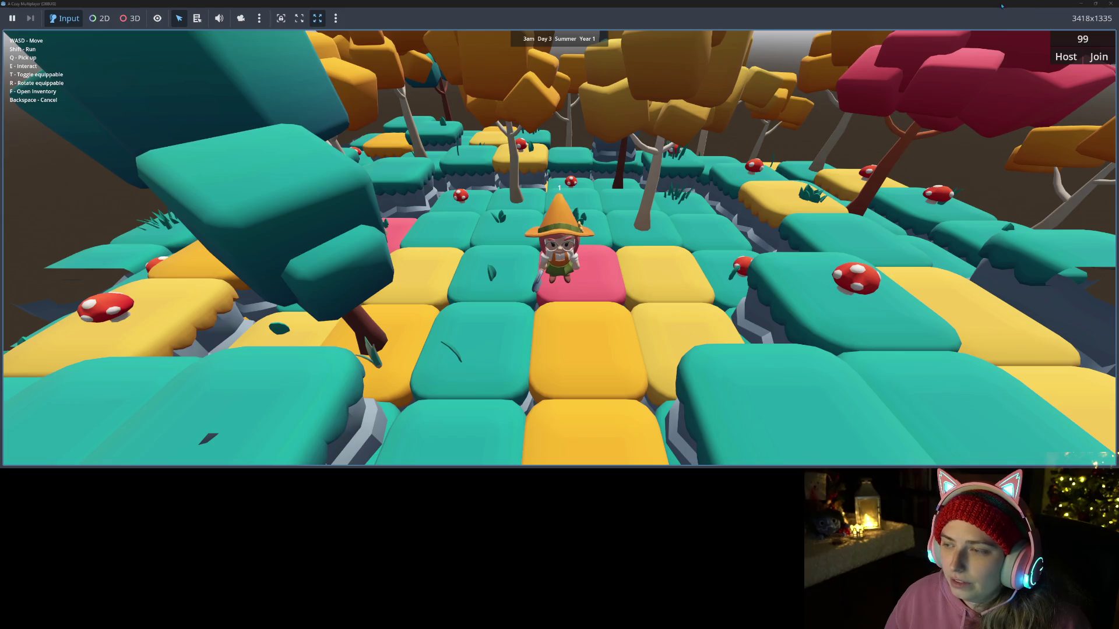
click(1110, 3)
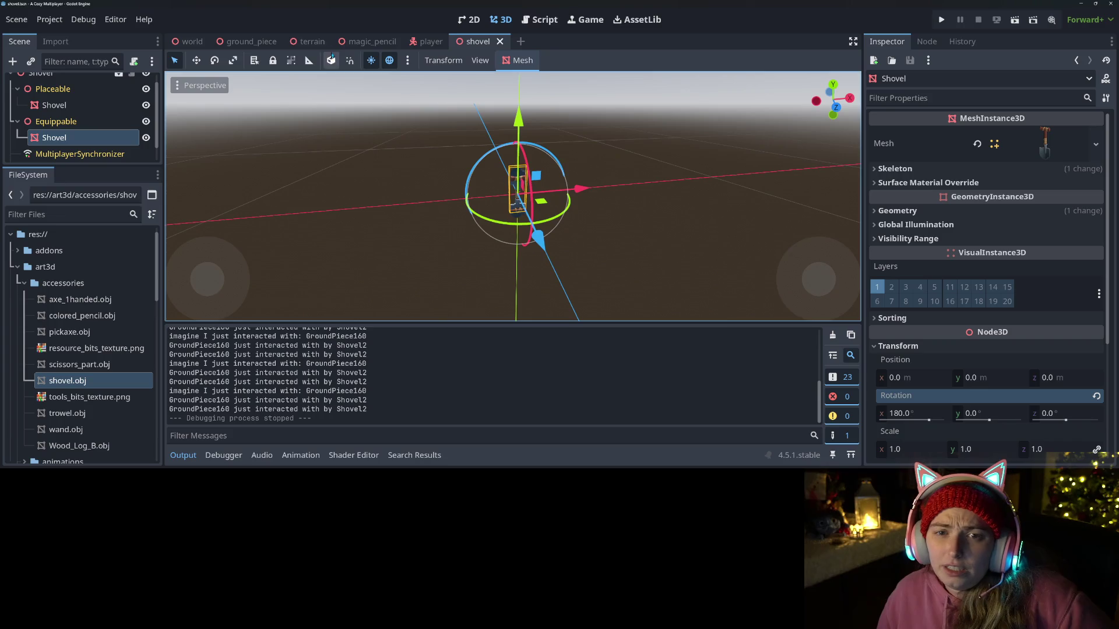
Step: Open ground_piece.gd from the ground_piece scene, hide the Output panel, and go to the terrain painter case
click(246, 42)
click(132, 82)
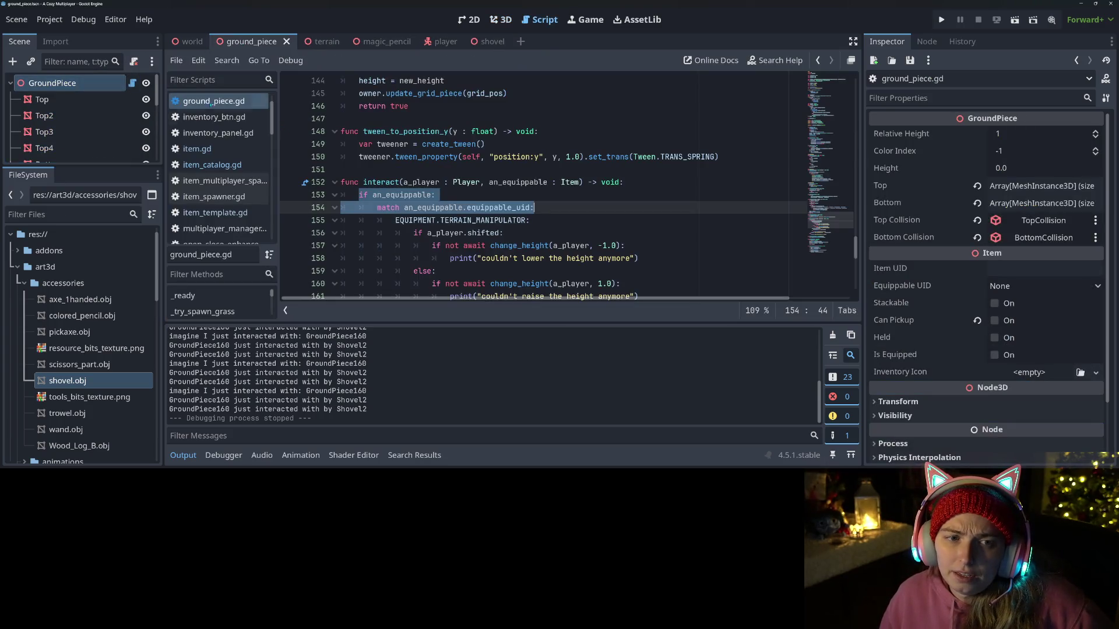
click(183, 455)
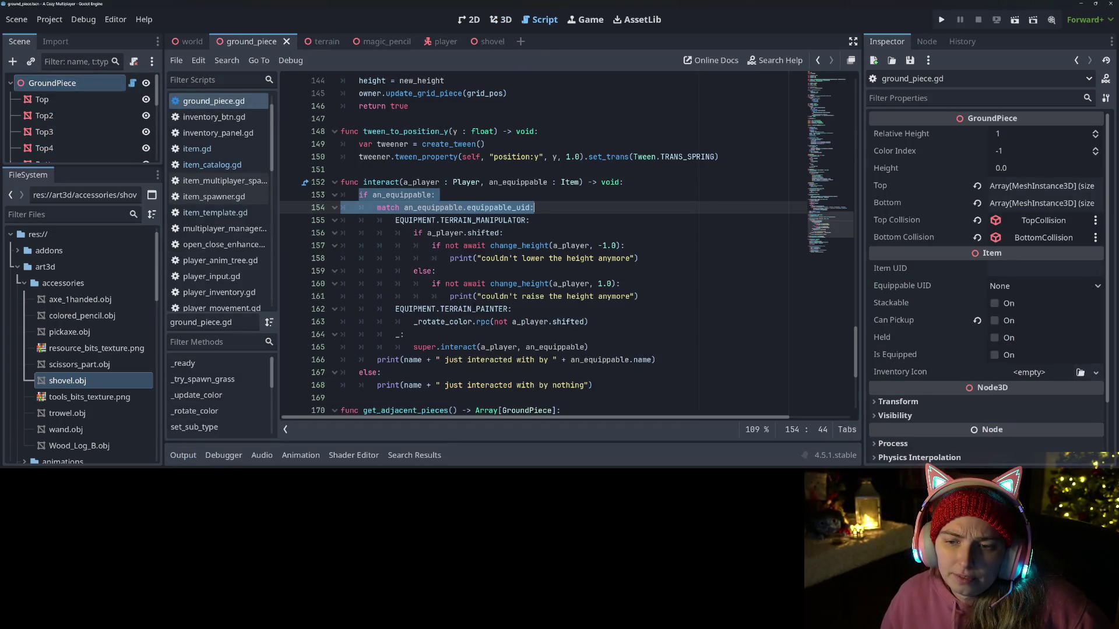
click(479, 308)
mouse_move(484, 309)
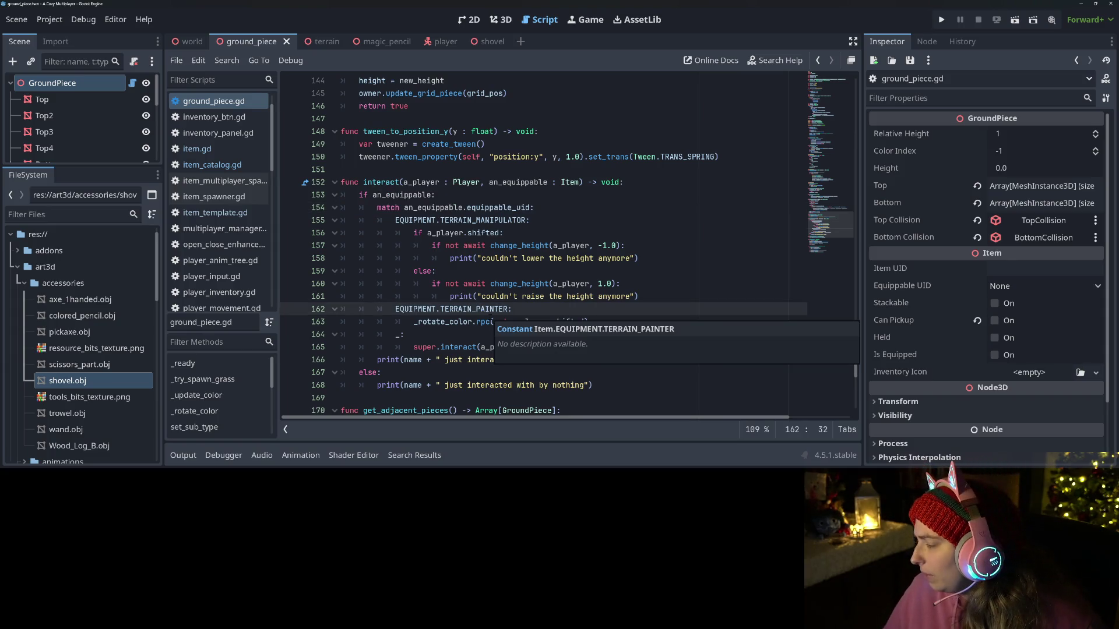
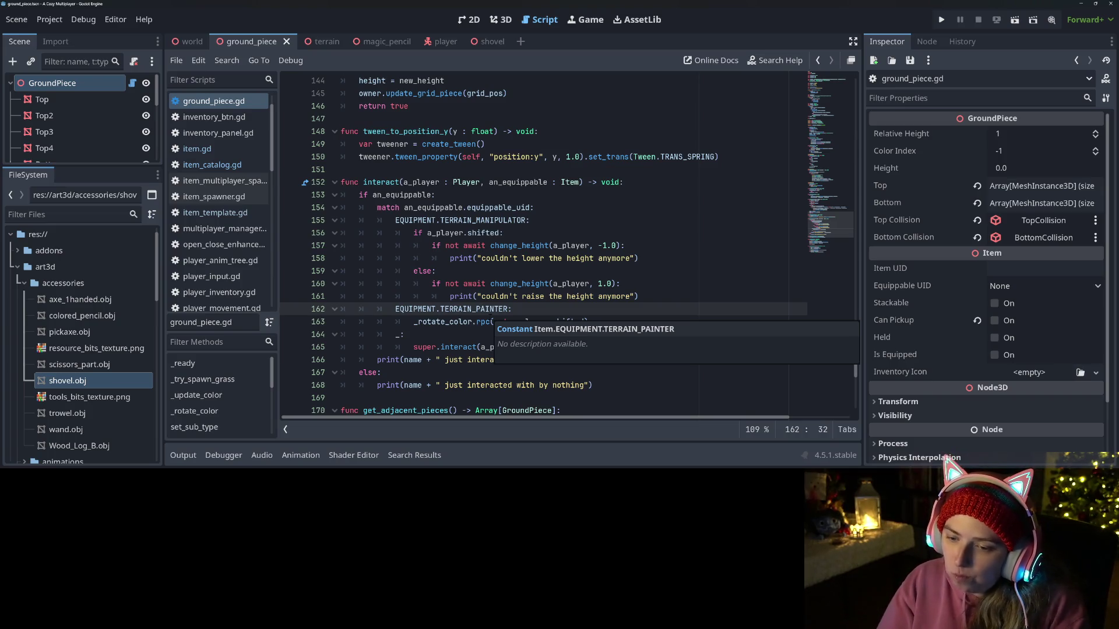
Step: Add an EQUIPMENT.SHOVEL case containing pass below the TERRAIN_PAINTER branch in interact()
scroll(542, 245, down, 3)
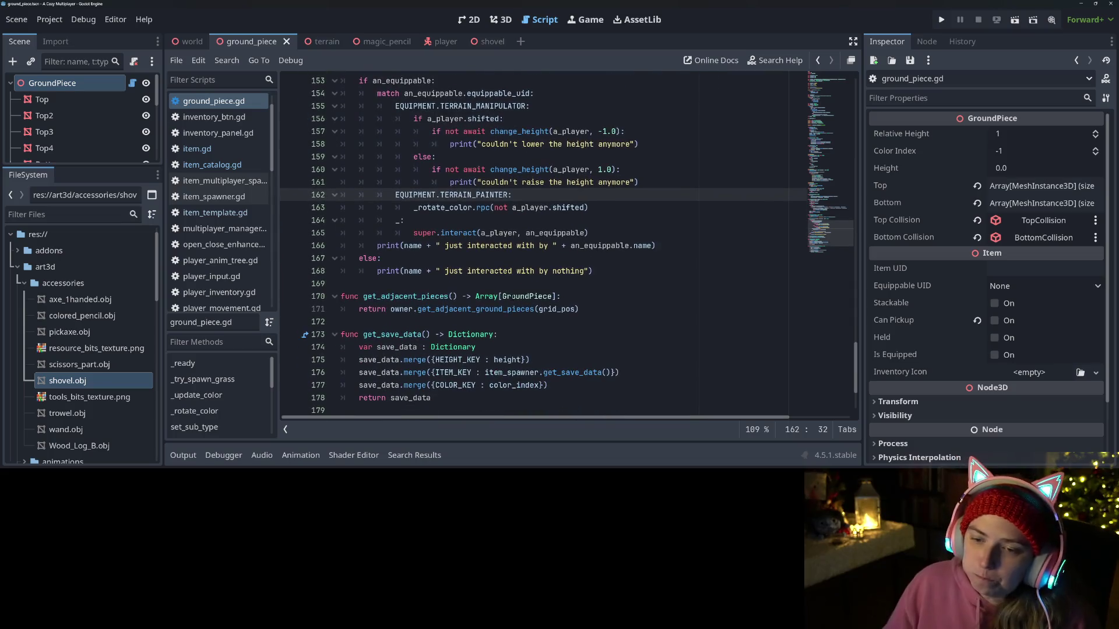
click(413, 222)
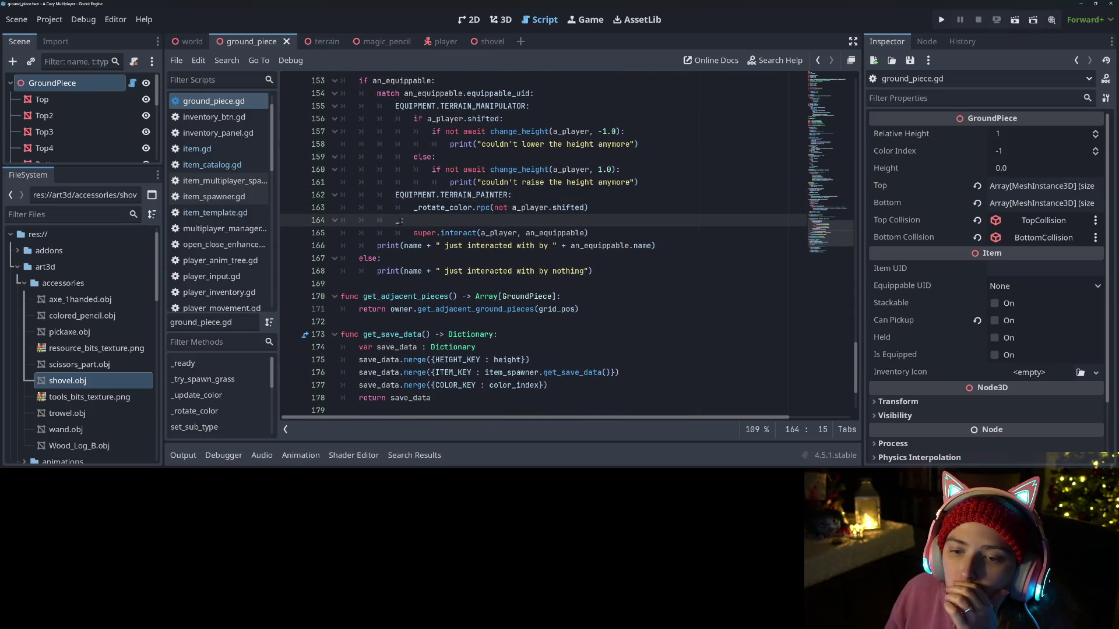
key(ctrl+shift+Return)
text(EQ)
key(Return)
text(.SH)
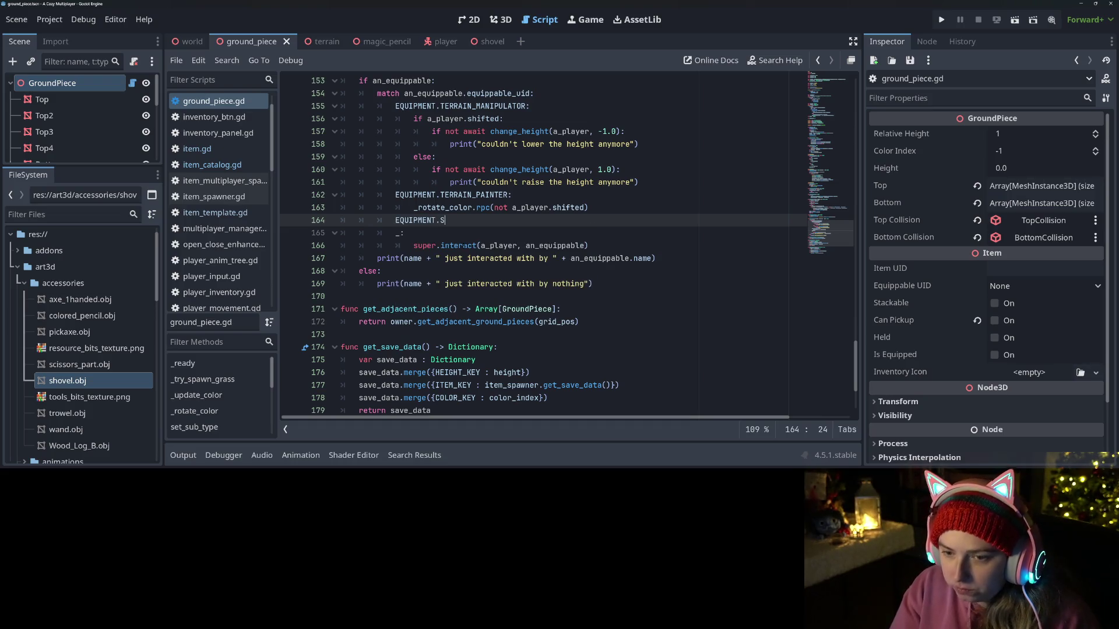
key(Return)
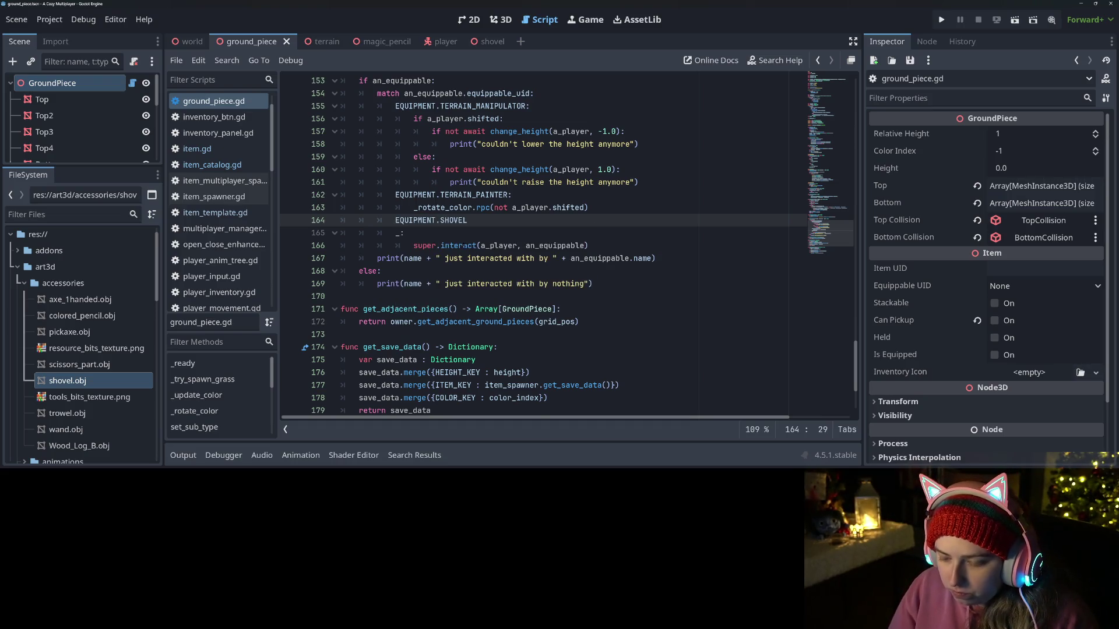
text(:)
key(Return)
text(pass)
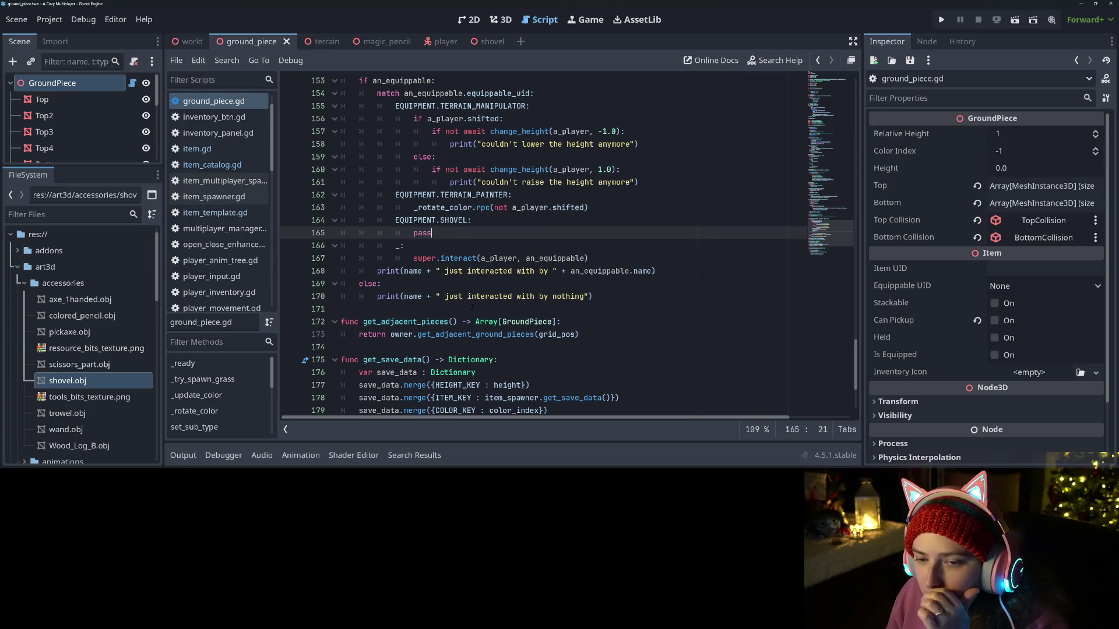
Step: Scroll up to the blank line after the _rotate_color function
scroll(566, 245, up, 6)
scroll(407, 256, up, 7)
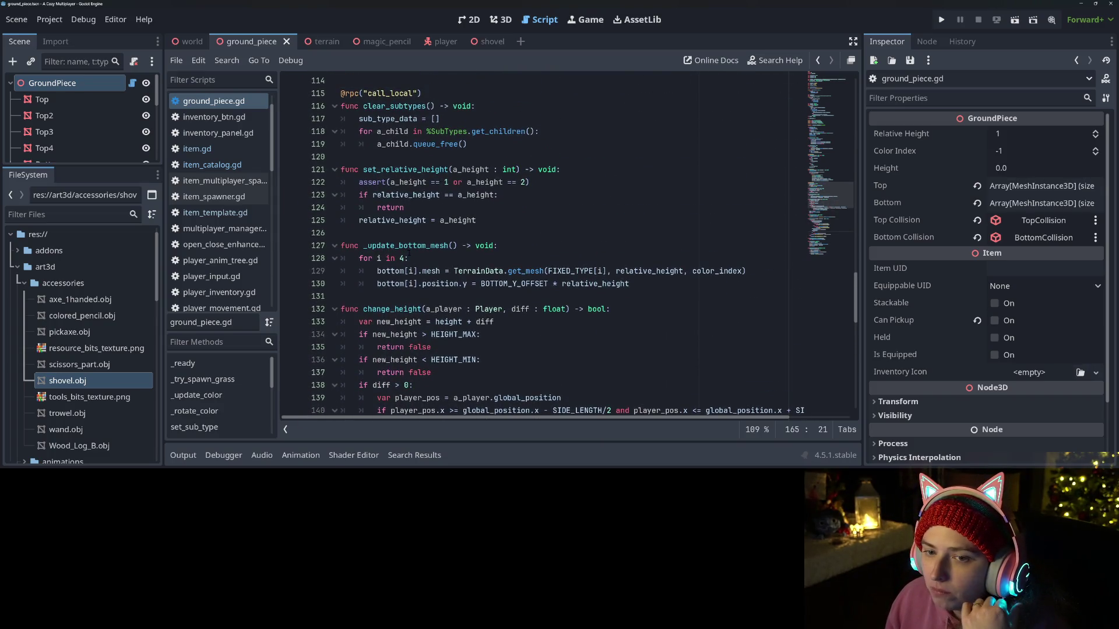
scroll(409, 254, up, 4)
scroll(410, 253, up, 9)
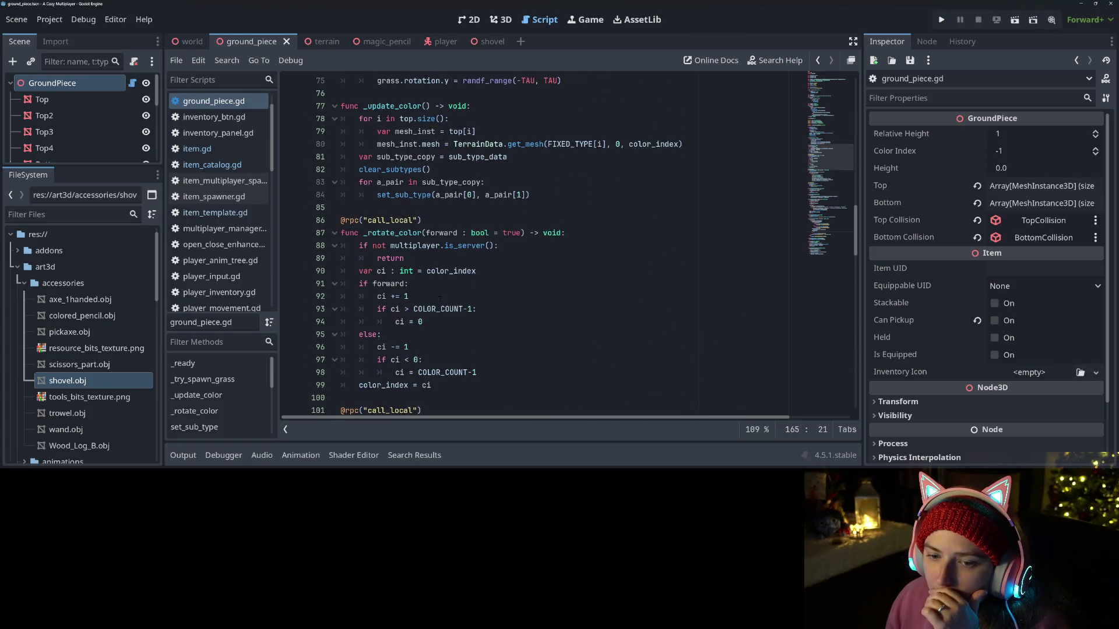
scroll(440, 299, up, 1)
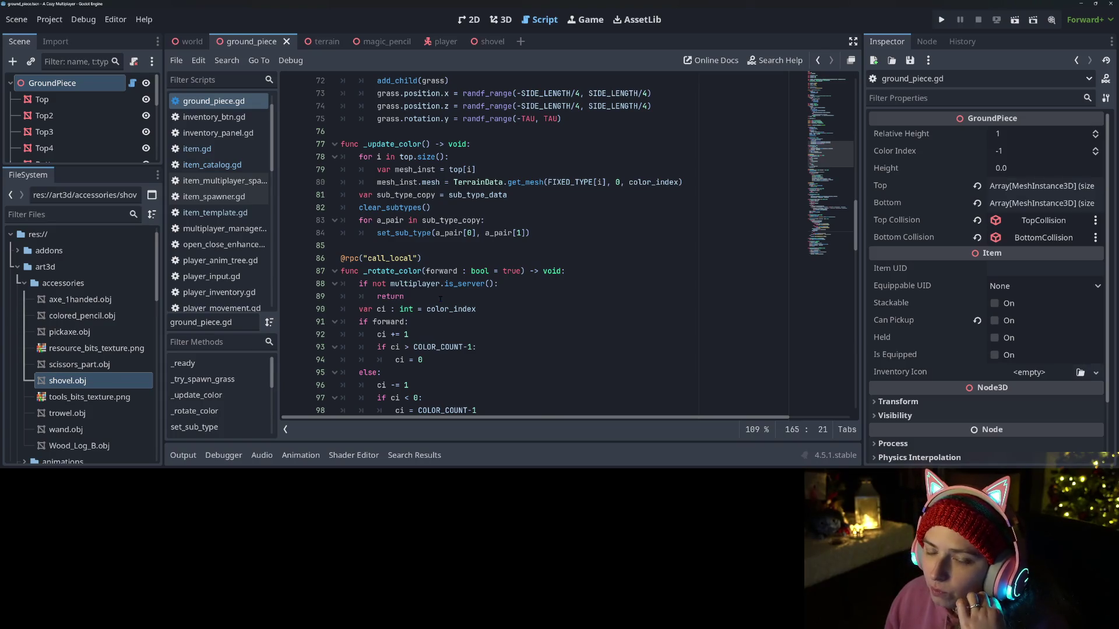
scroll(440, 298, down, 4)
click(391, 282)
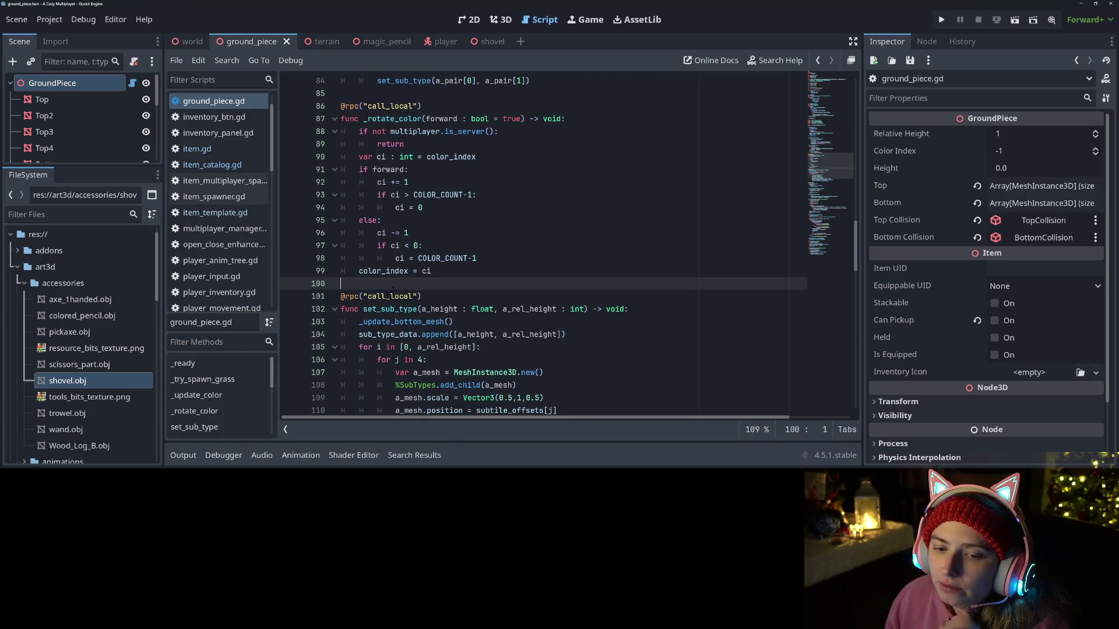
Step: Write an empty func _spawn_hole() -> void with a pass body after _rotate_color
mouse_move(473, 309)
key(Up)
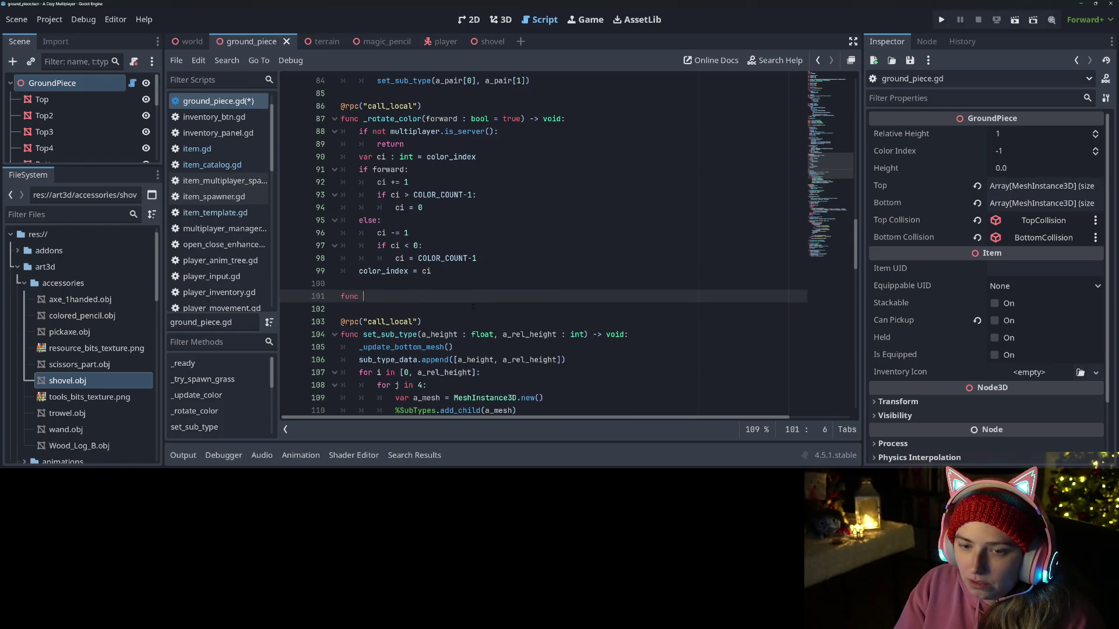
text(_spawn_hole()
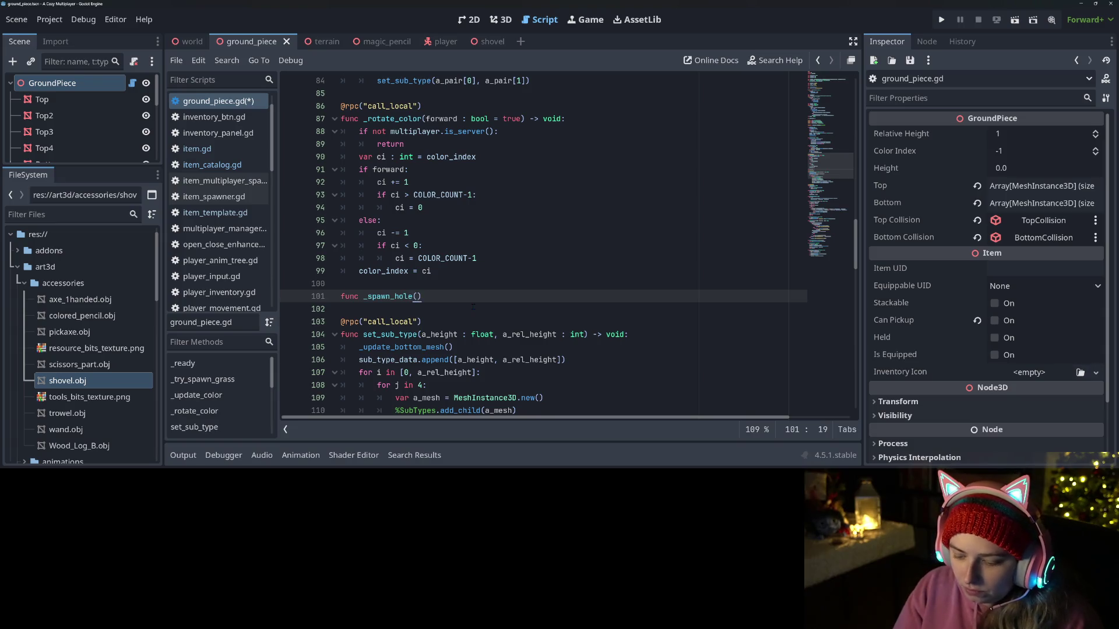
text(:)
key(Return)
text(pass)
drag(421, 105, 318, 110)
key(ctrl+c)
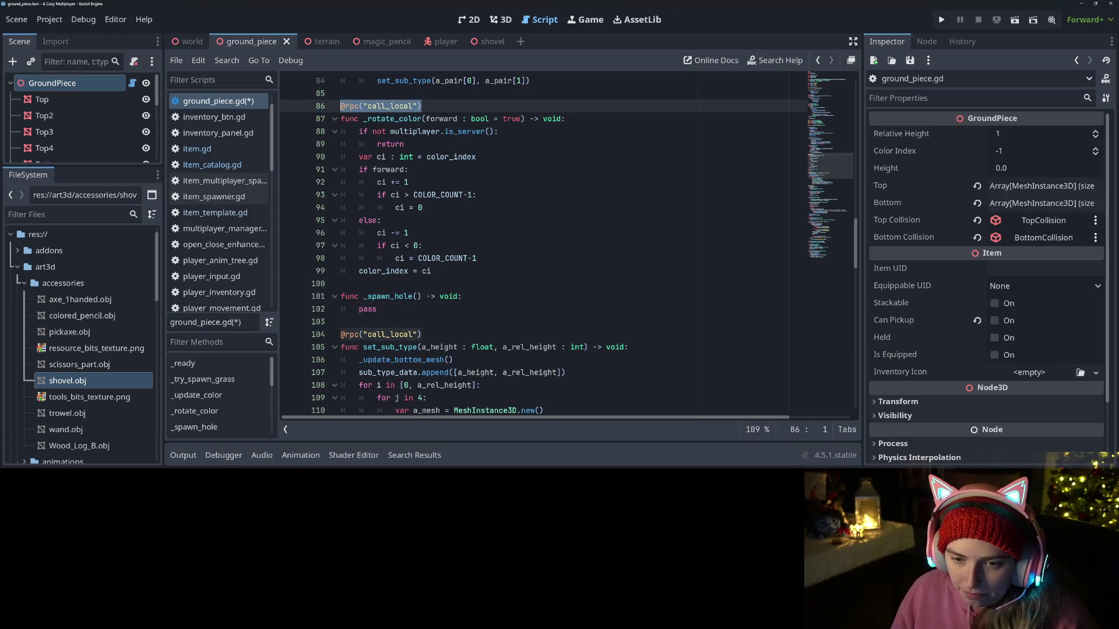
click(375, 284)
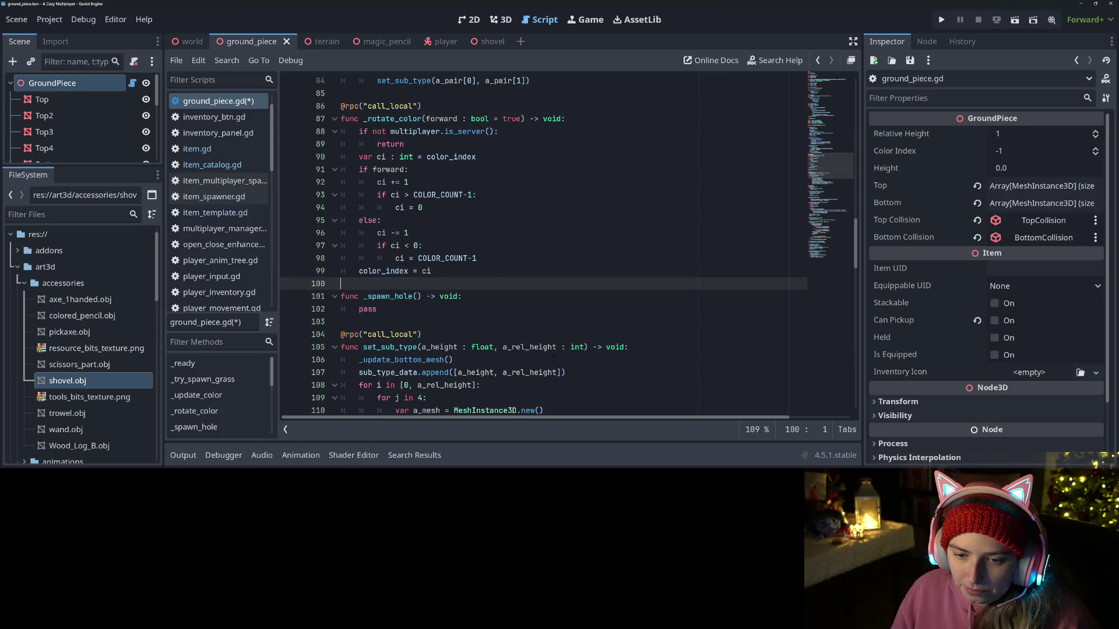
key(Return)
key(ctrl+v)
key(ctrl+s)
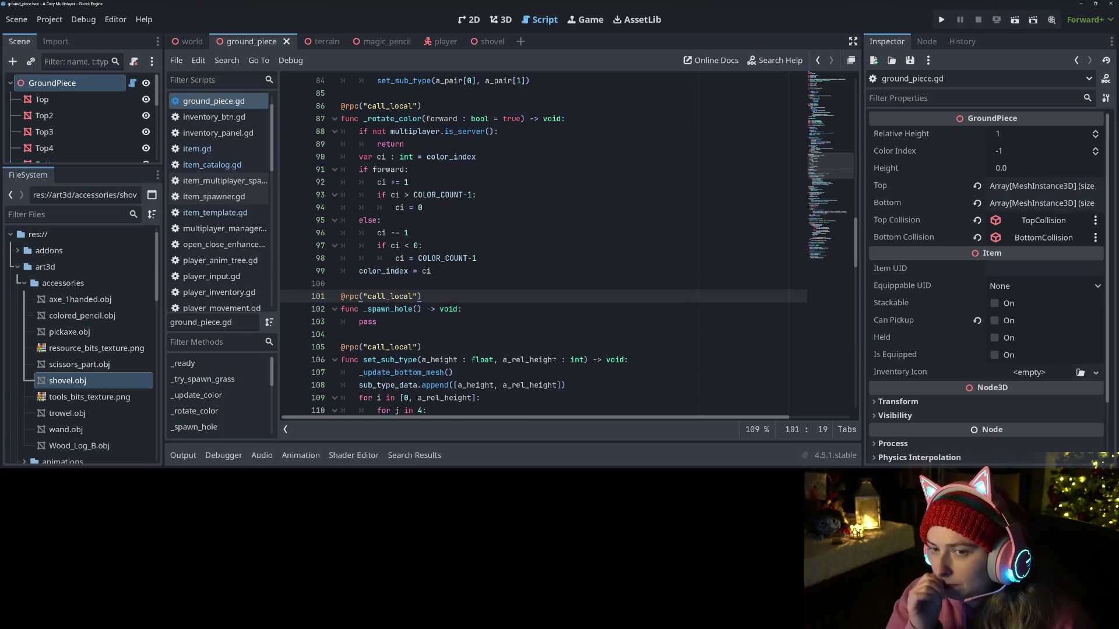
scroll(553, 360, up, 8)
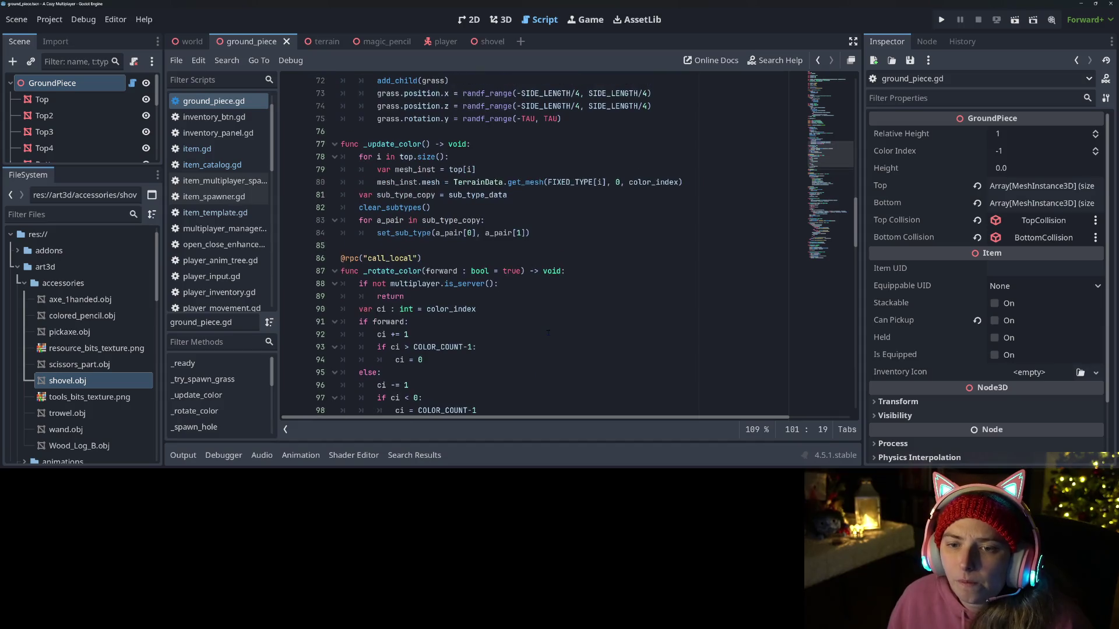
scroll(544, 330, up, 3)
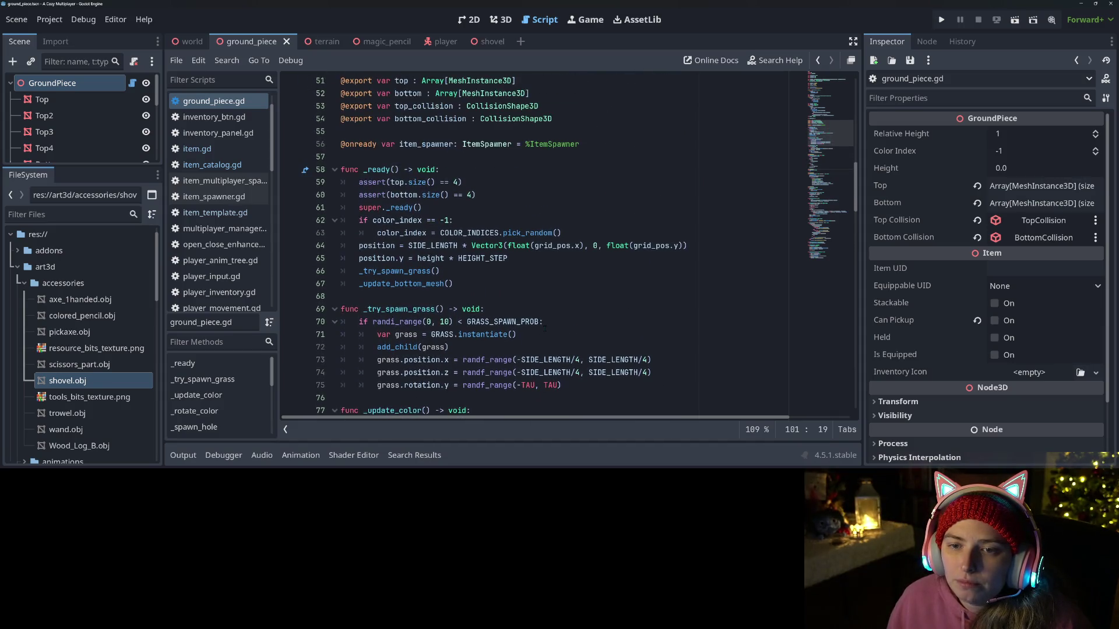
scroll(545, 328, down, 15)
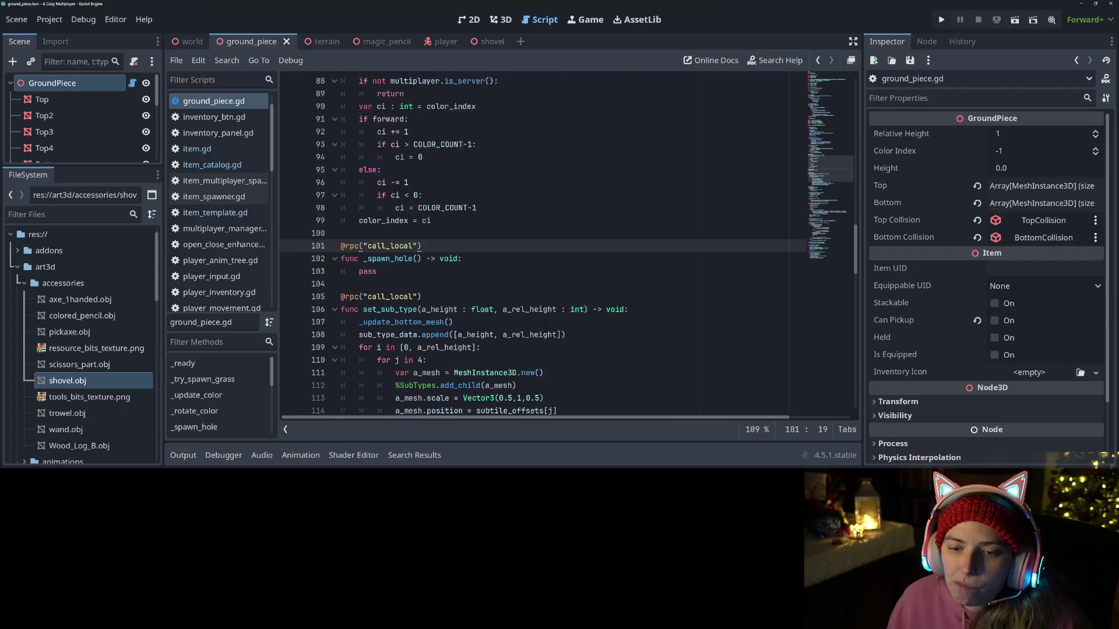
scroll(536, 245, down, 4)
scroll(501, 306, down, 7)
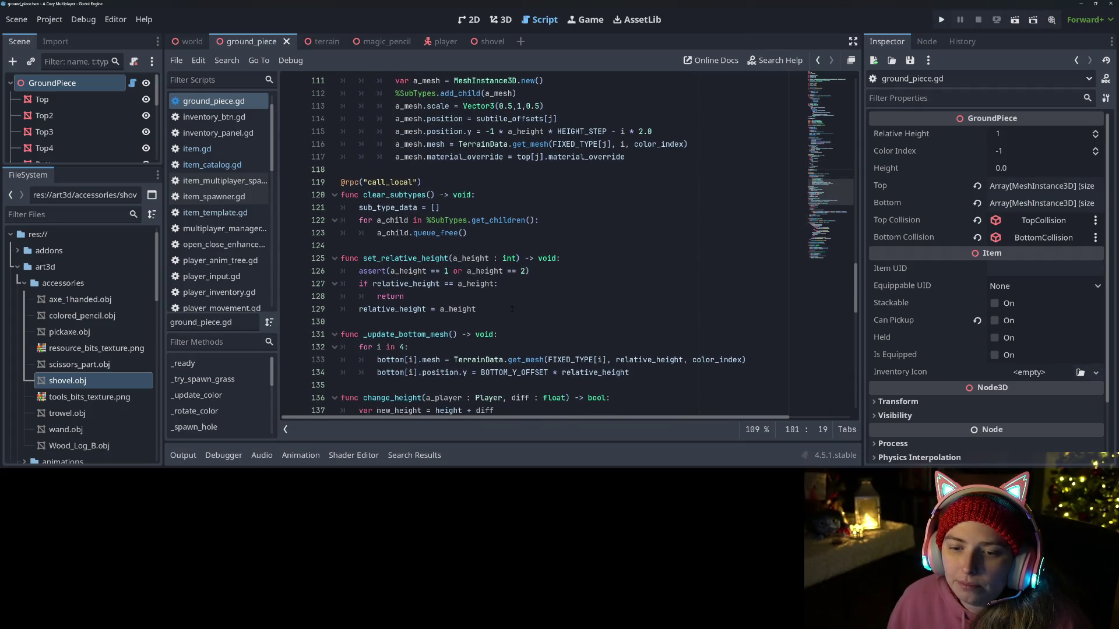
scroll(437, 291, down, 8)
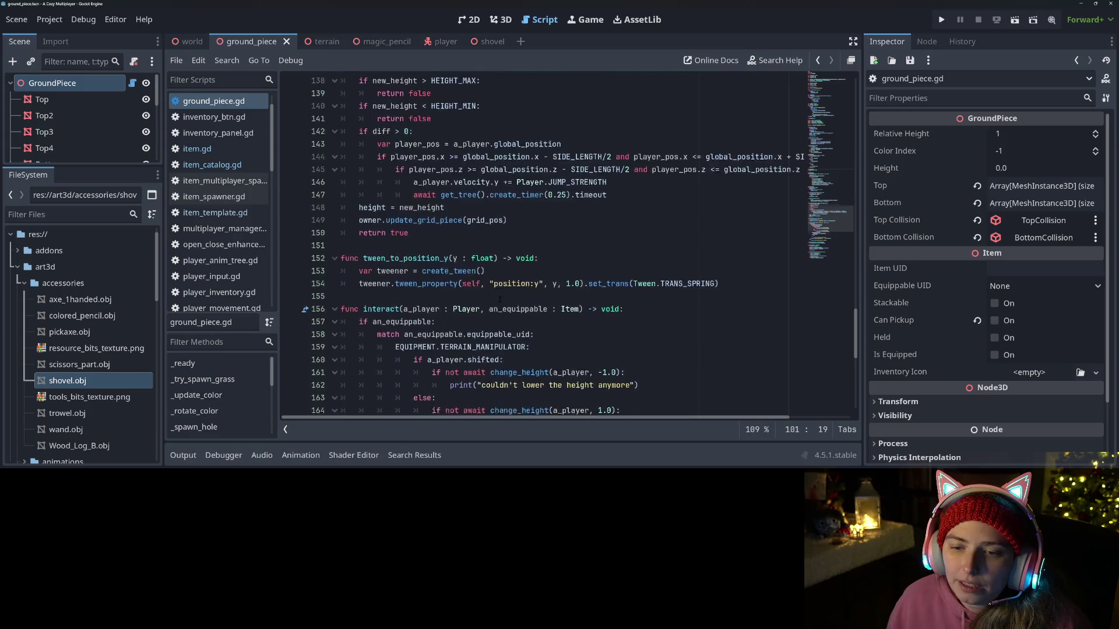
scroll(369, 275, down, 5)
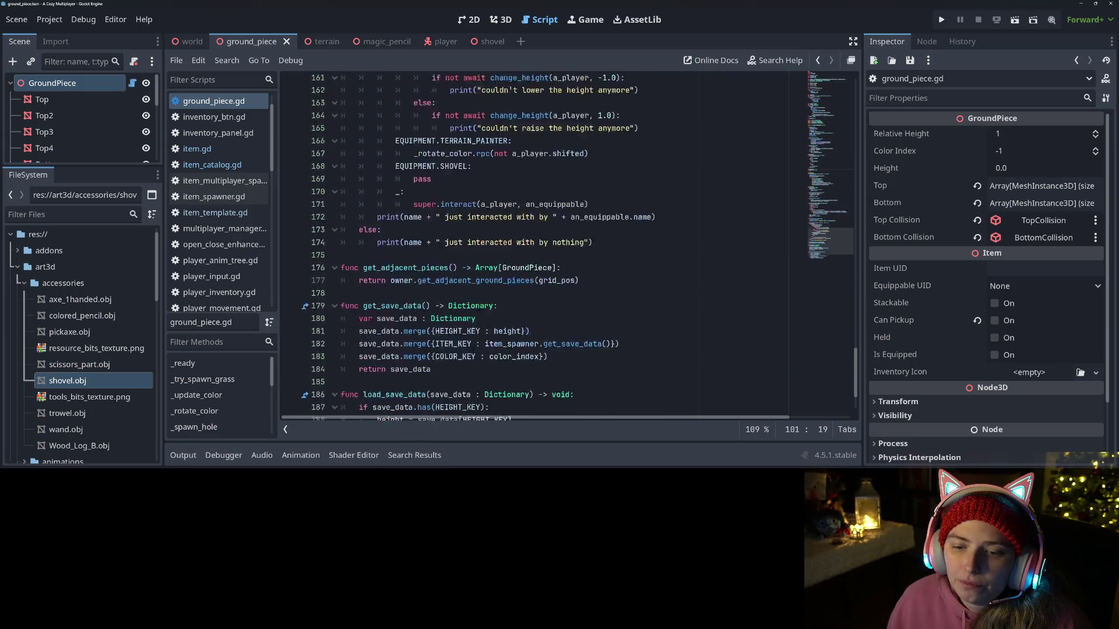
scroll(373, 273, up, 5)
scroll(373, 274, up, 20)
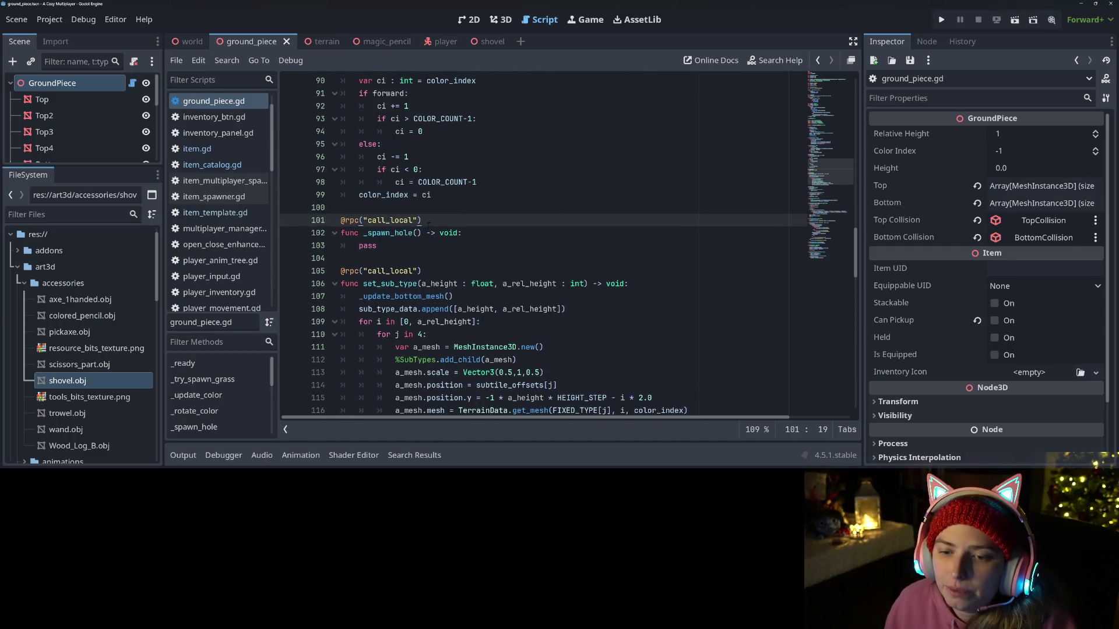
Step: Start _spawn_hole with 'if not multiplayer.is_server(): return', remove pass, and save
click(465, 232)
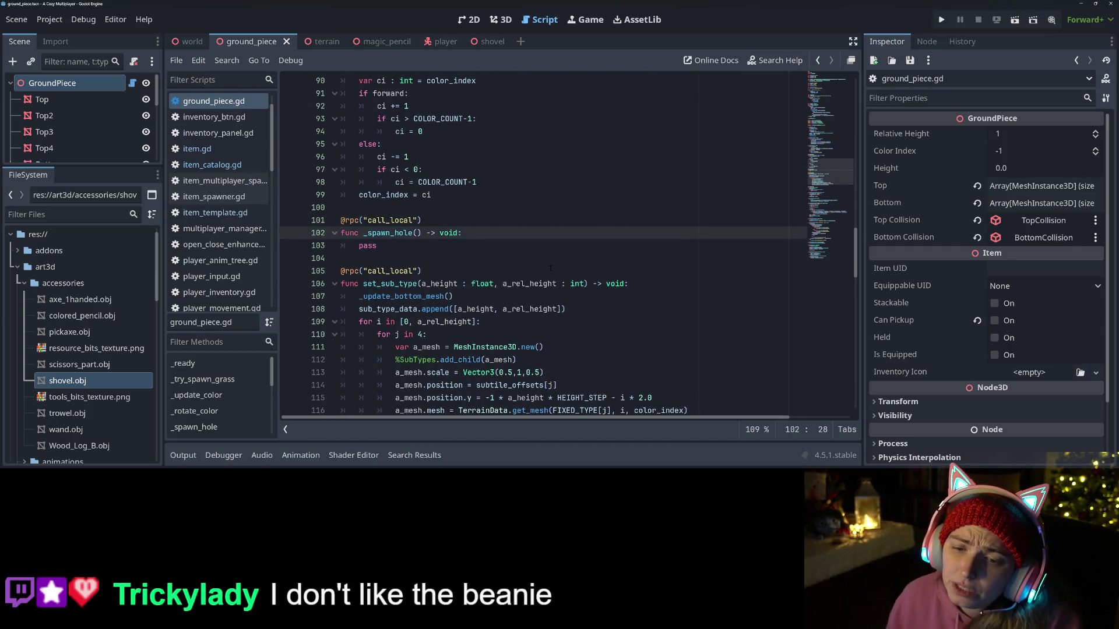
key(Return)
text(if not mult)
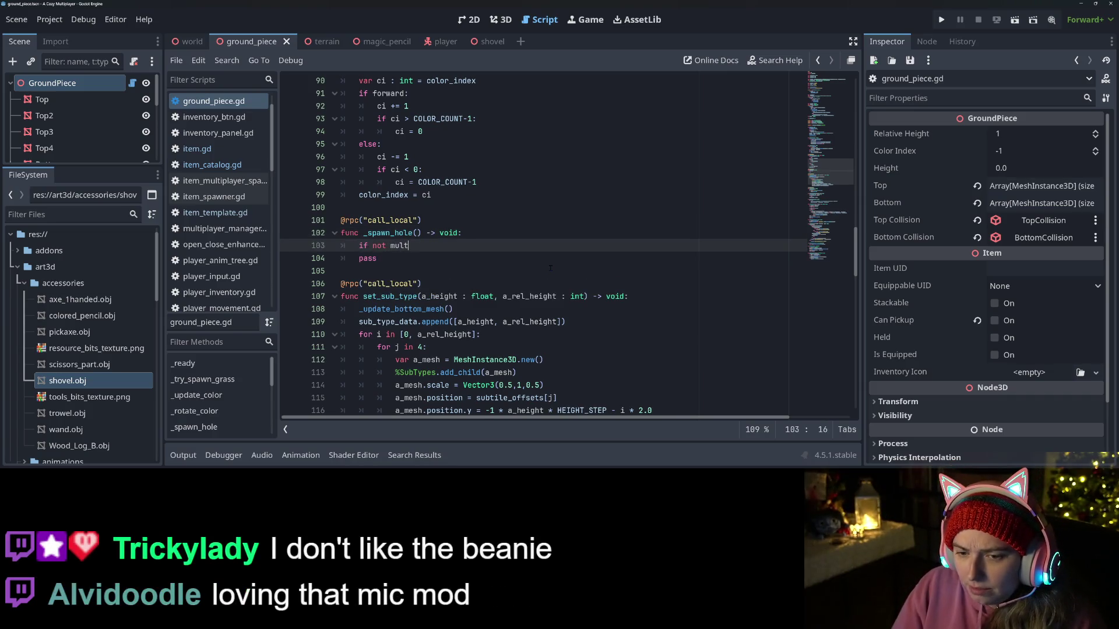
text(iplayer.is)
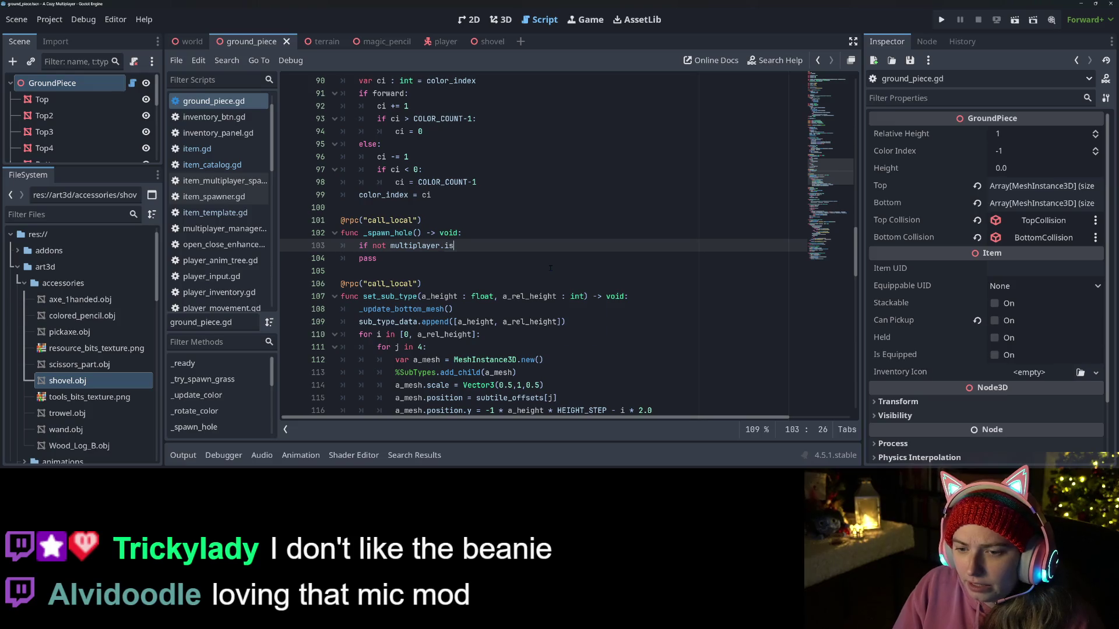
key(Return)
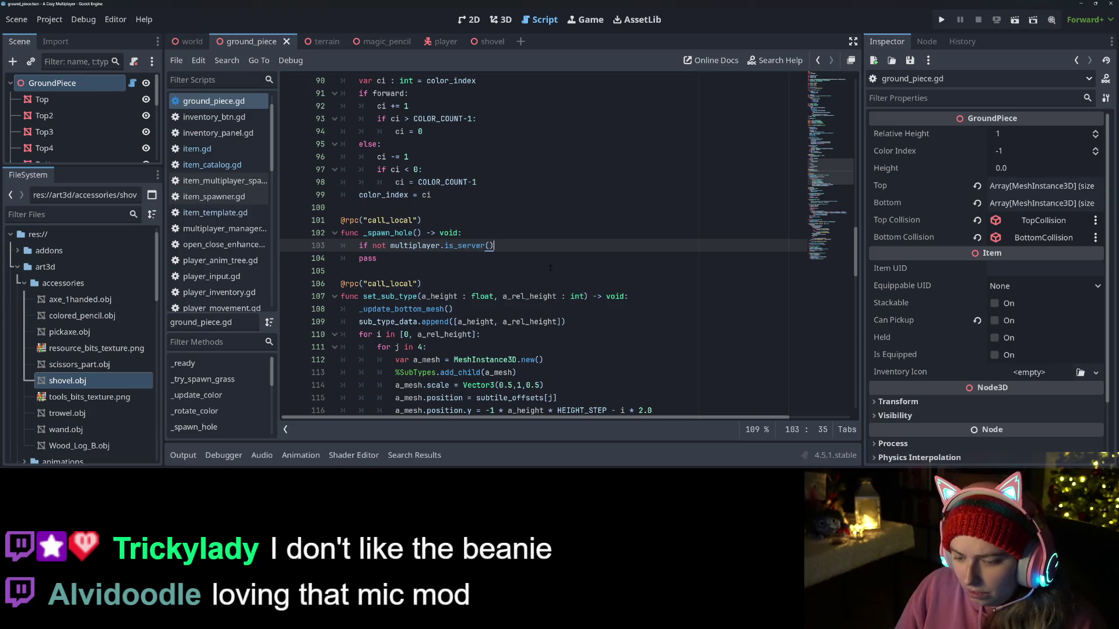
key(Return)
text(return)
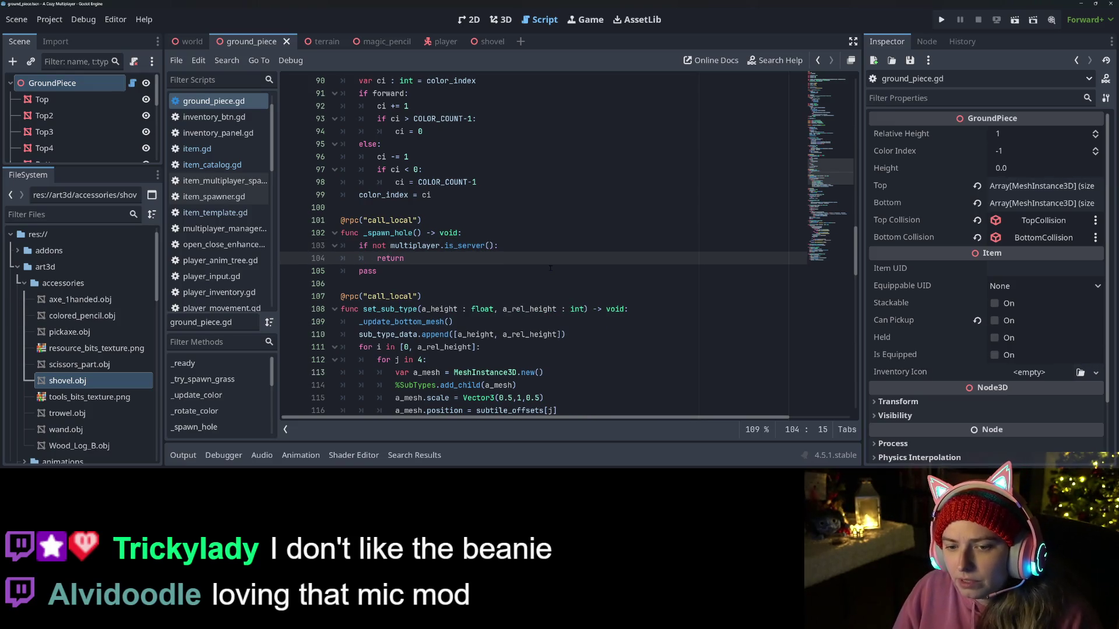
double_click(367, 271)
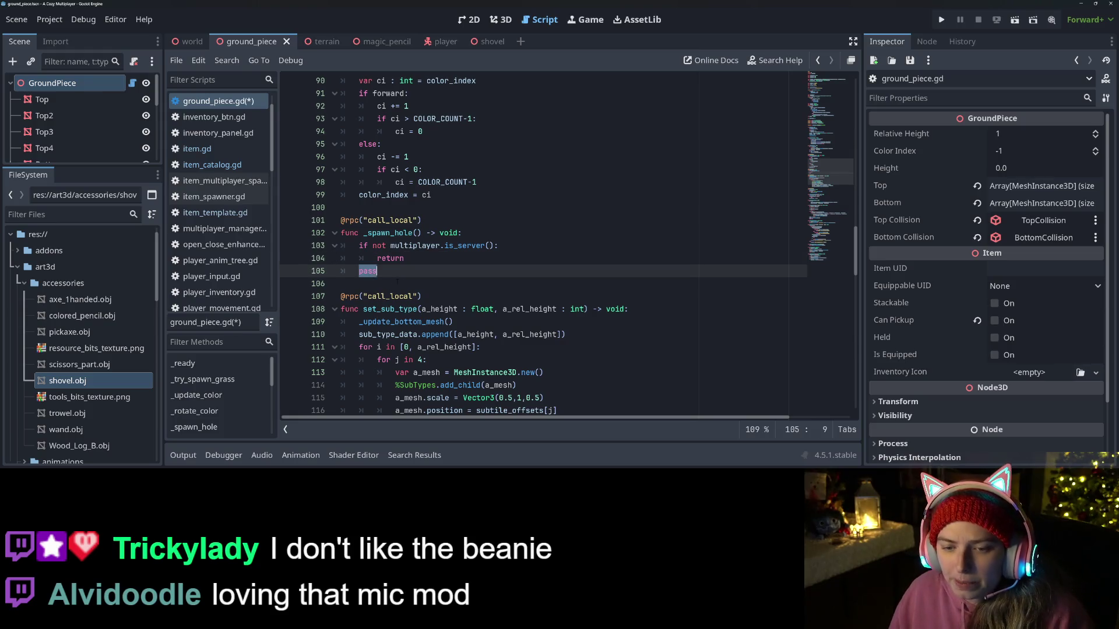
key(ctrl+s)
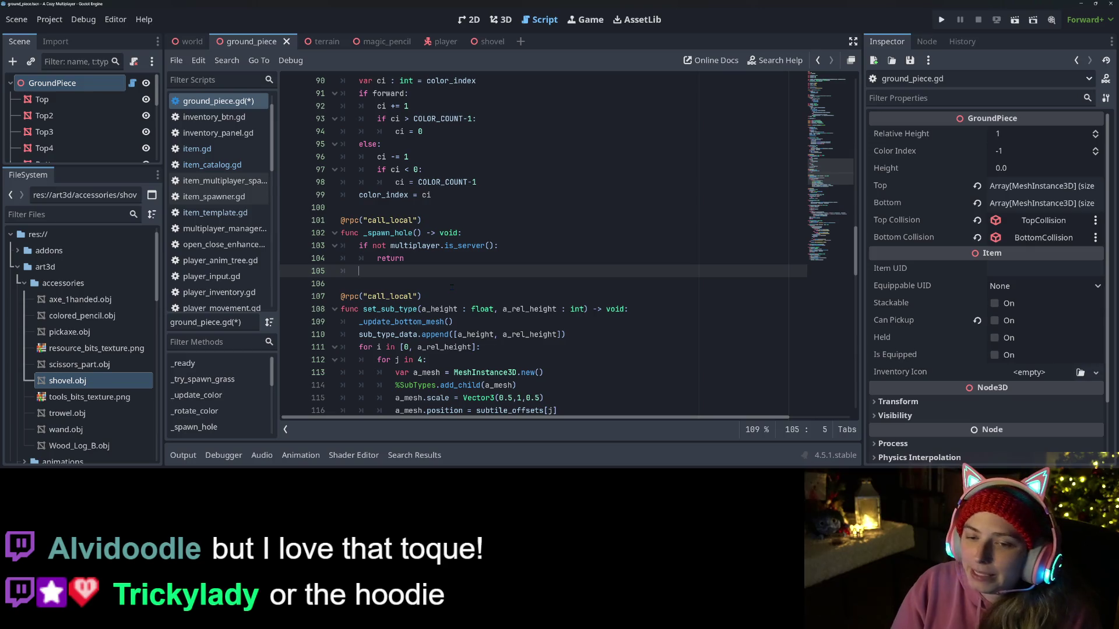
key(ctrl+s)
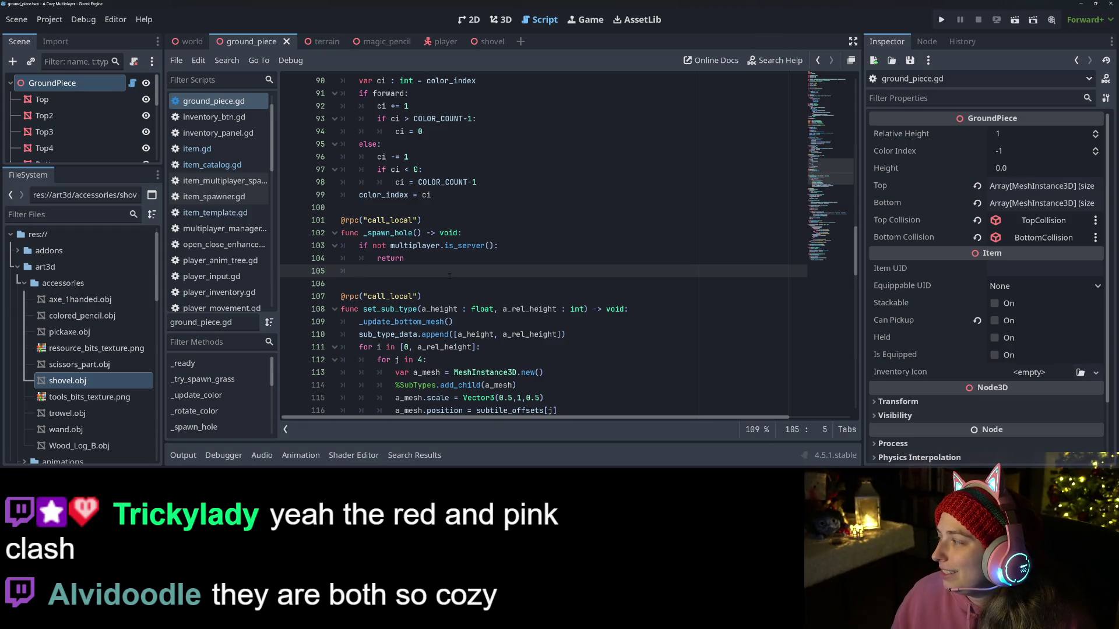
scroll(481, 321, down, 1)
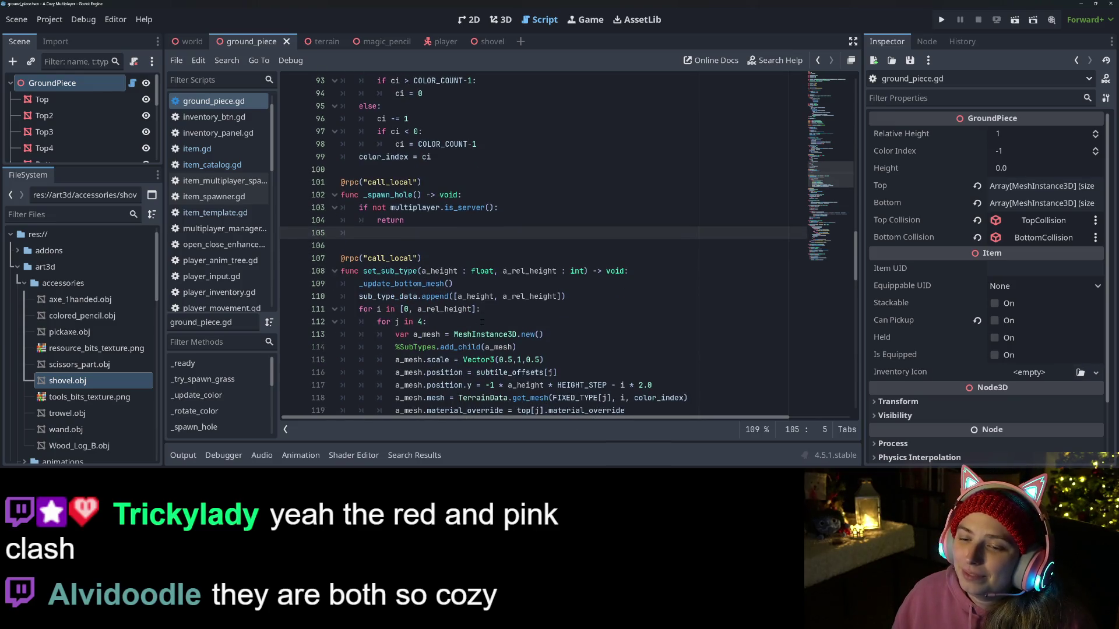
scroll(482, 322, down, 8)
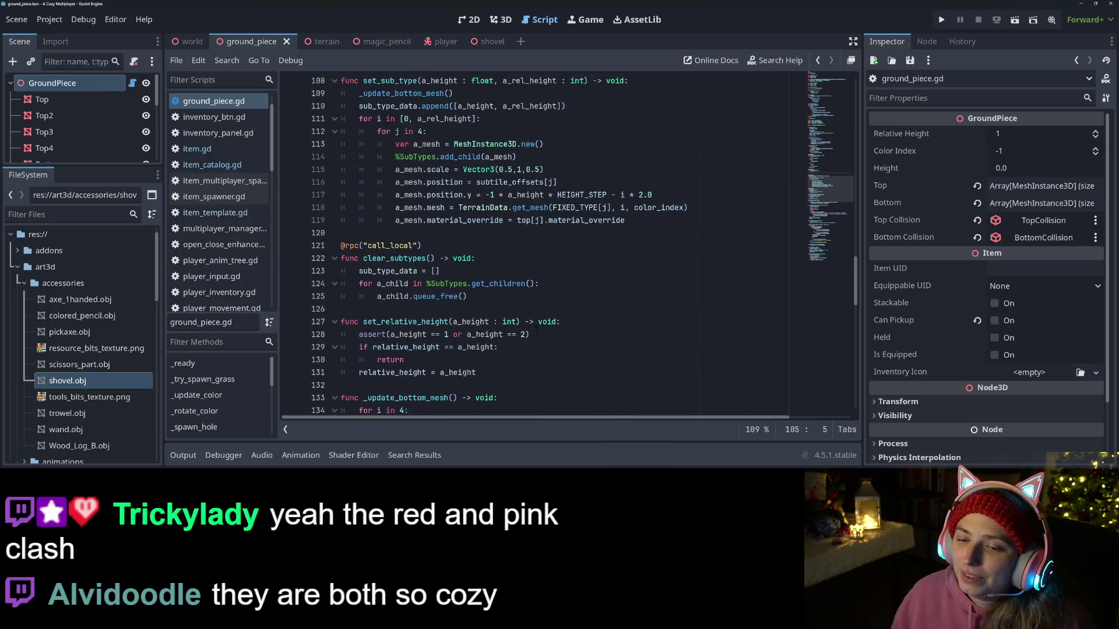
scroll(481, 322, down, 6)
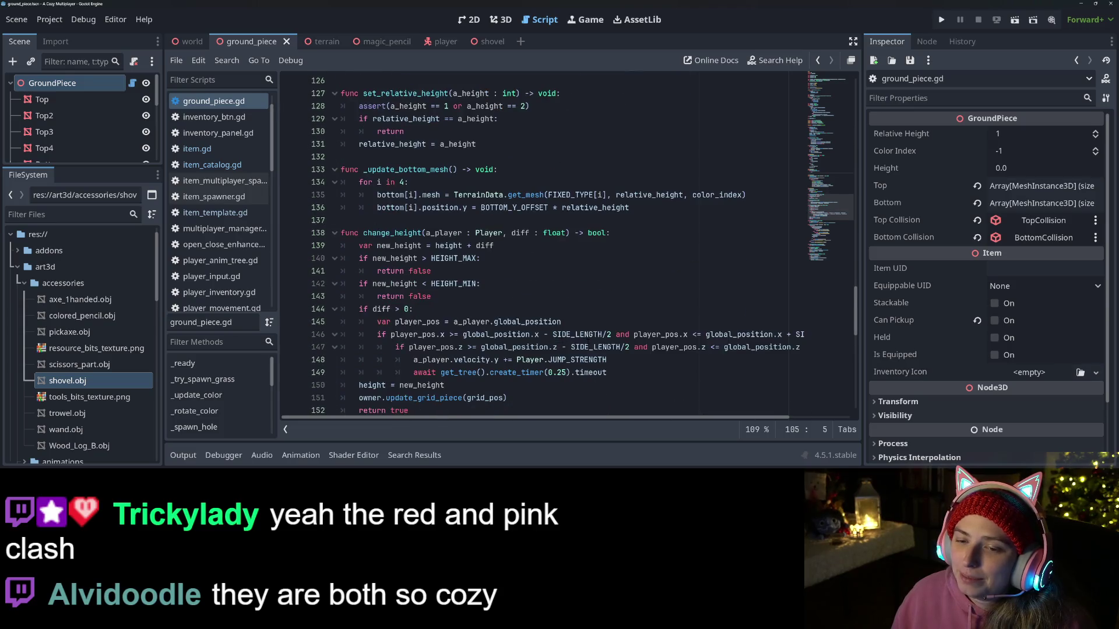
scroll(616, 349, down, 12)
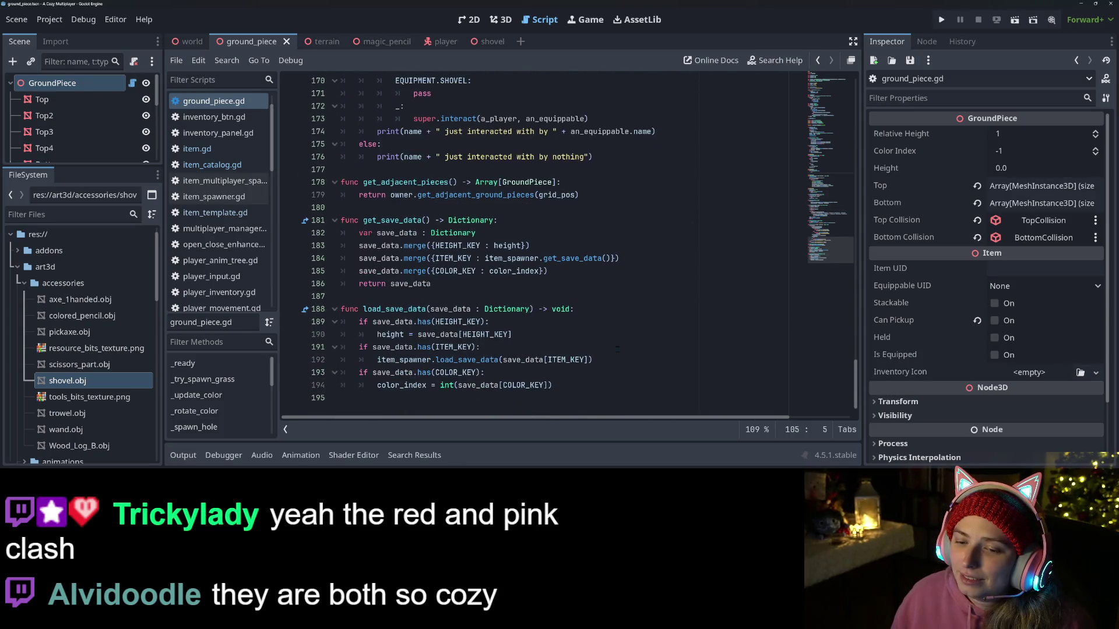
scroll(617, 349, up, 11)
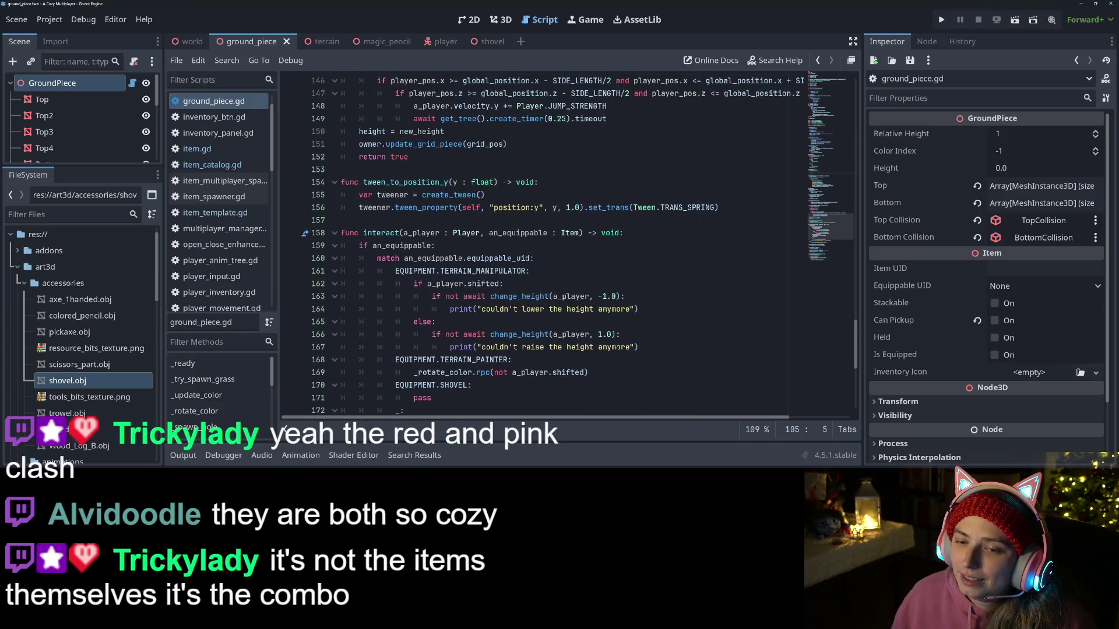
scroll(583, 337, down, 5)
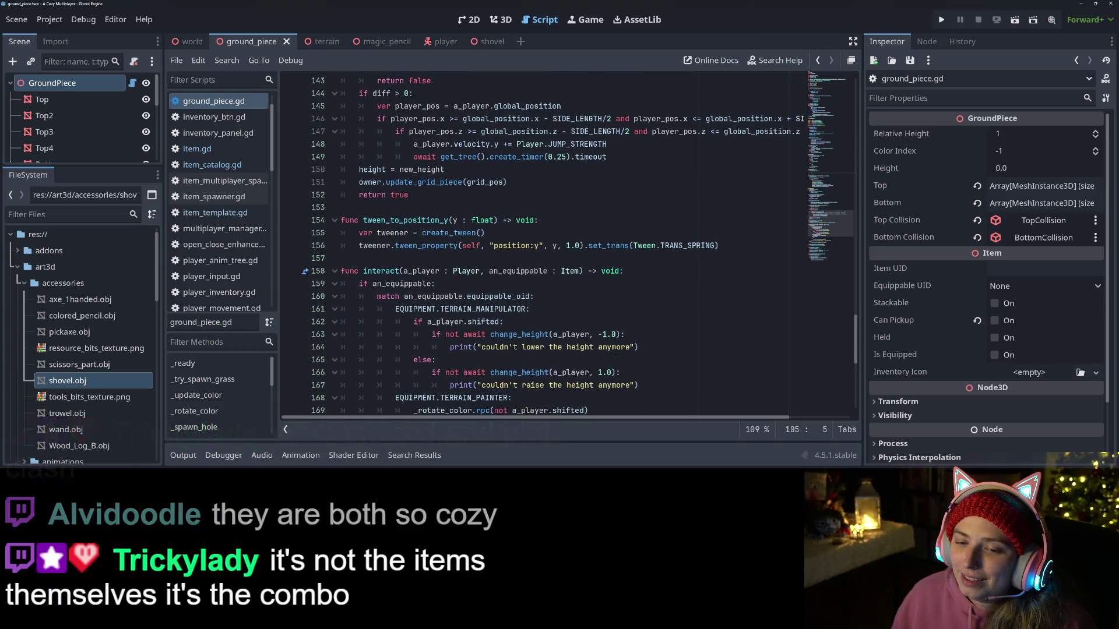
click(447, 323)
text(_)
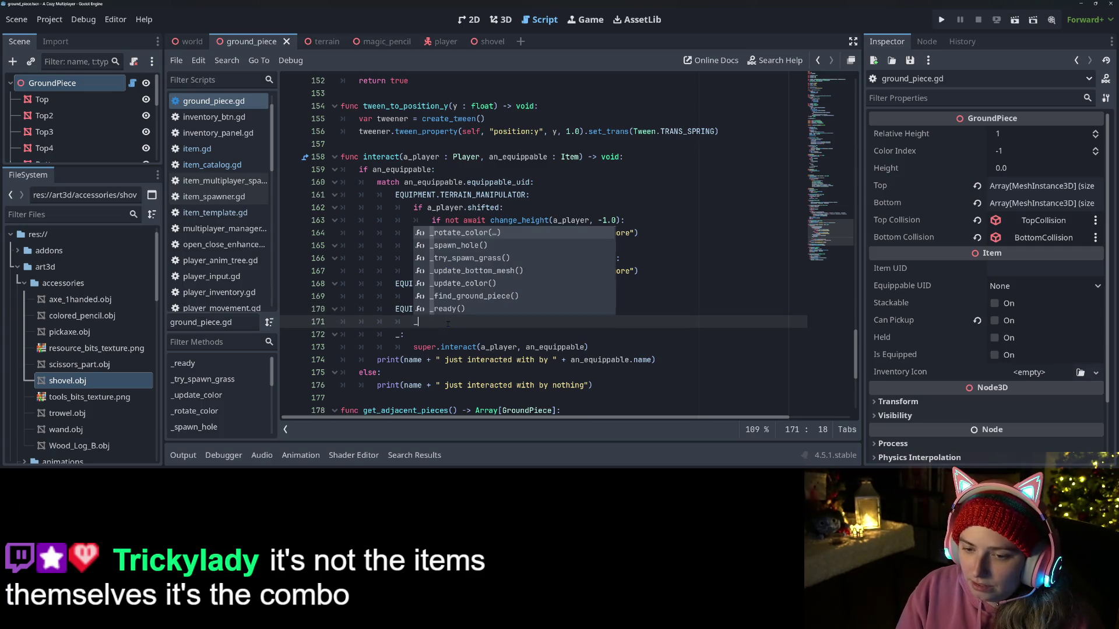
Step: Call _spawn_hole.rpc() in the shovel case, begin 'if %ItemSpawner.' above it, and open item_spawner.gd
text(spawn_hole.rpc()
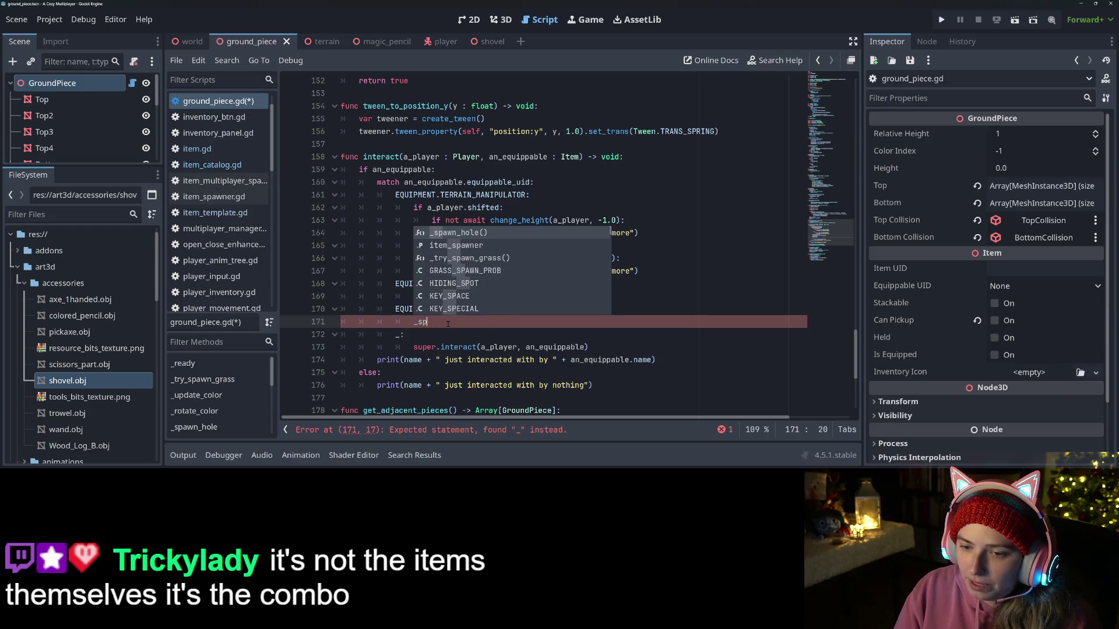
key(Return)
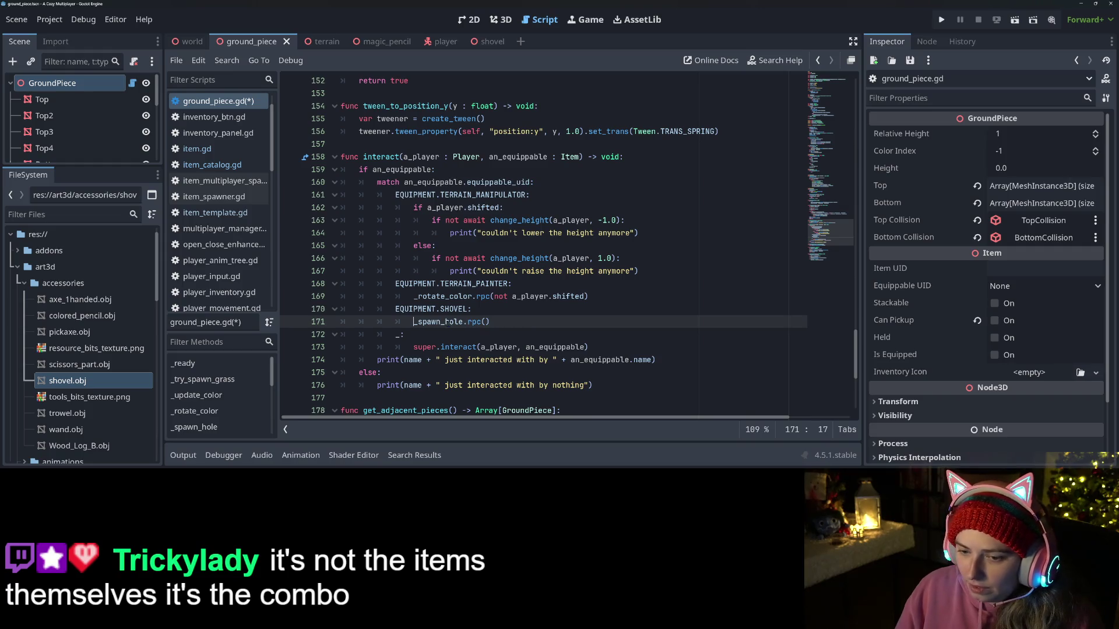
key(ctrl+shift+Return)
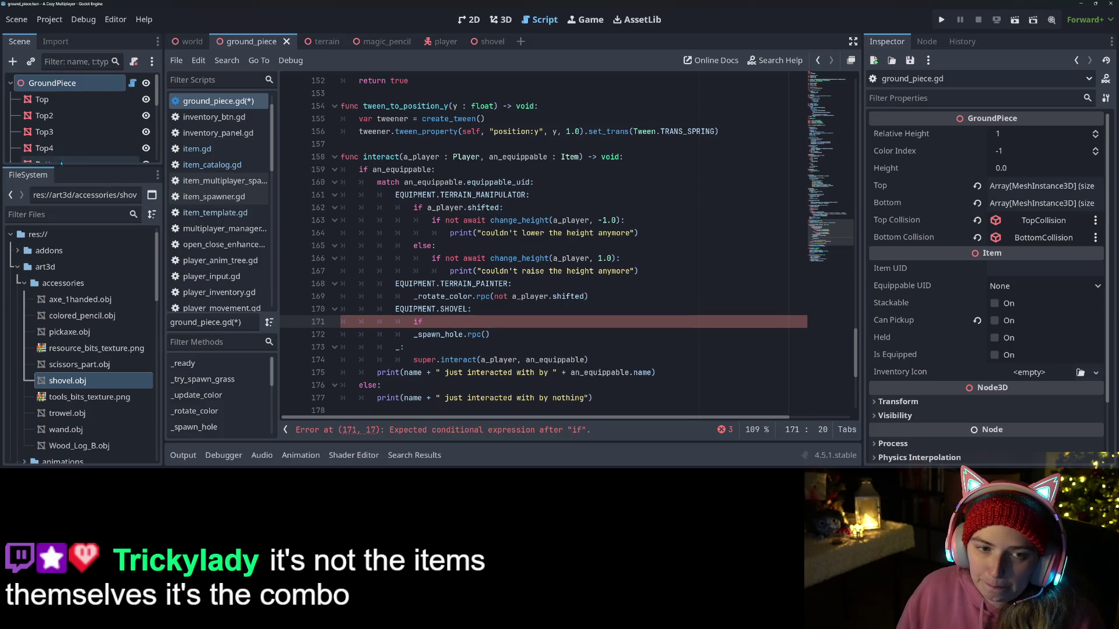
drag(81, 166, 72, 338)
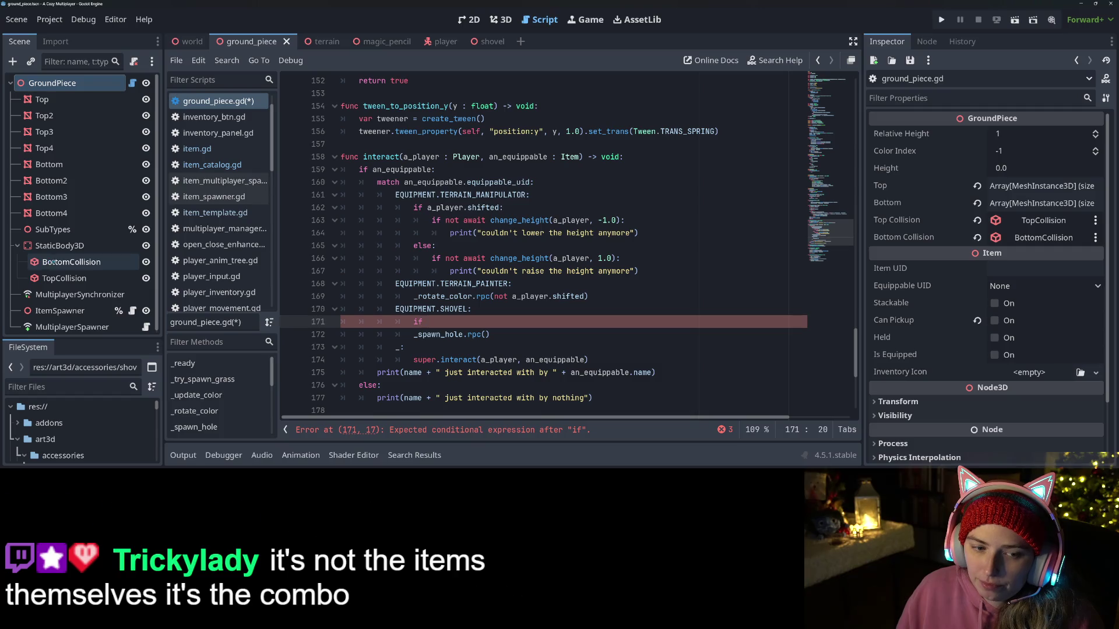
text(%It)
key(Return)
text(.)
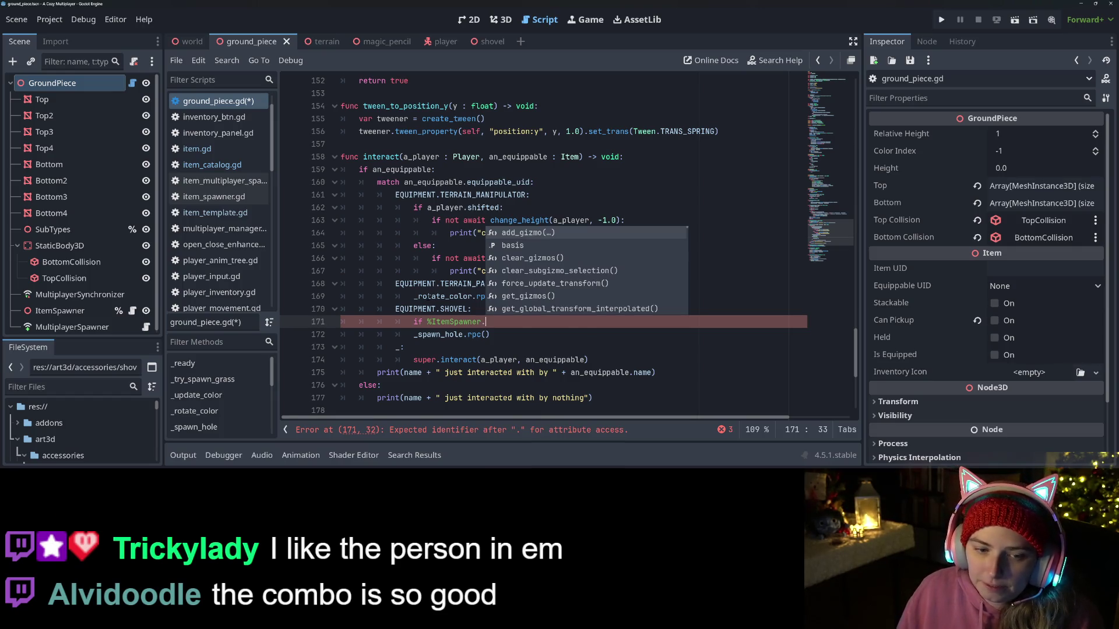
key(Escape)
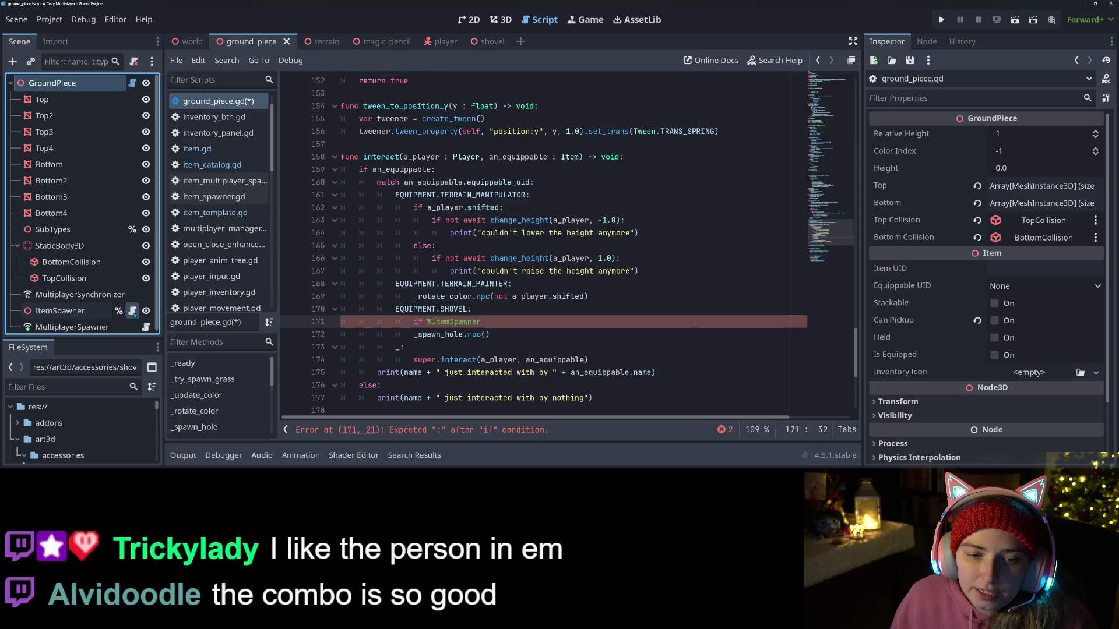
click(132, 310)
scroll(542, 245, up, 10)
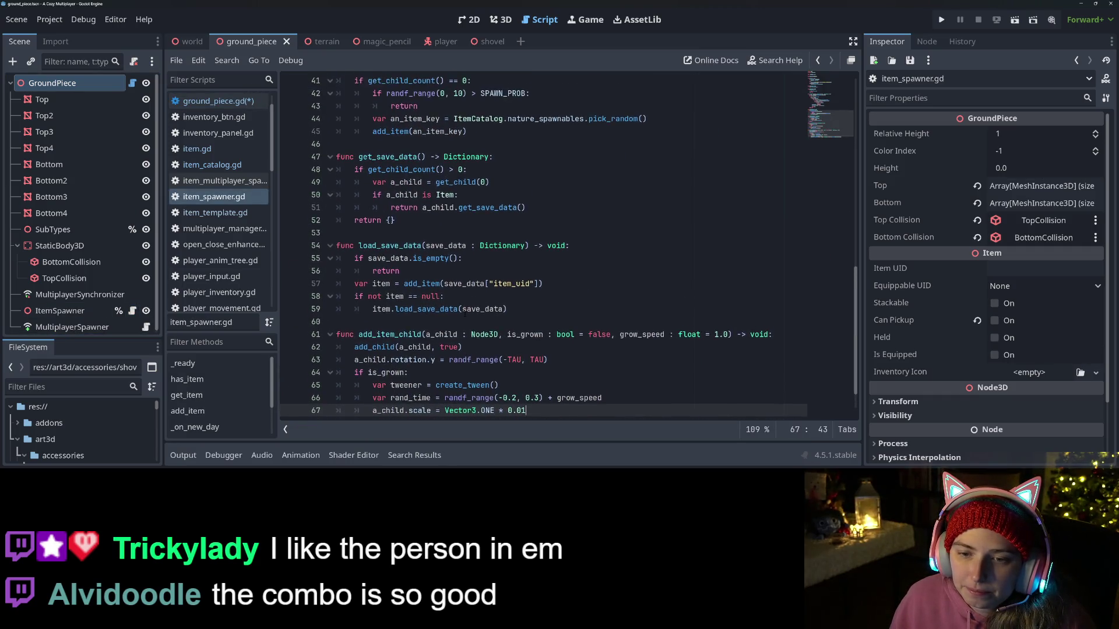
Step: Copy the has_item() call from item_spawner.gd and go back to ground_piece.gd
scroll(382, 259, up, 4)
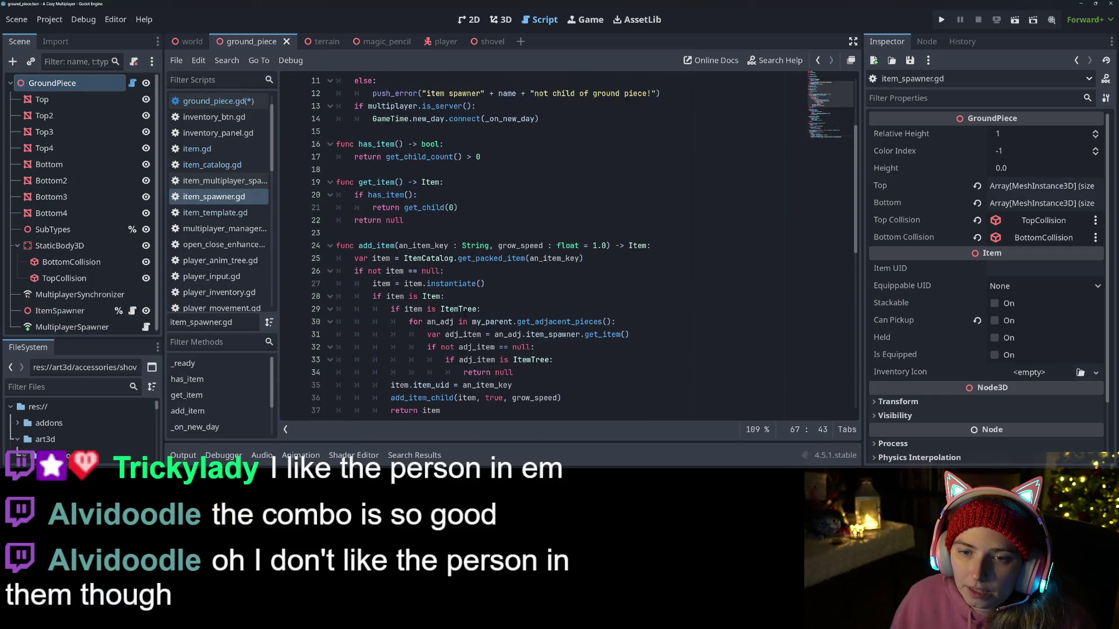
double_click(381, 259)
click(399, 258)
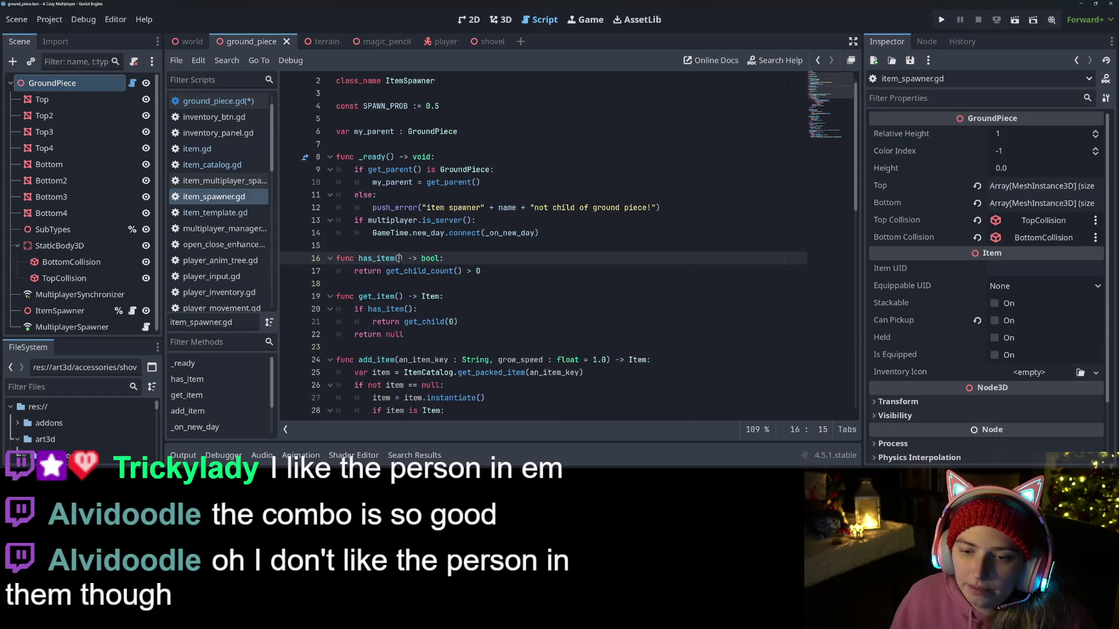
drag(403, 258, 358, 258)
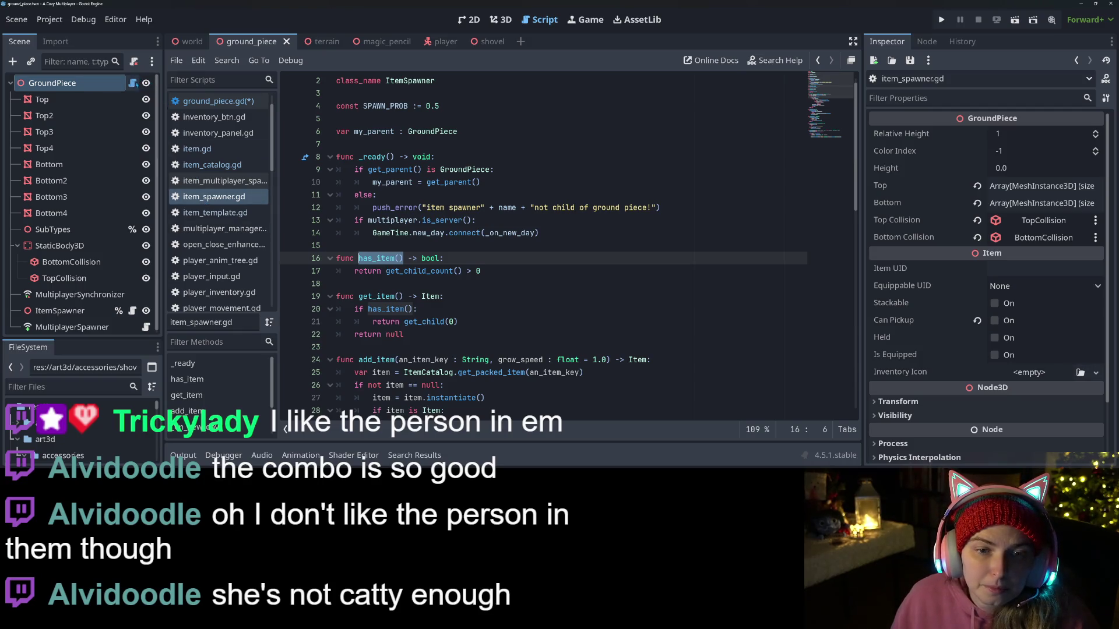
click(216, 100)
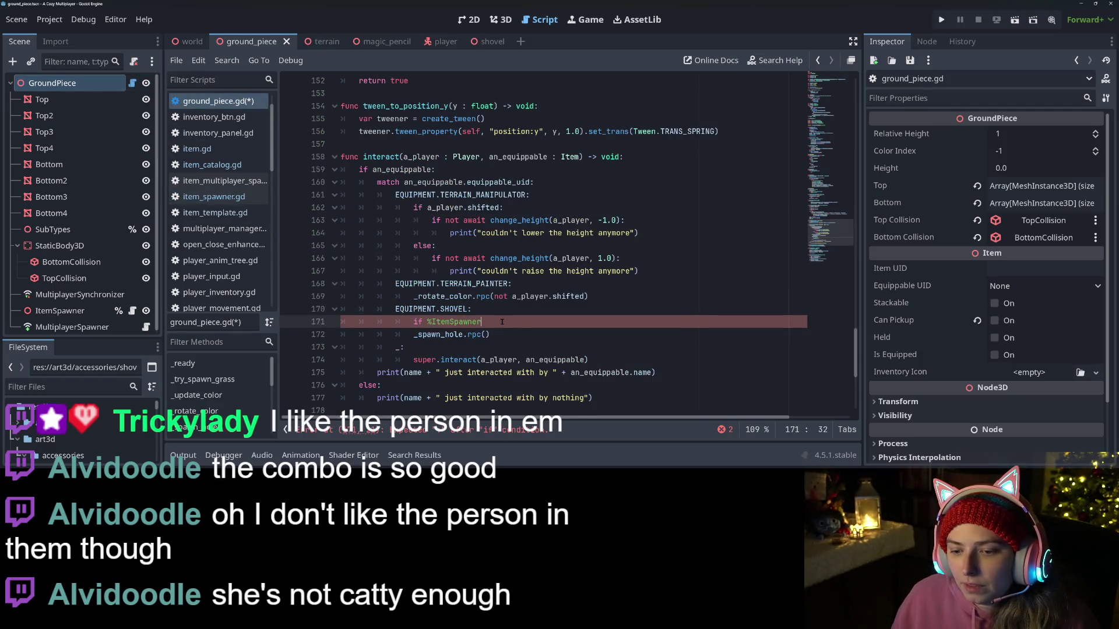
Step: Change the condition to 'if not %ItemSpawner.has_item():', indent _spawn_hole.rpc() under it, and save
click(428, 322)
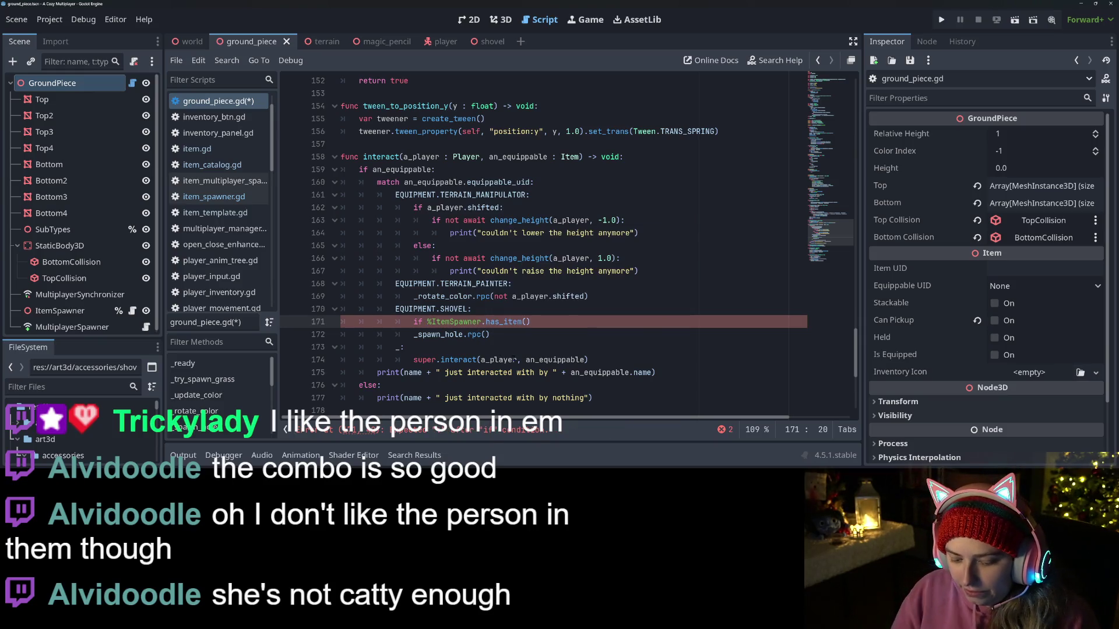
text(not)
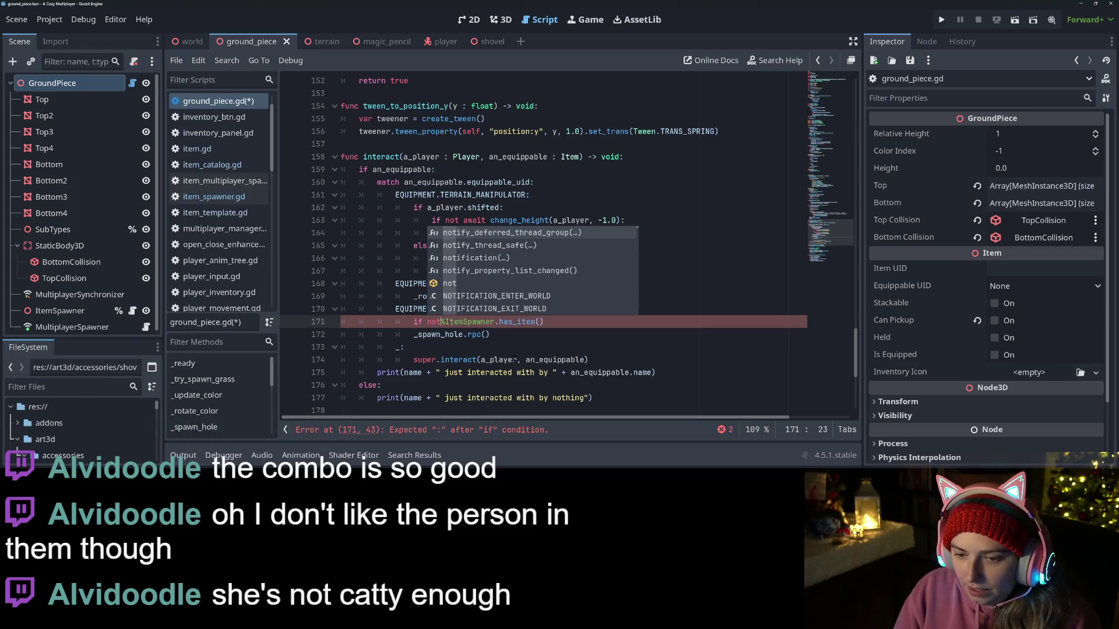
key(End)
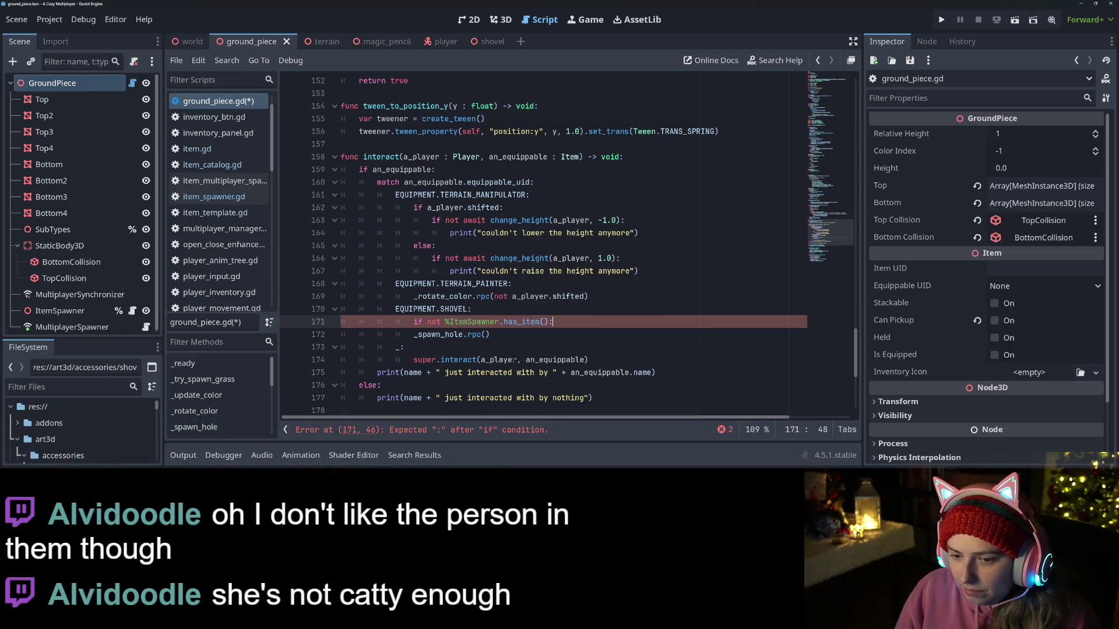
key(Down)
key(Home)
key(Tab)
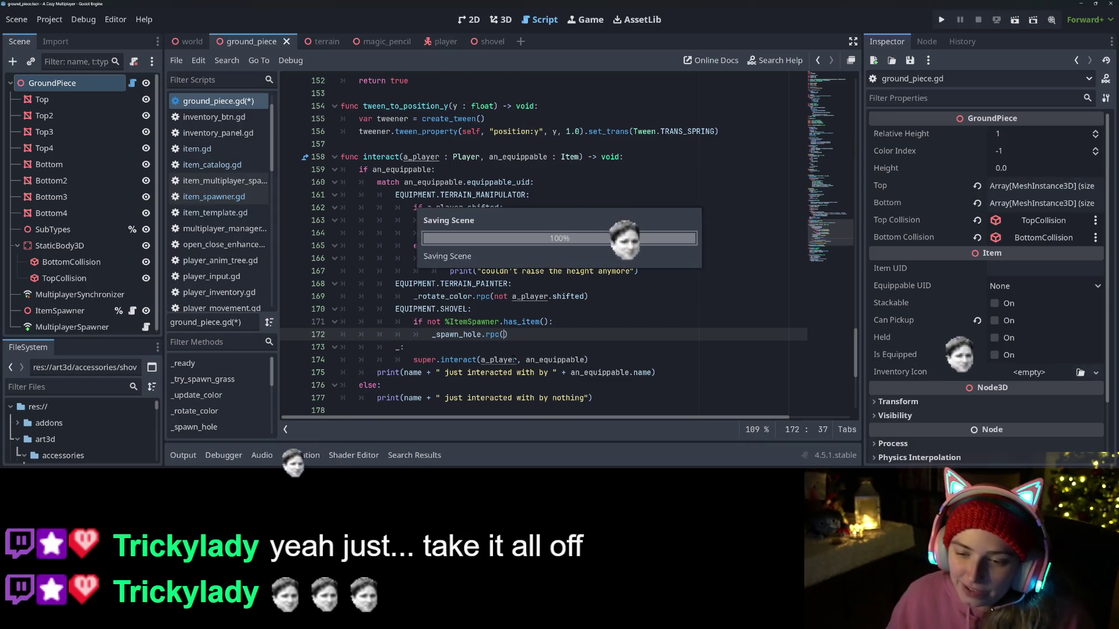
key(ctrl+s)
ctrl+click(466, 334)
Step: Review the _spawn_hole code, then find generic_item.tscn in res://items and open its context menu
click(413, 245)
scroll(519, 421, up, 10)
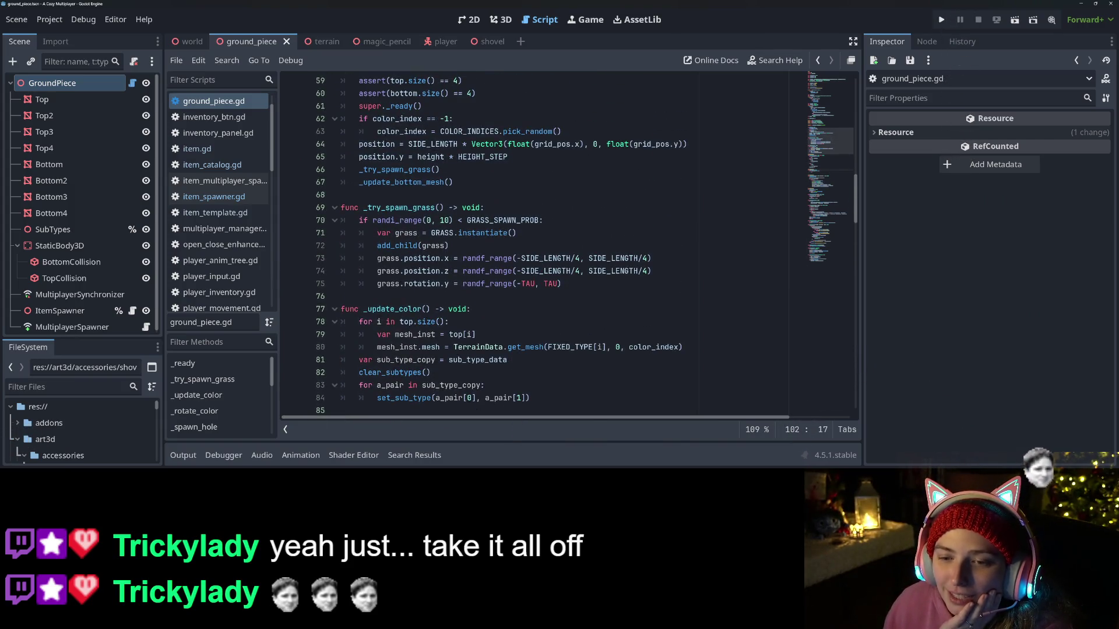
scroll(478, 373, up, 17)
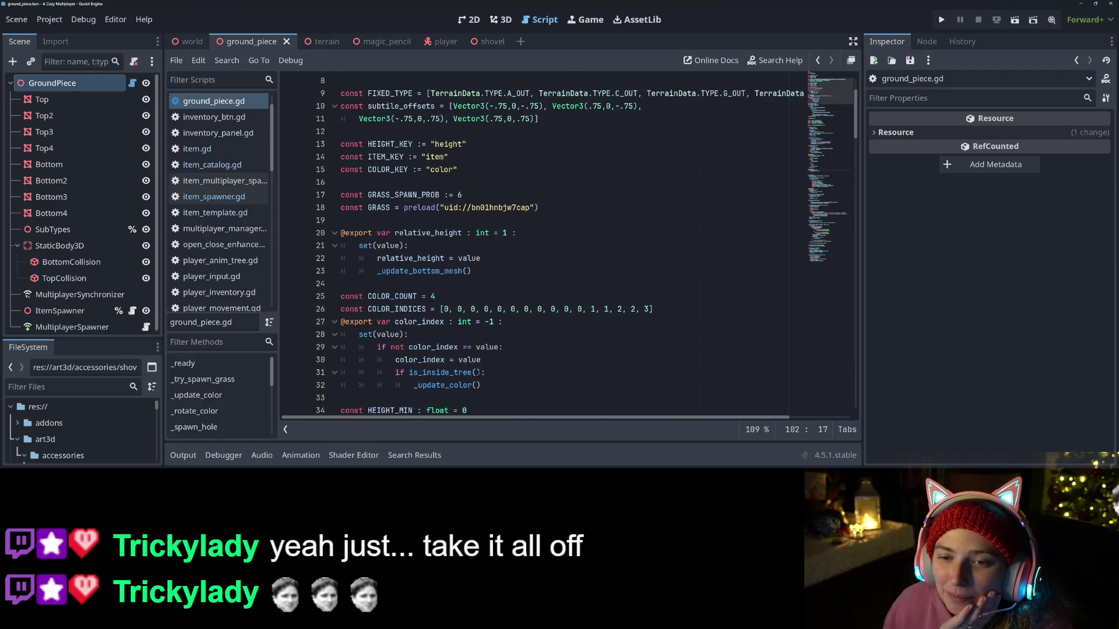
scroll(477, 373, up, 3)
scroll(477, 373, down, 2)
scroll(478, 373, up, 2)
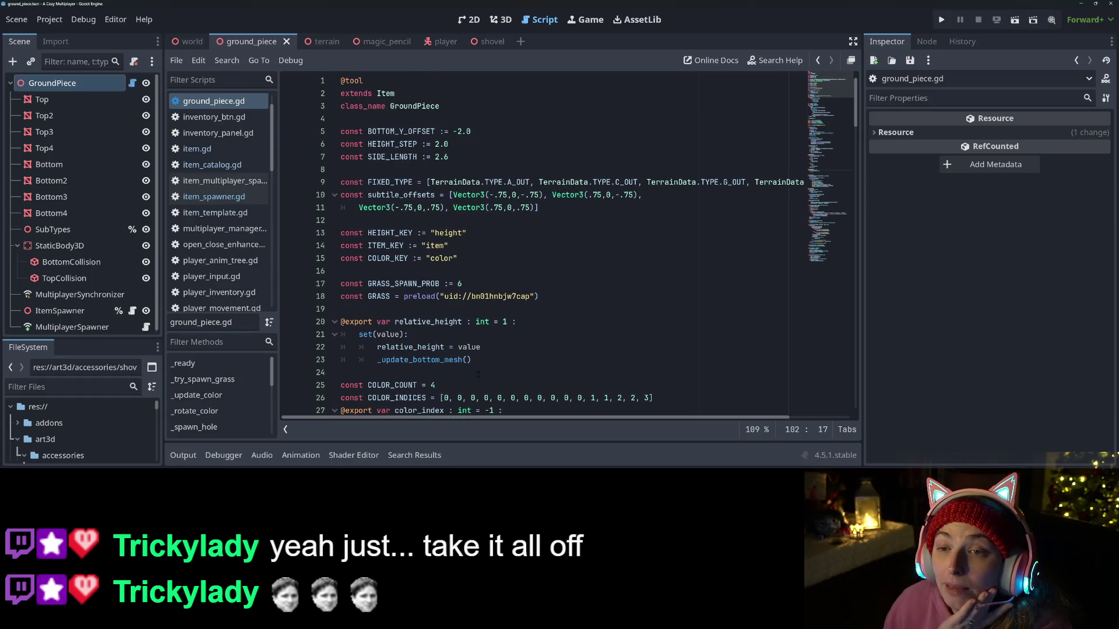
drag(93, 343, 93, 169)
scroll(95, 278, down, 5)
scroll(95, 278, down, 5)
scroll(78, 381, down, 8)
scroll(78, 373, up, 3)
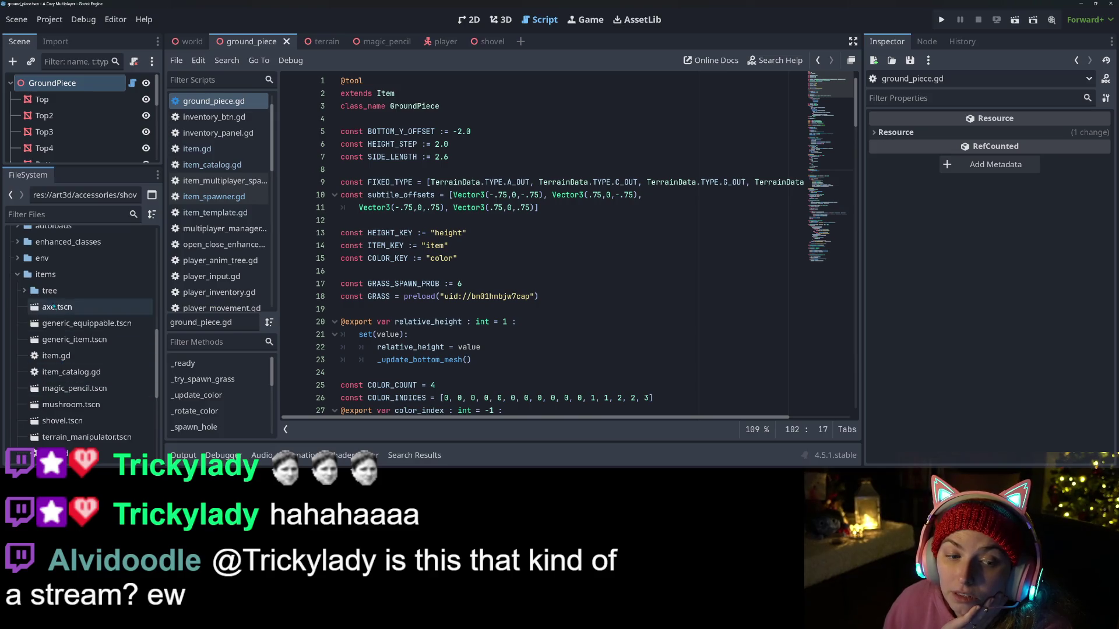
right_click(77, 340)
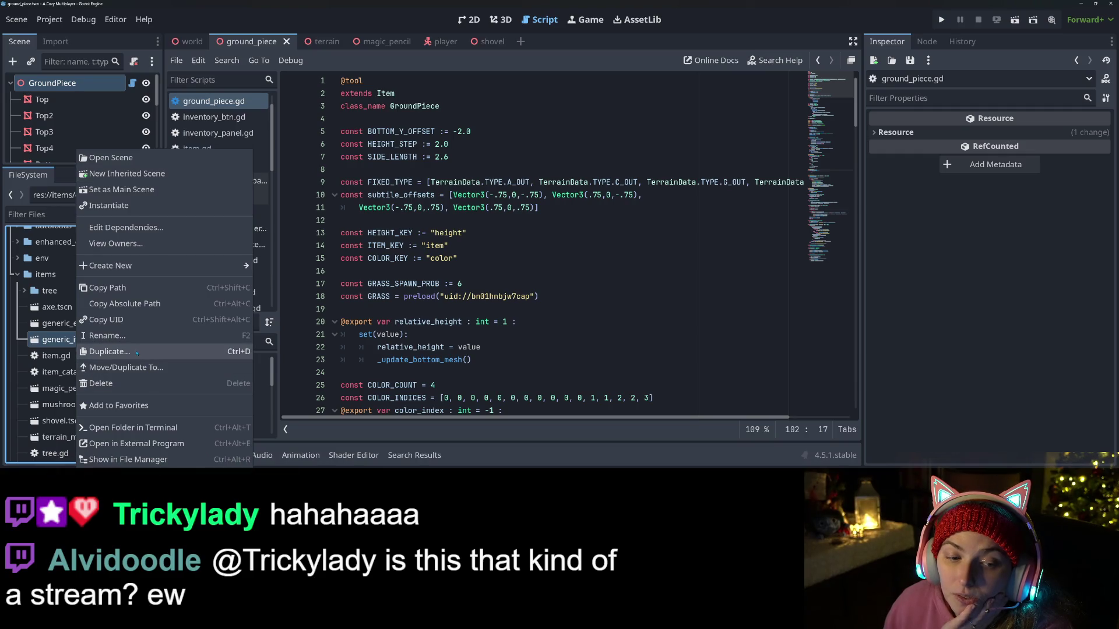
Step: Create a scene inheriting generic_item with root Hole and Item UID Hole, saved as hole.tscn
click(128, 179)
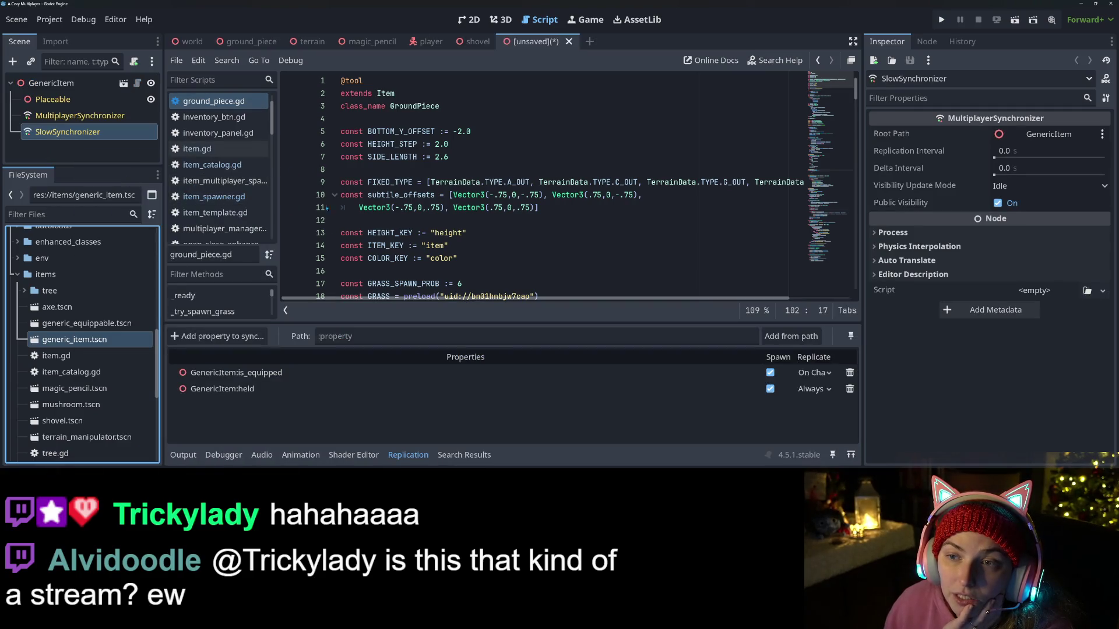
right_click(78, 84)
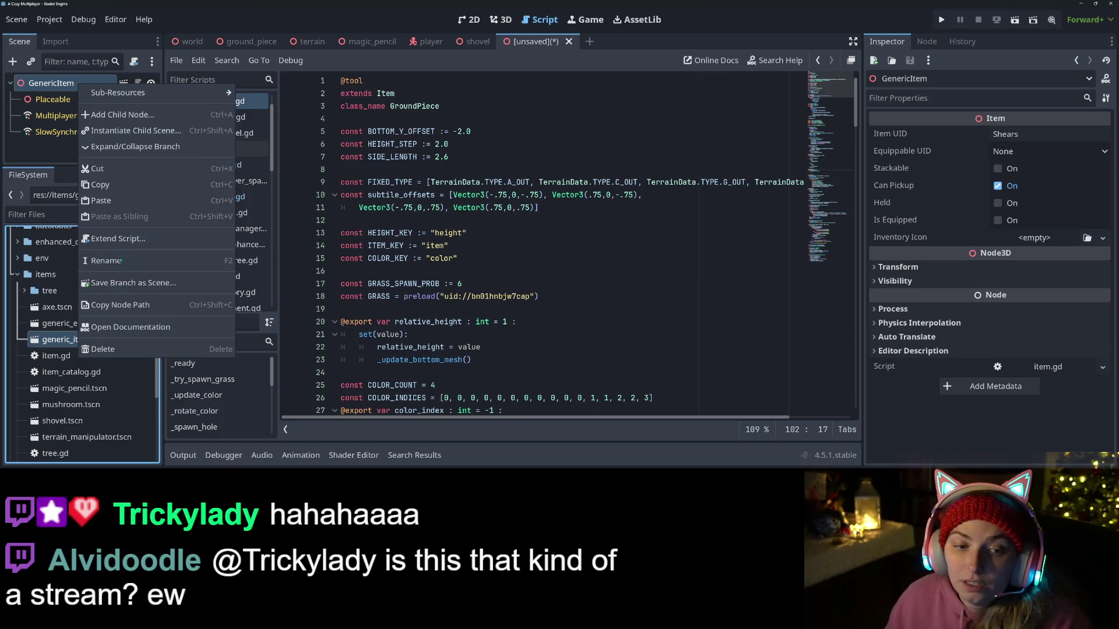
click(121, 260)
text(Hole)
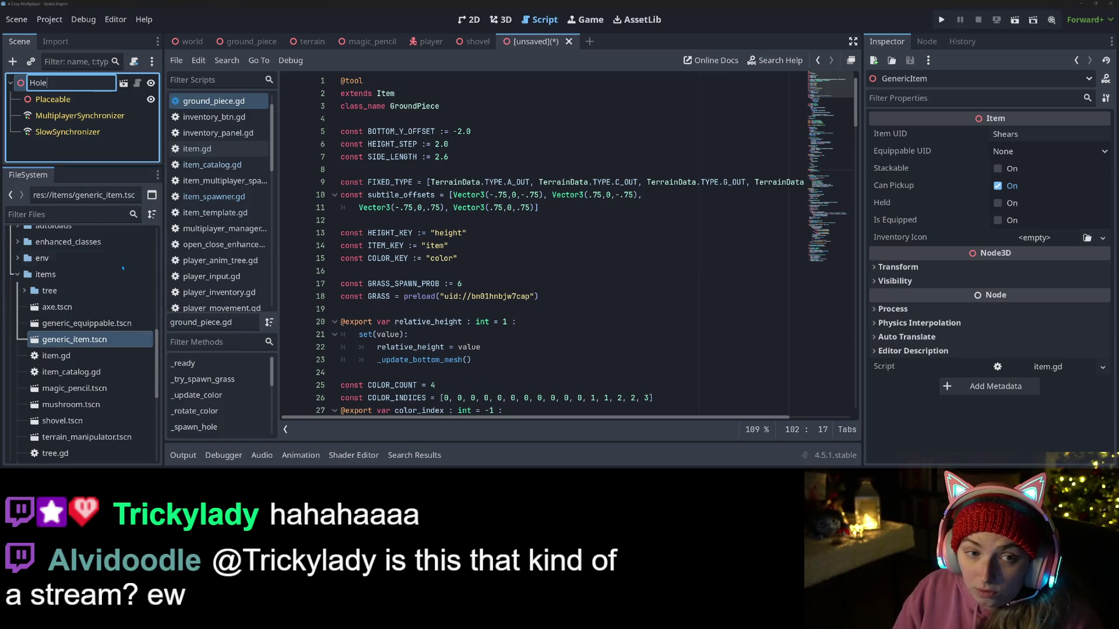
key(Return)
click(1025, 134)
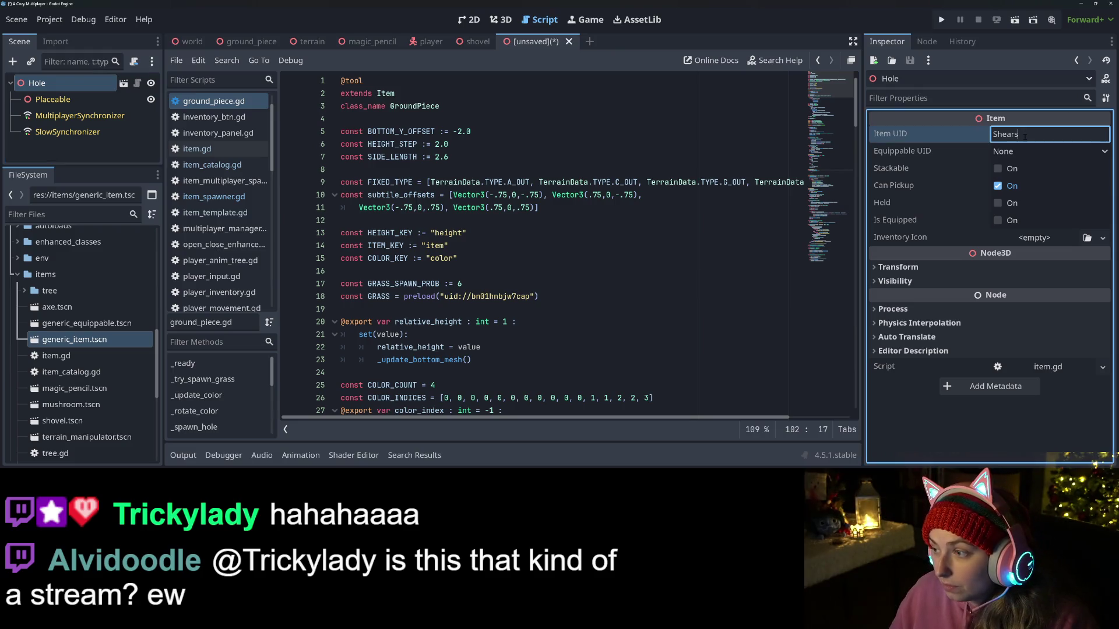
text(Hole)
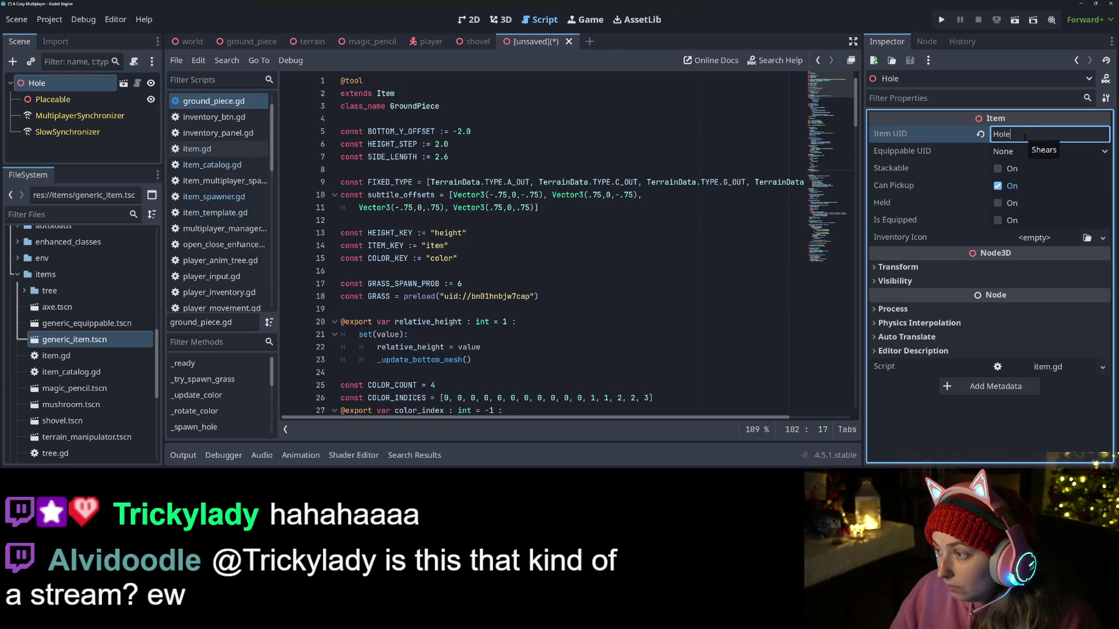
key(ctrl+s)
click(450, 406)
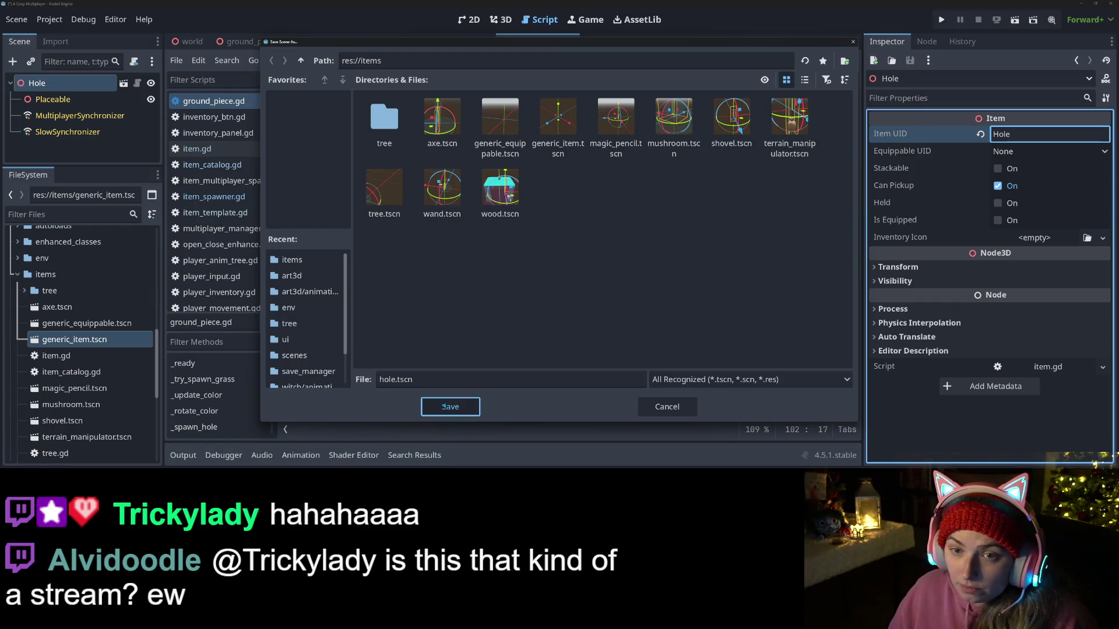
Step: Make the Hole impossible to pick up, view it in 3D, and open item.gd and item_catalog.gd
click(932, 186)
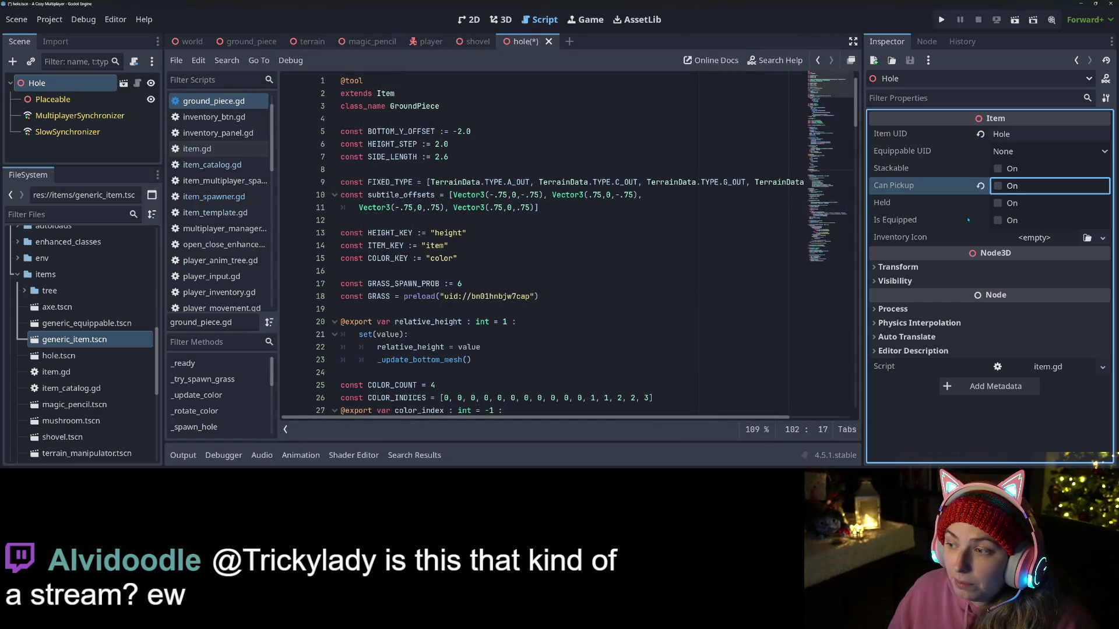
click(938, 220)
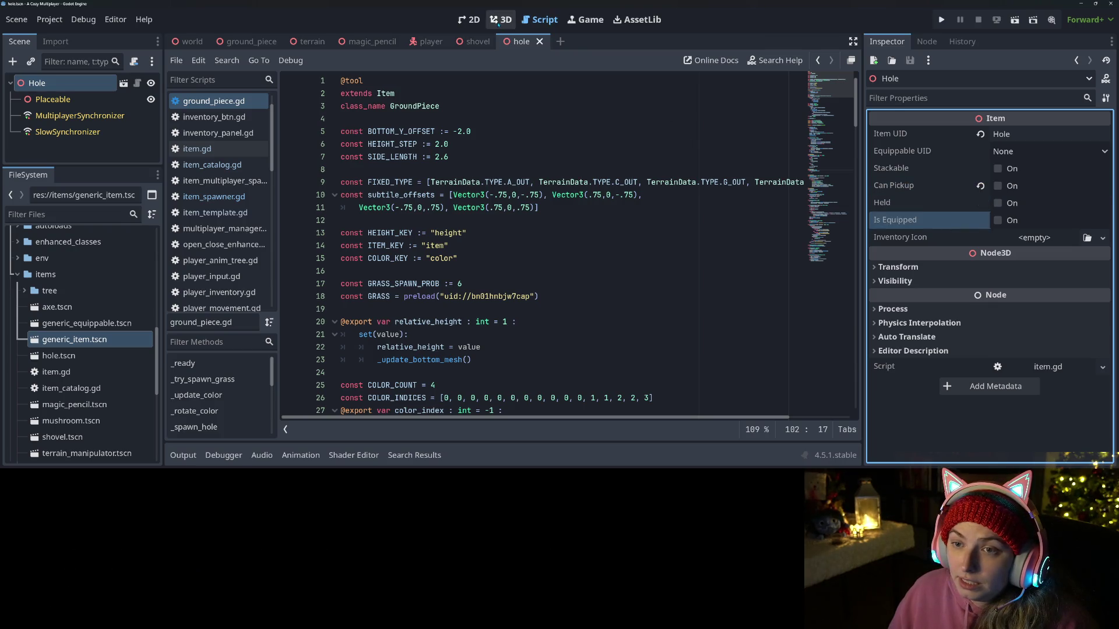
click(497, 23)
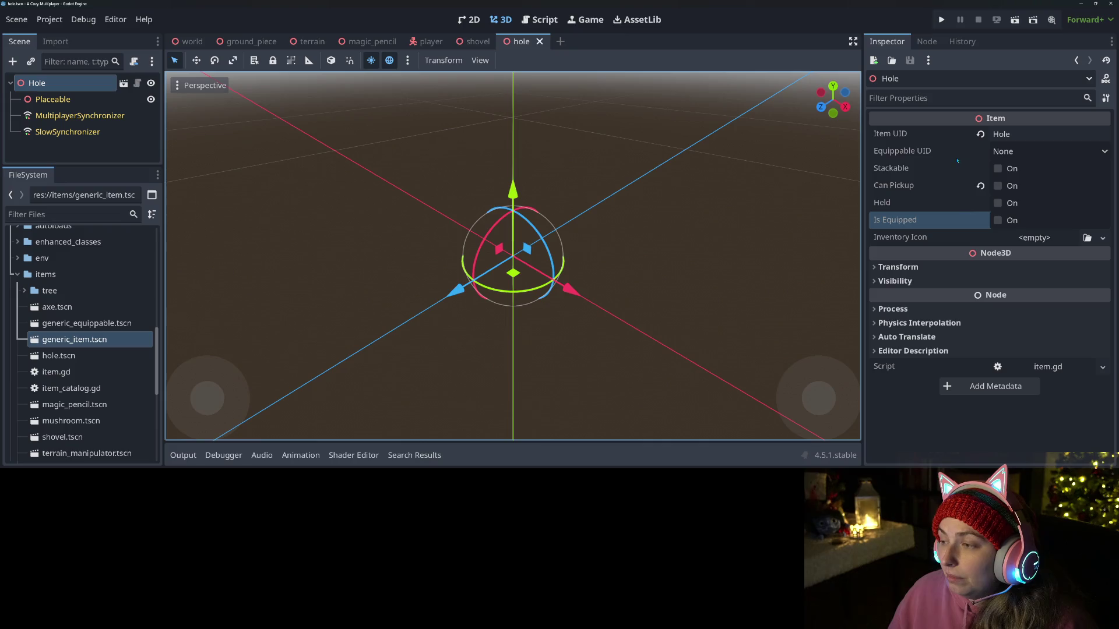
click(138, 83)
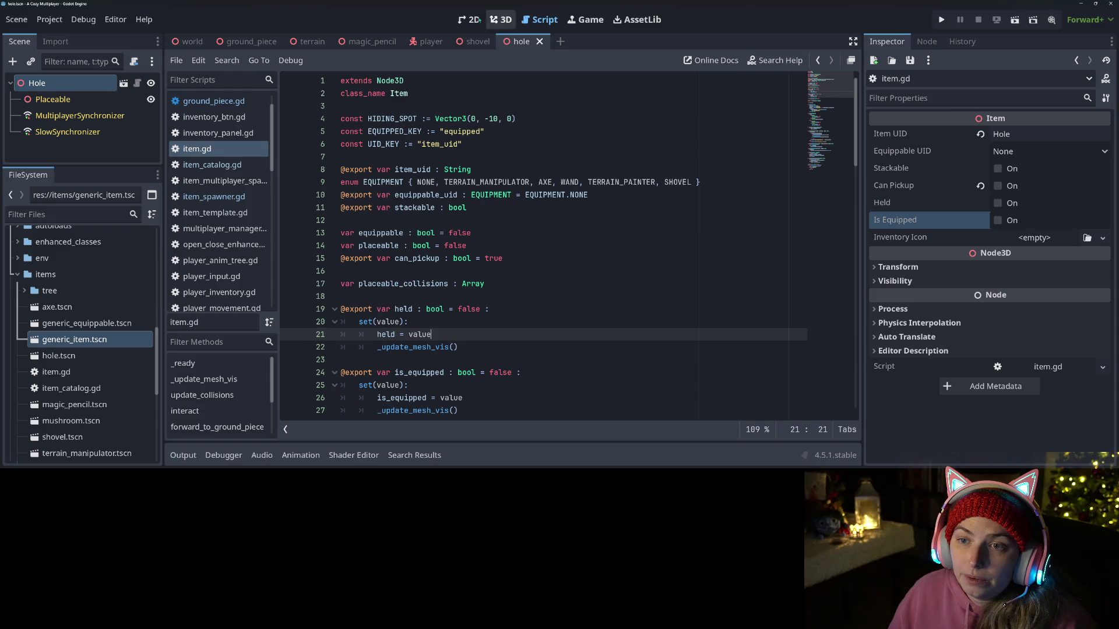
click(212, 164)
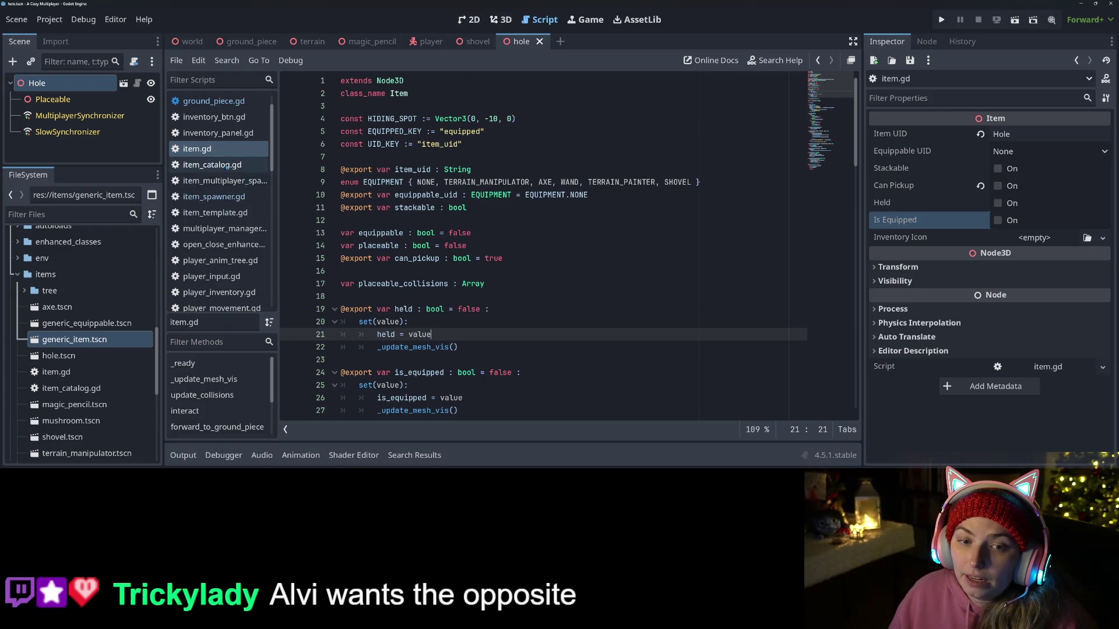
scroll(537, 212, down, 4)
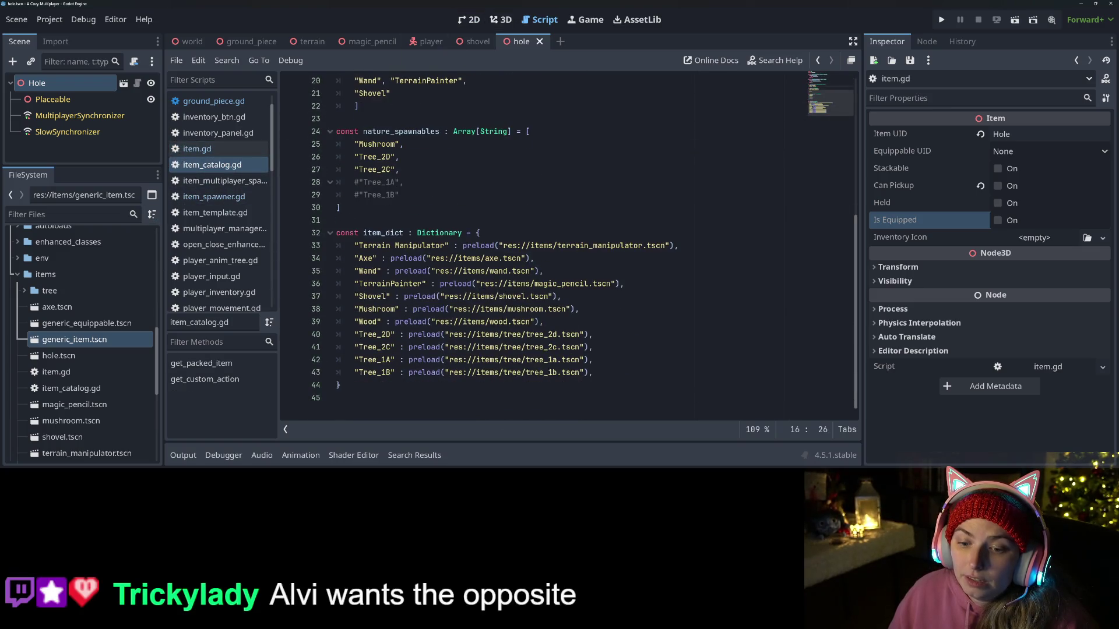
Step: Add "Hole" : preload("res://items/hole.tscn"), after the Shovel entry and save item_catalog.gd
click(574, 300)
key(Return)
text("Hole" : prel)
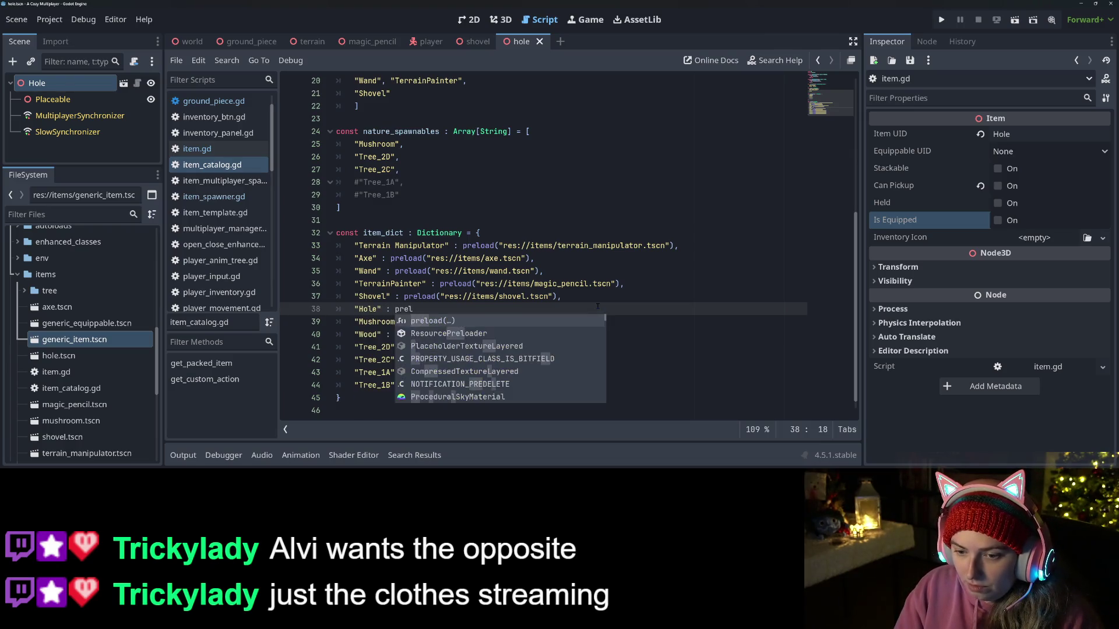
key(Return)
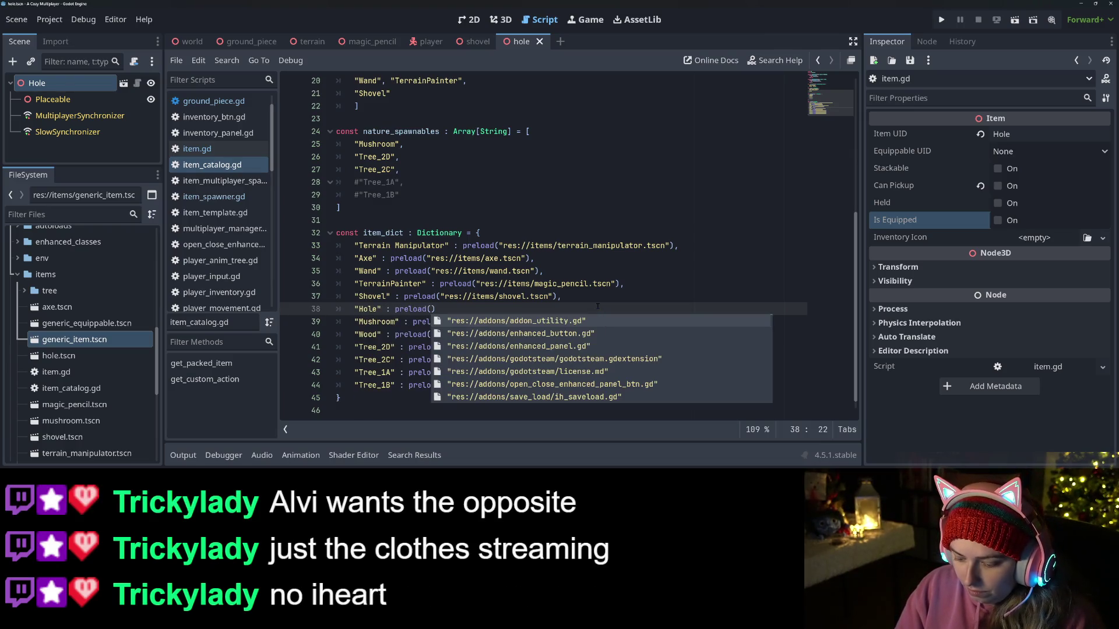
text(hole)
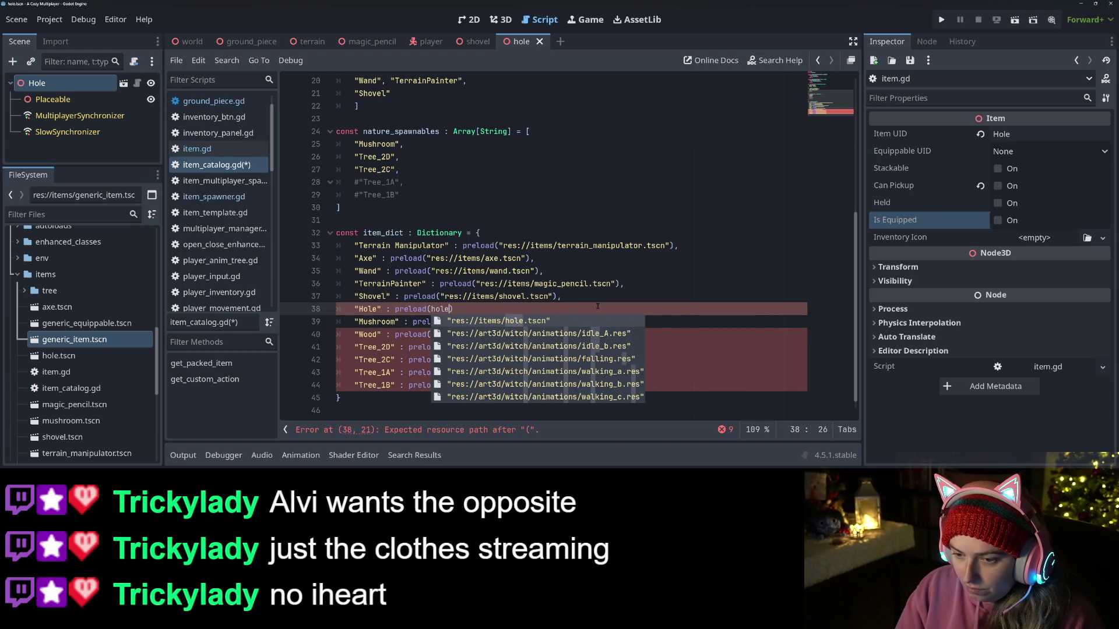
key(Return)
text(,)
key(ctrl+s)
Step: Check the hole.tscn path and select the quoted "Hole" key on line 38
double_click(368, 309)
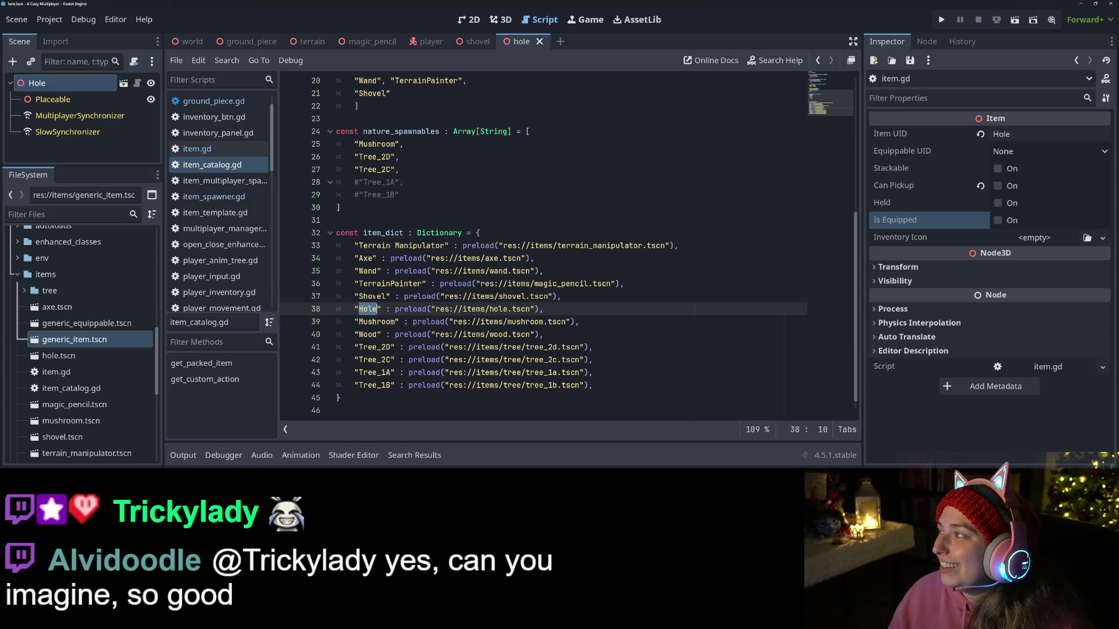
click(512, 308)
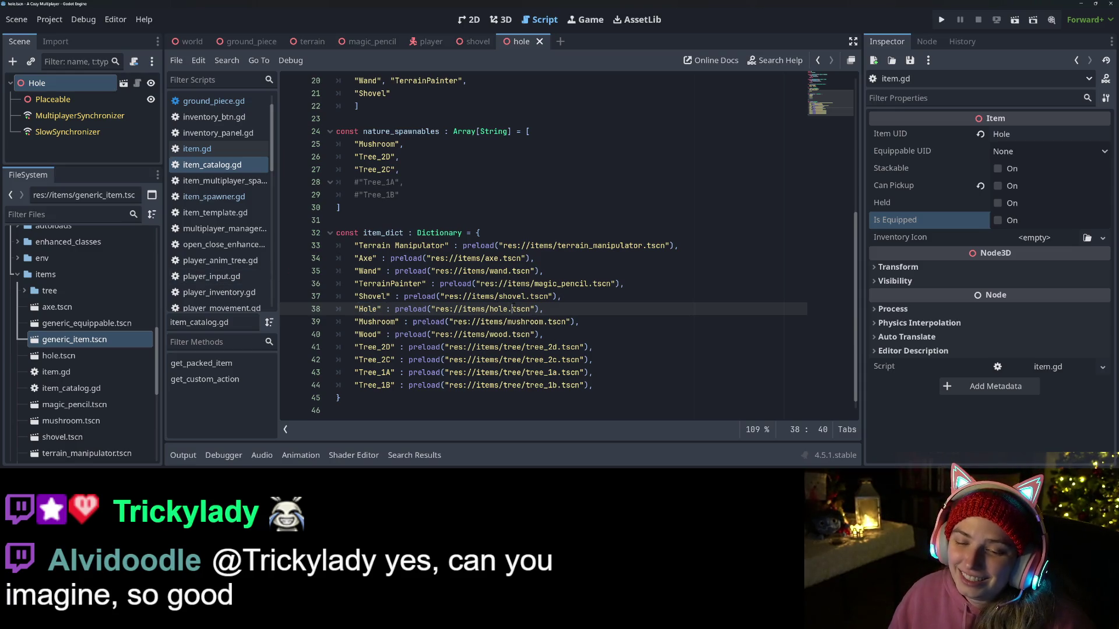
scroll(412, 287, down, 1)
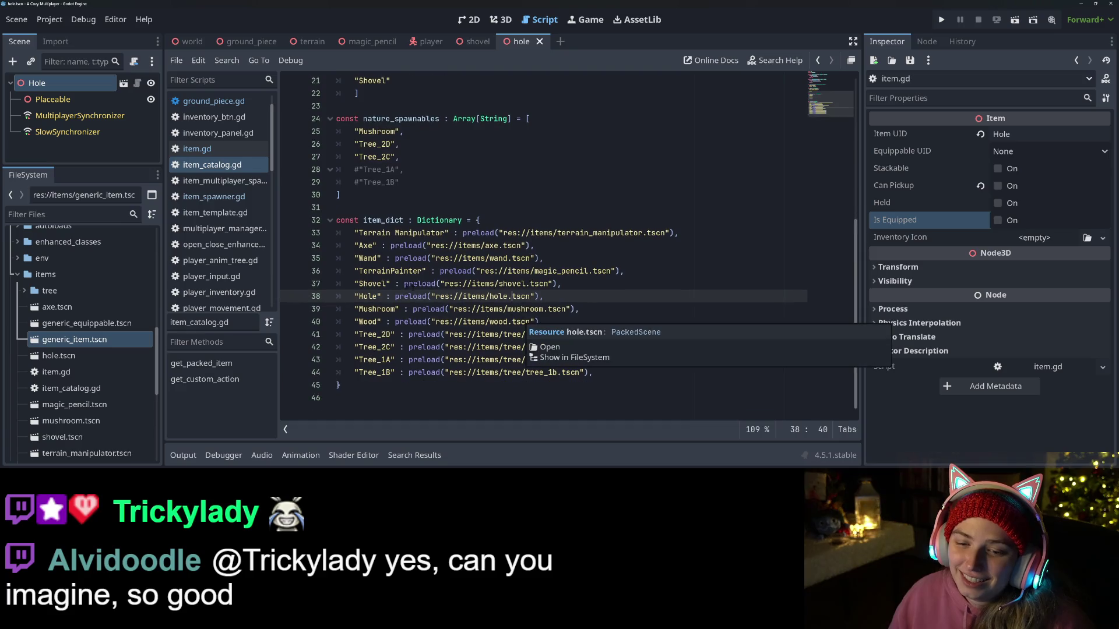
double_click(368, 297)
drag(382, 297, 355, 296)
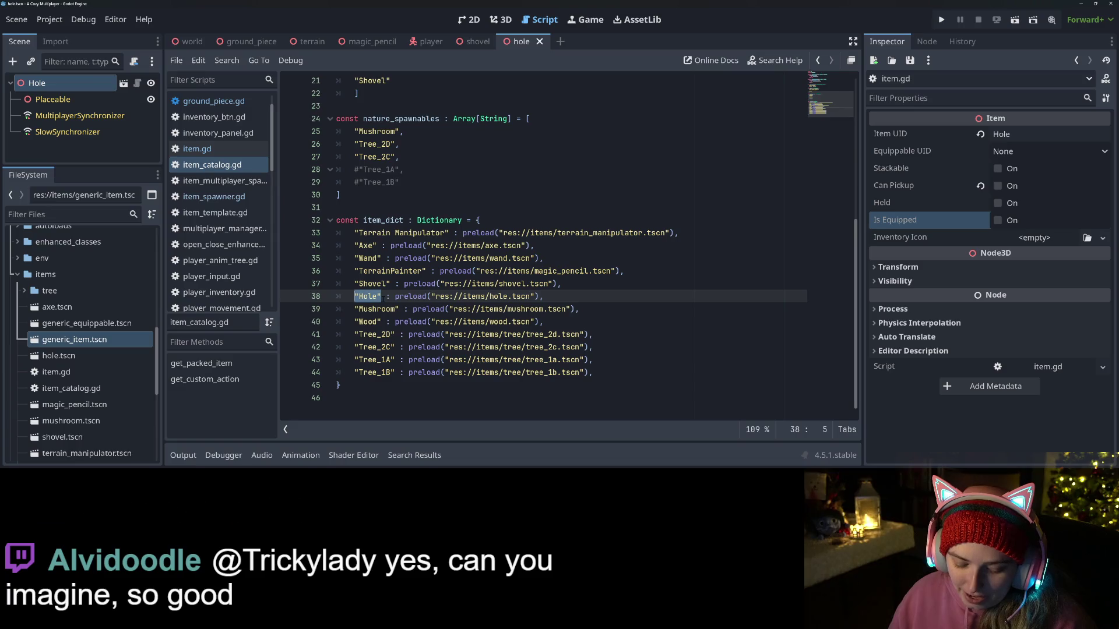
scroll(226, 130, up, 2)
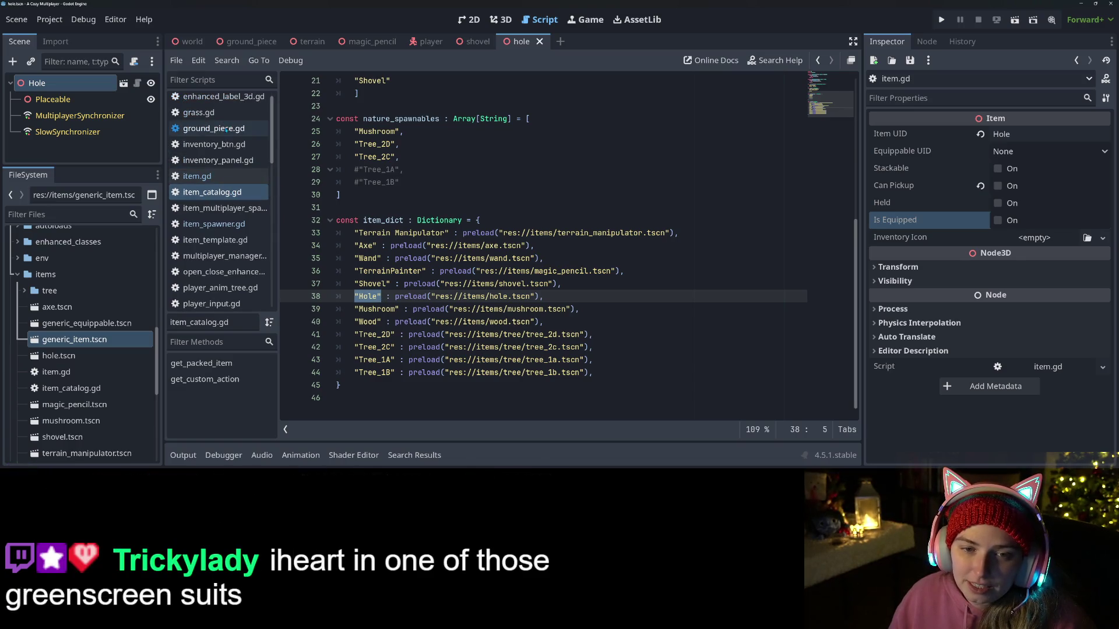
Step: In _spawn_hole, add var new_hole = ItemCatalog.get_packed_item("Hole") after the server check
click(226, 129)
scroll(541, 244, down, 4)
scroll(466, 303, down, 14)
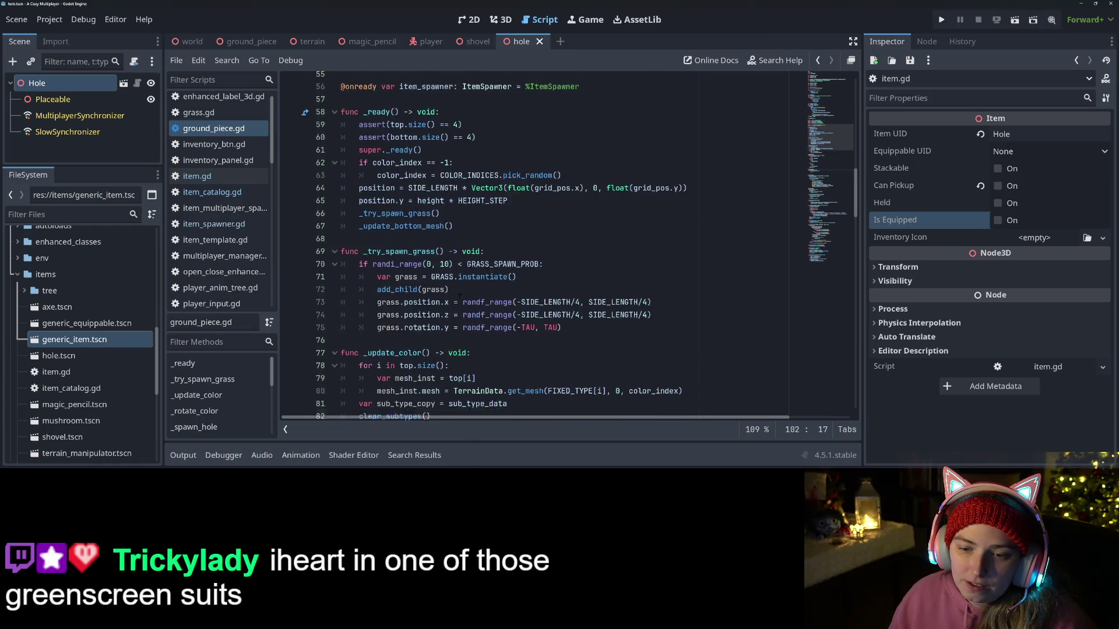
scroll(459, 298, down, 12)
click(377, 246)
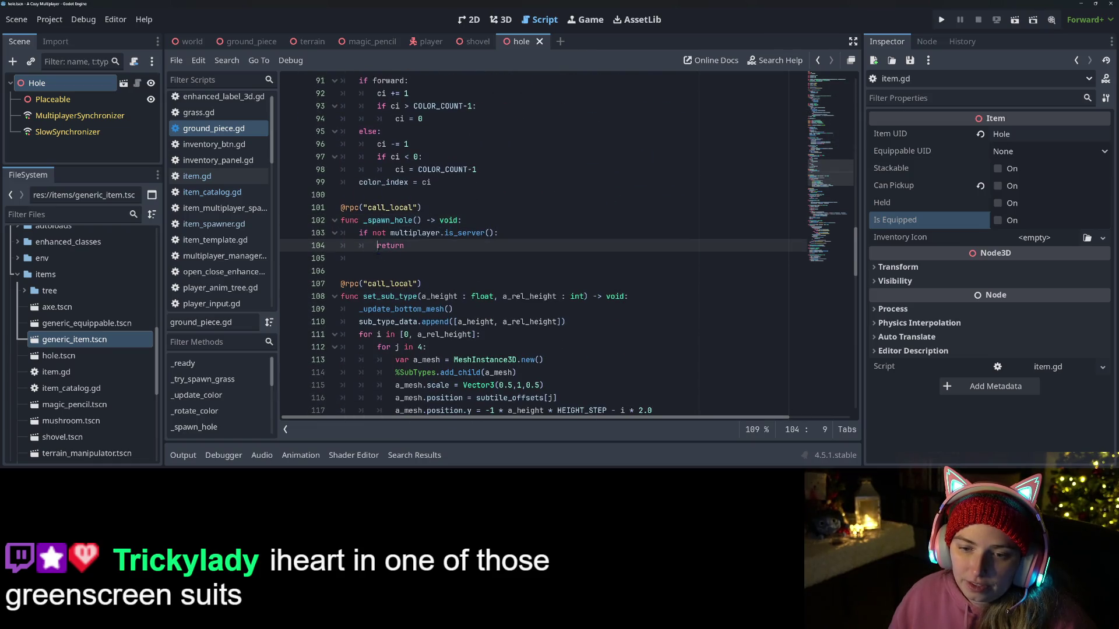
key(Down)
text(var n)
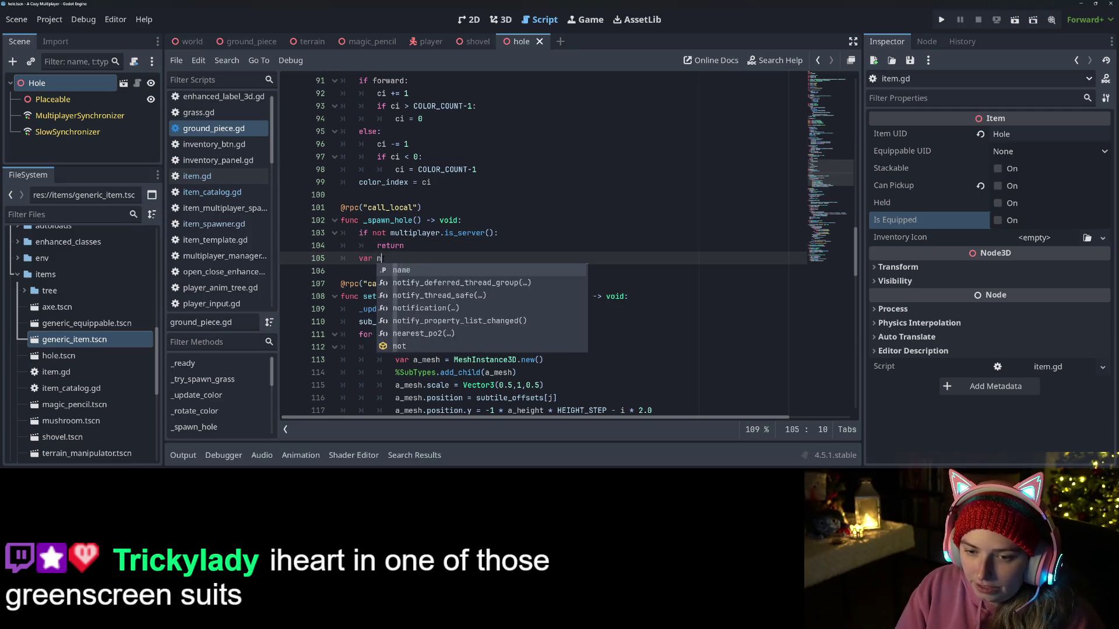
text(ew_hole)
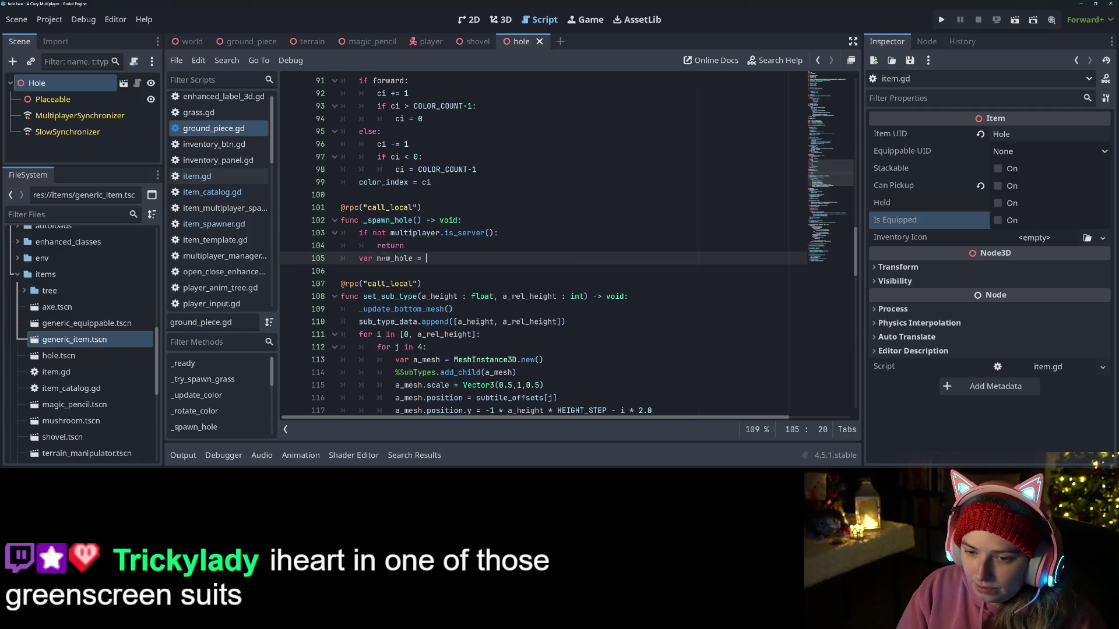
text( = Item)
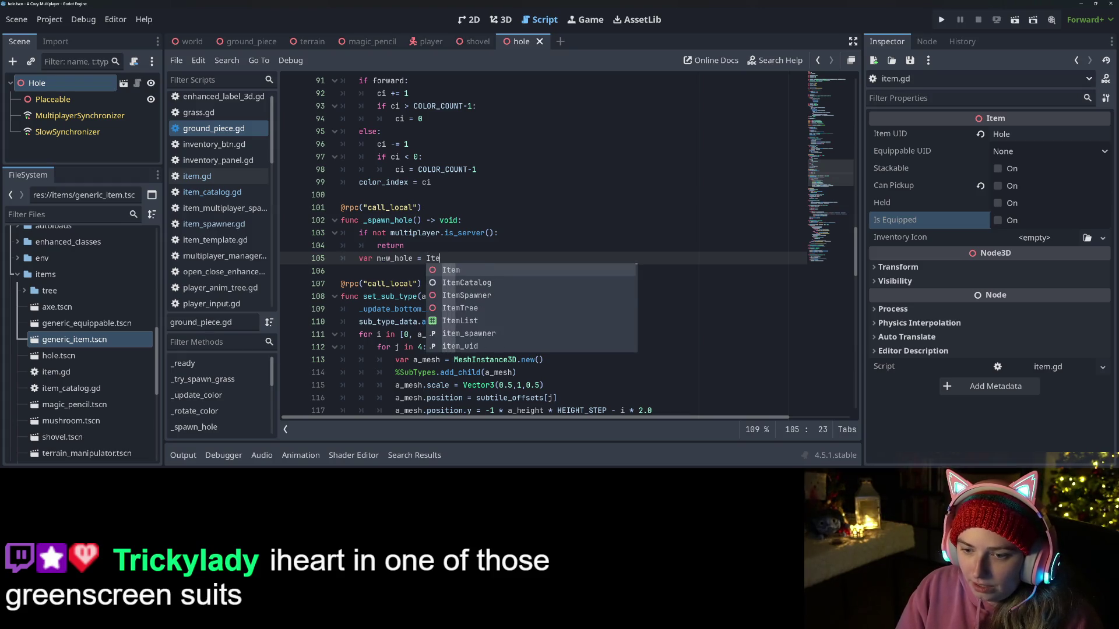
text(Catalog.g)
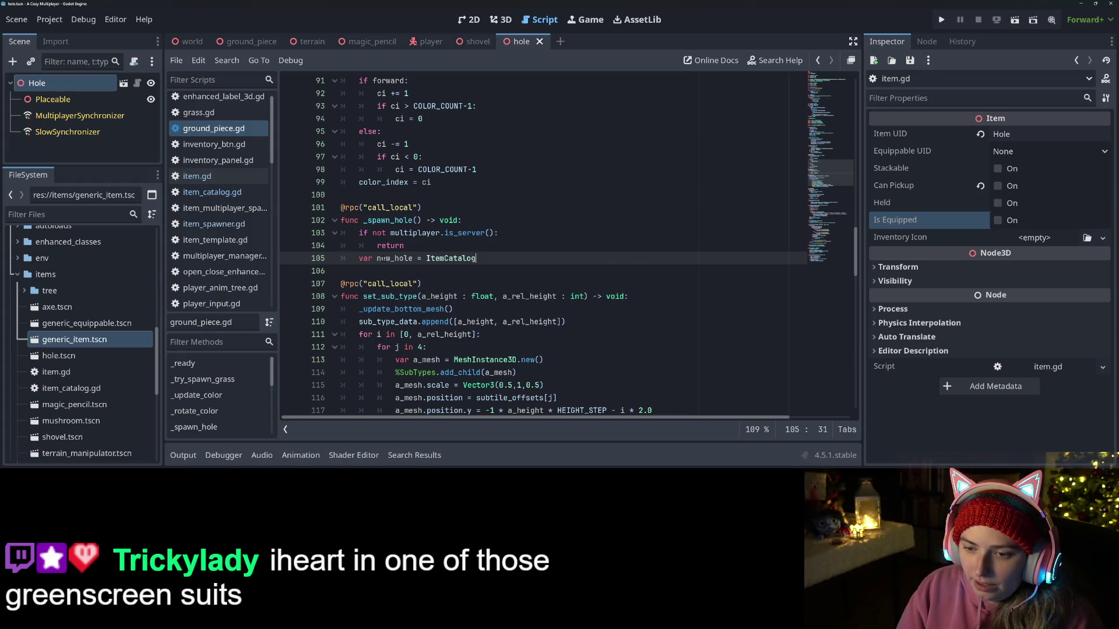
key(Down)
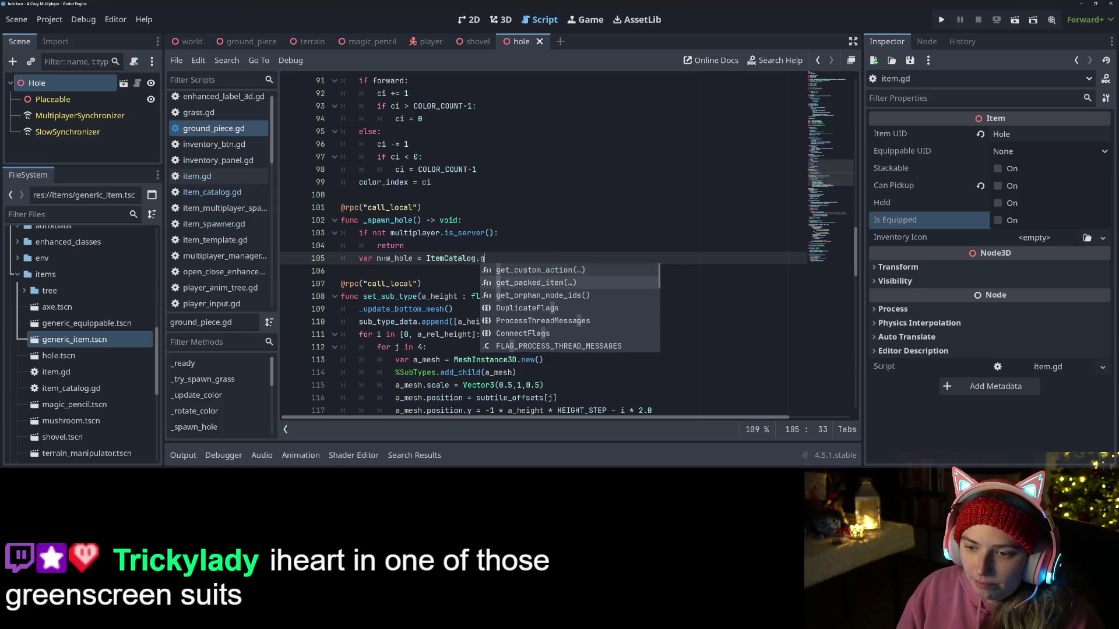
key(Return)
text("Hole")
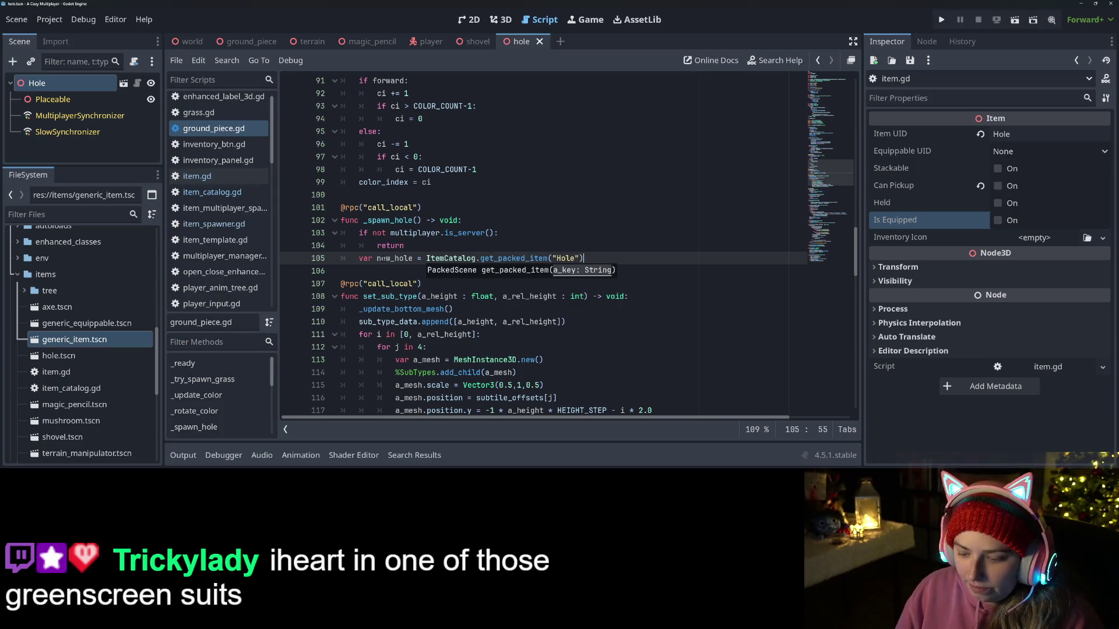
key(Return)
text(if new)
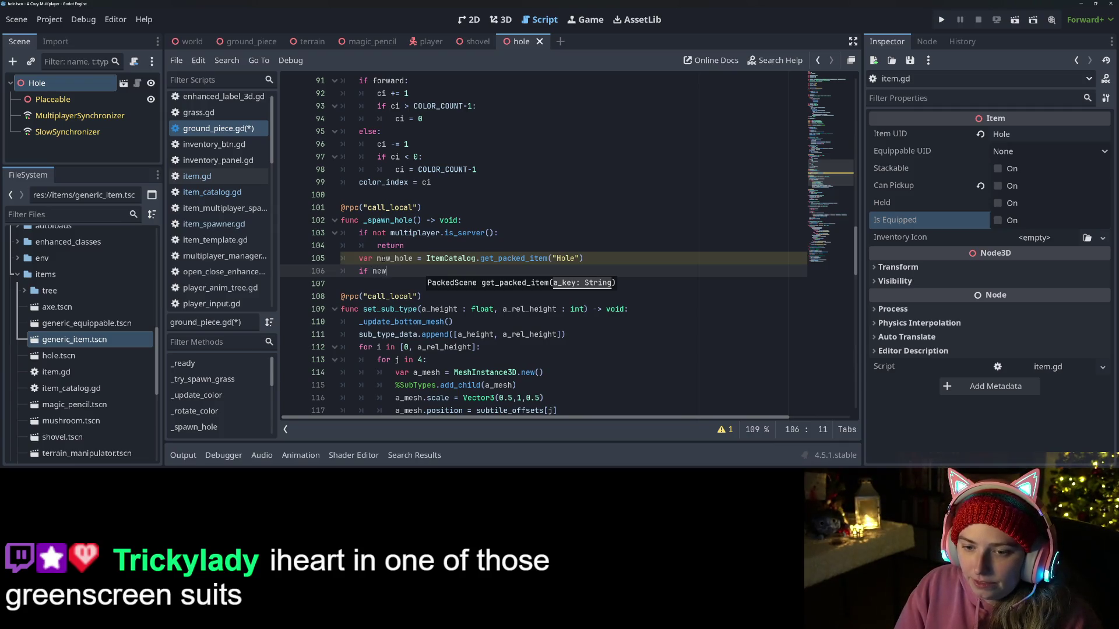
Step: Add 'if new_hole is Item:' that calls $ItemSpawner.add_child(new_hole), then save ground_piece.gd
text(_hole is Item)
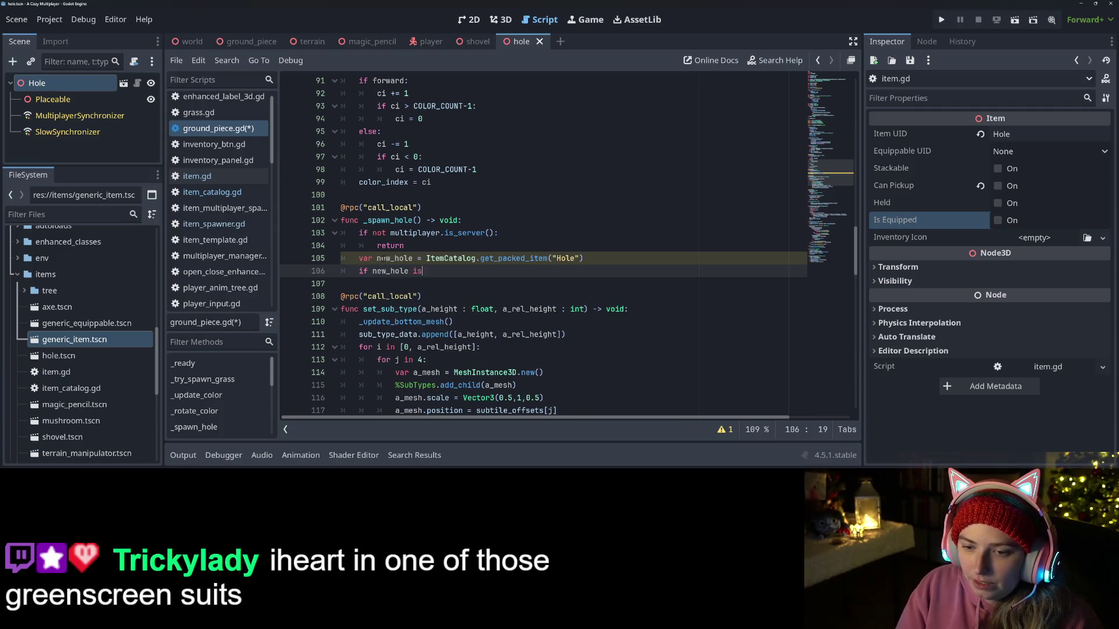
text(:)
key(Return)
text($S)
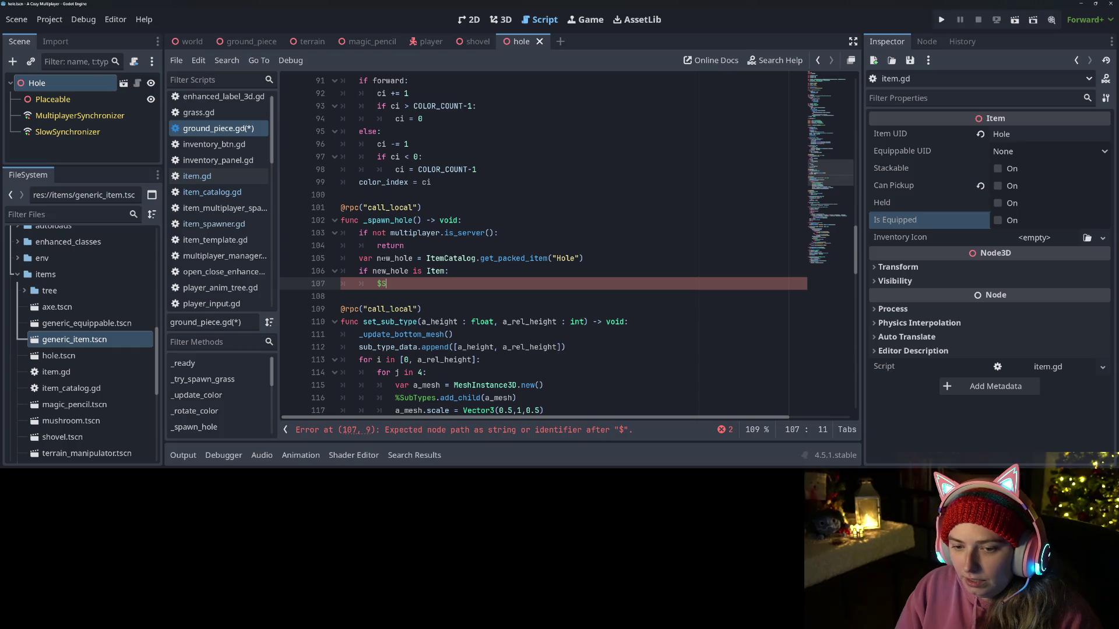
key(BackSpace)
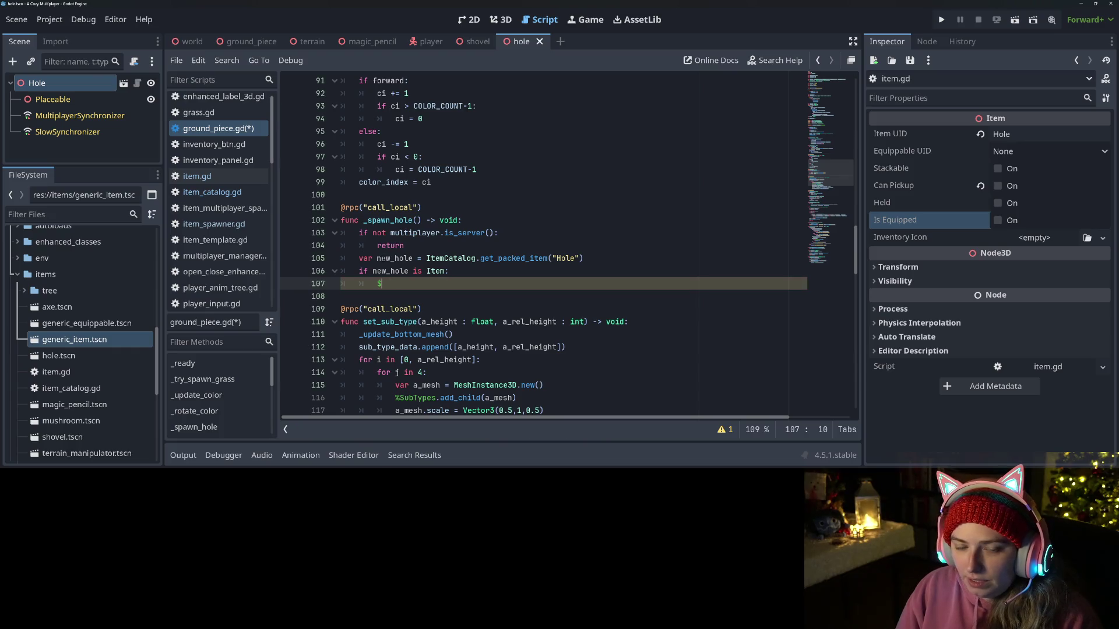
text(I)
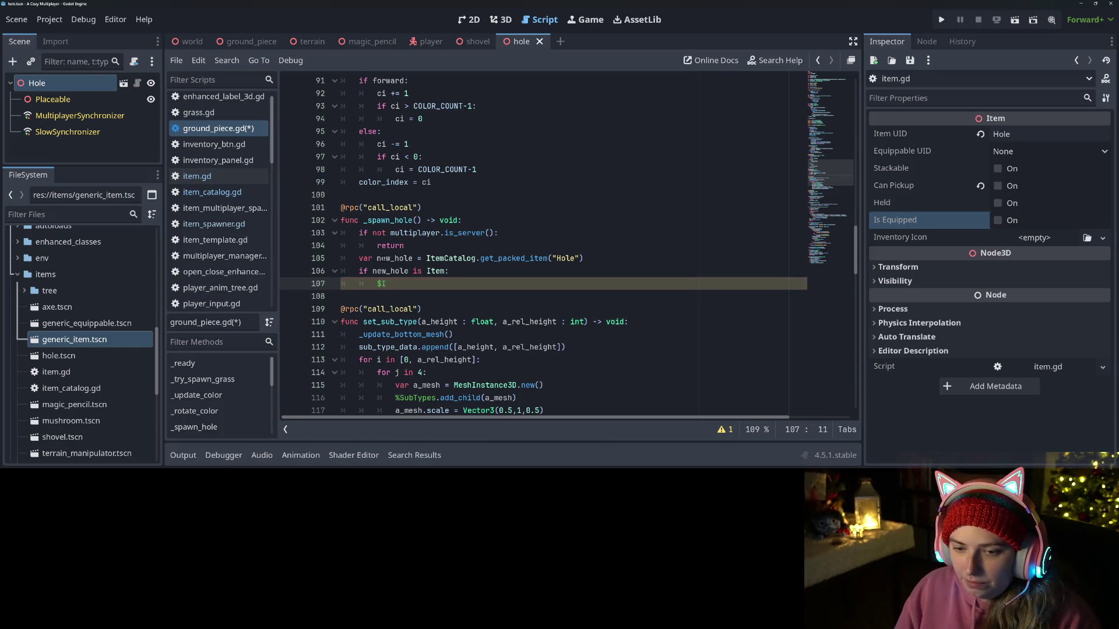
scroll(548, 348, down, 10)
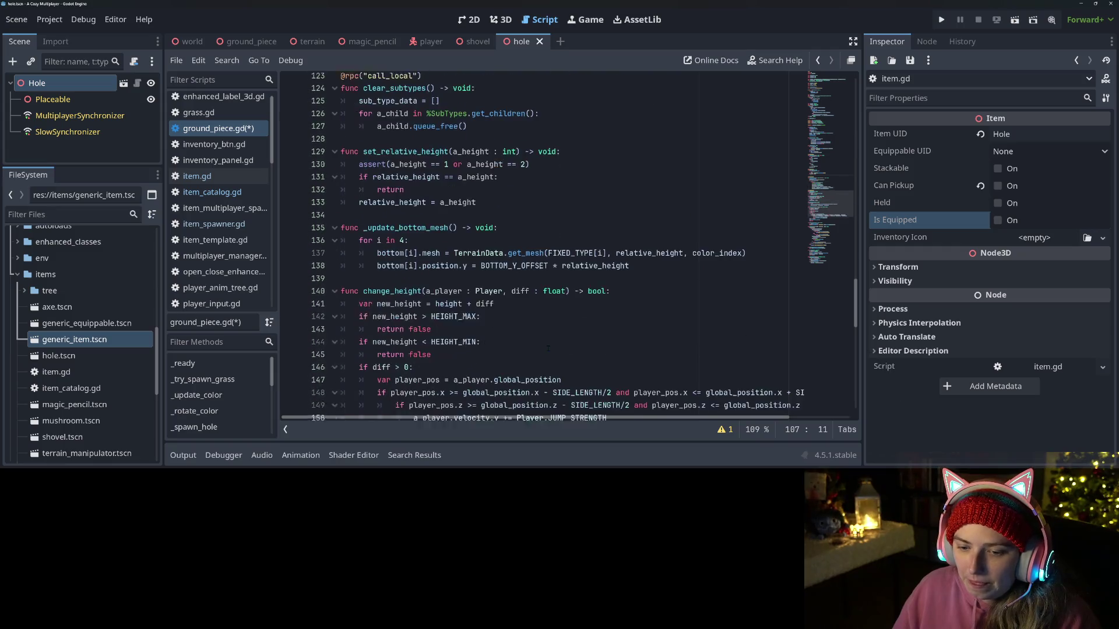
scroll(548, 348, down, 6)
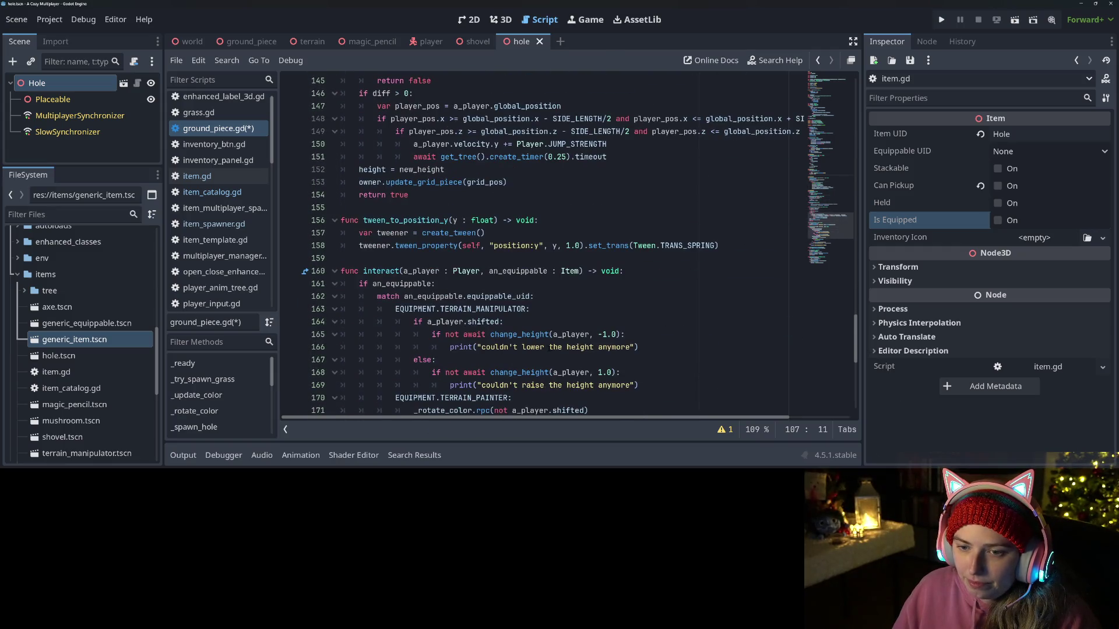
scroll(549, 348, down, 6)
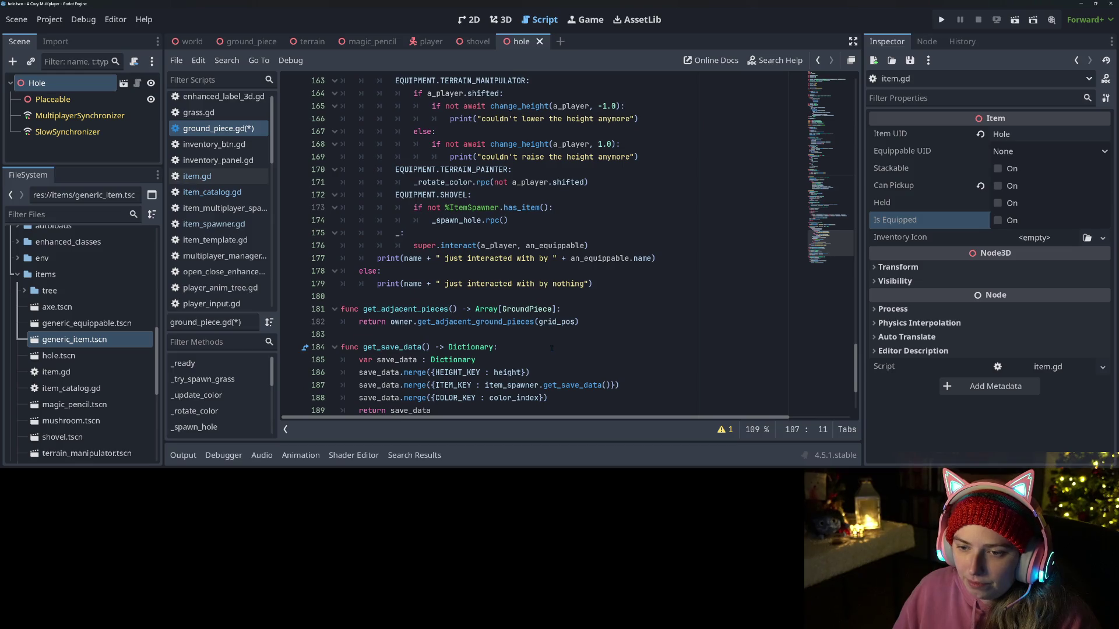
text(temSpaw)
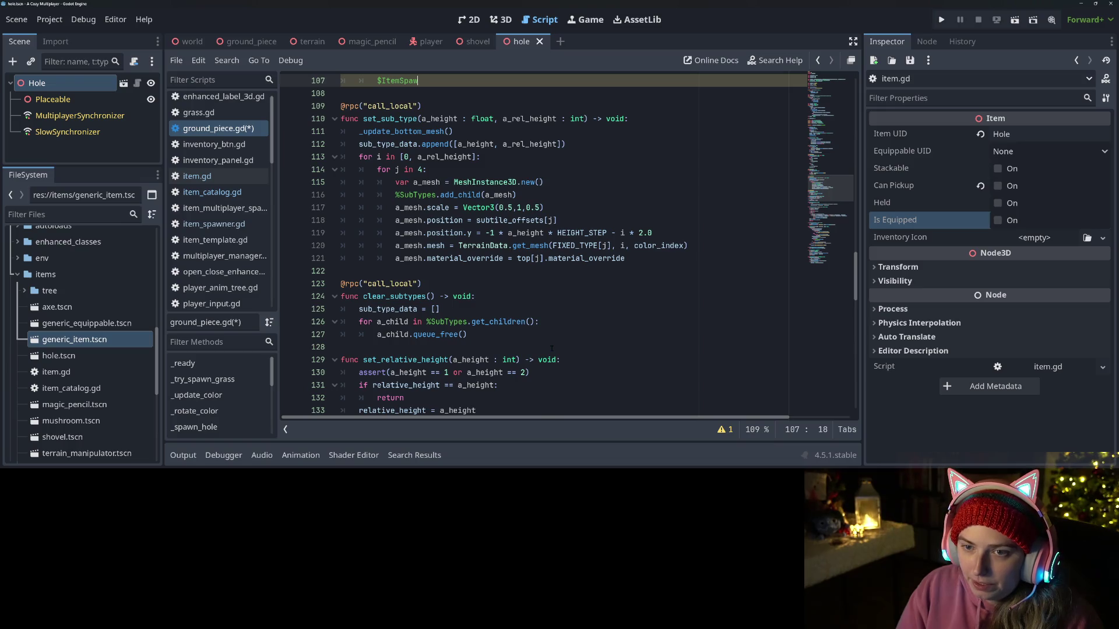
text(ner.add_ch)
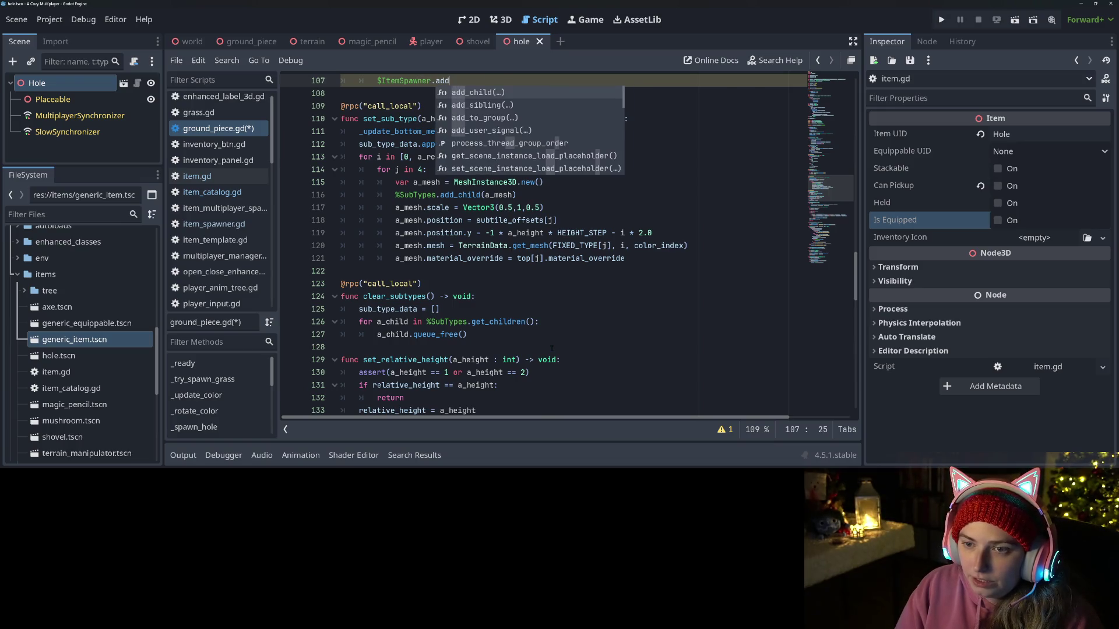
key(Return)
text(w_hole)
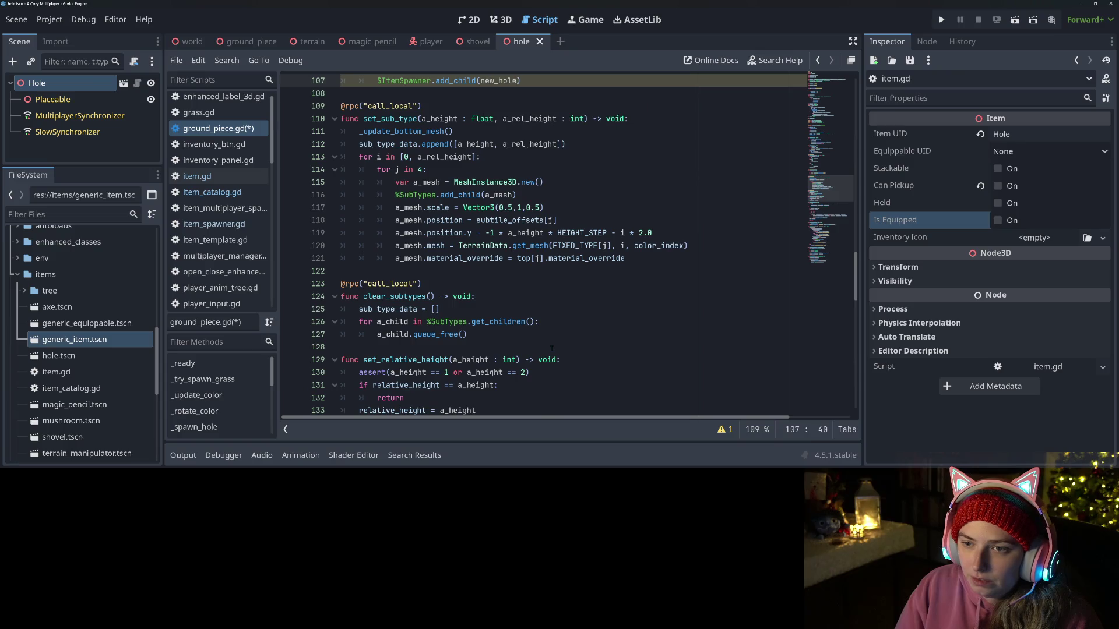
key(ctrl+s)
Step: Look over lines 107–108, then switch to the 3D view of the Hole scene
scroll(551, 349, up, 3)
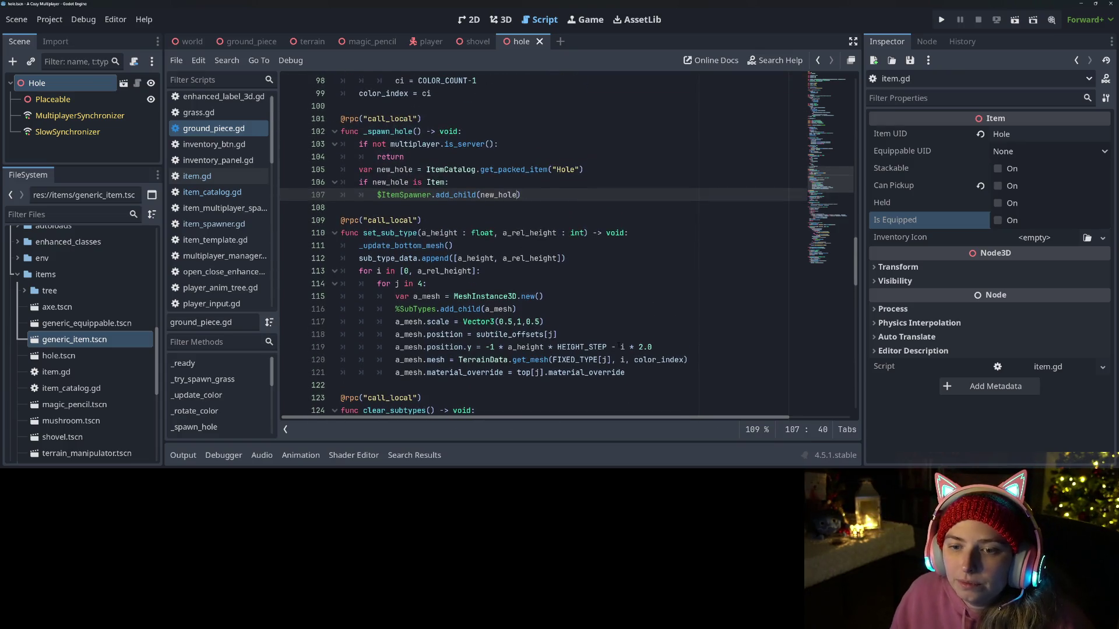
click(538, 195)
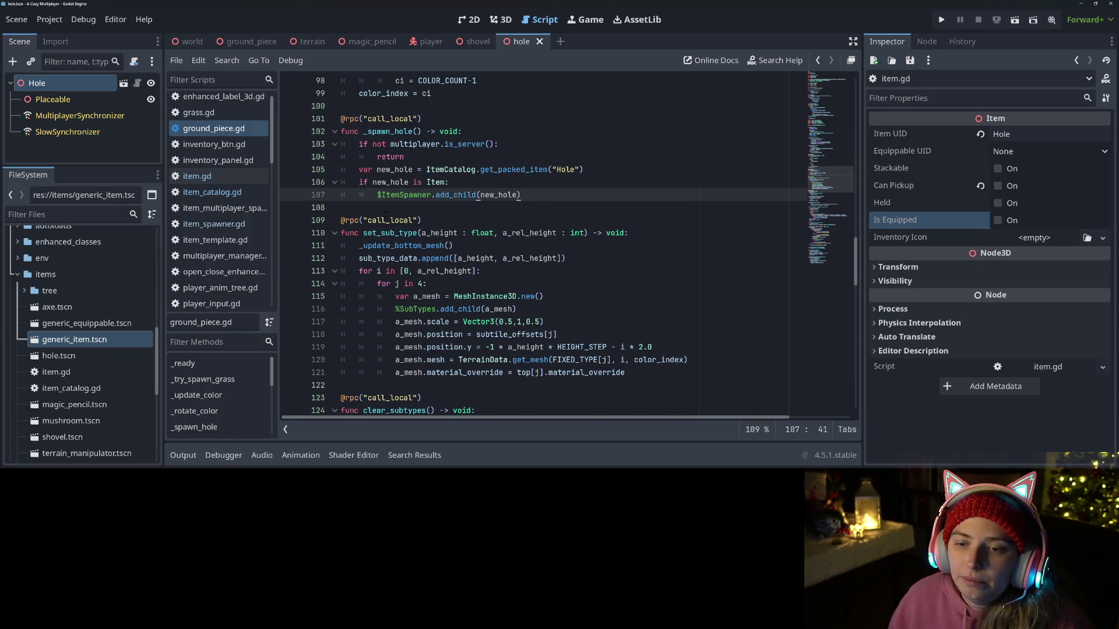
click(386, 213)
click(576, 197)
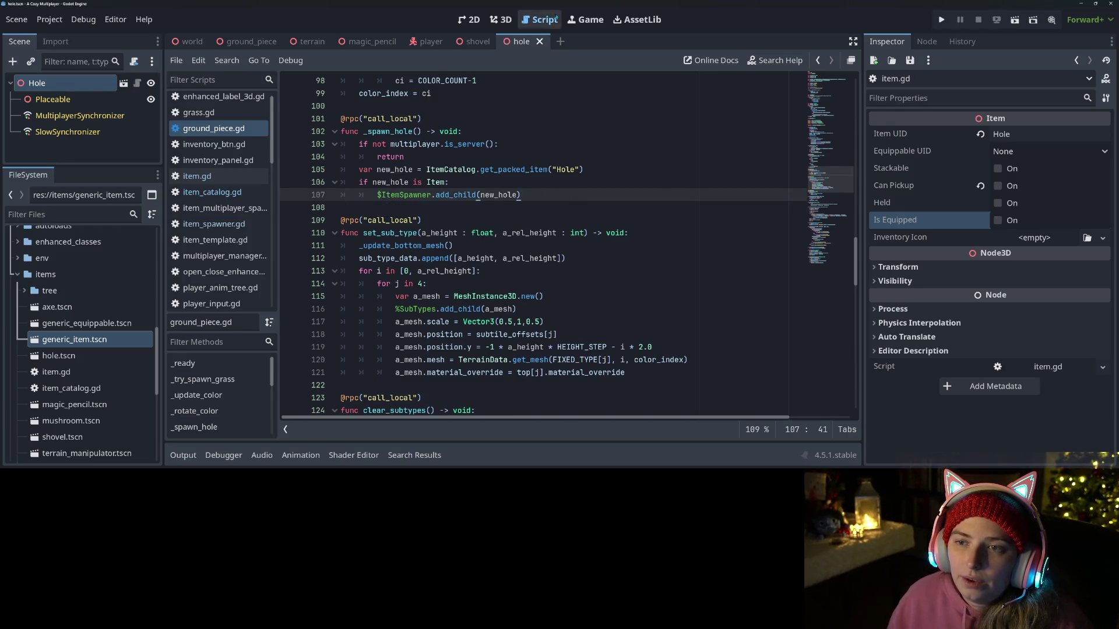
click(496, 25)
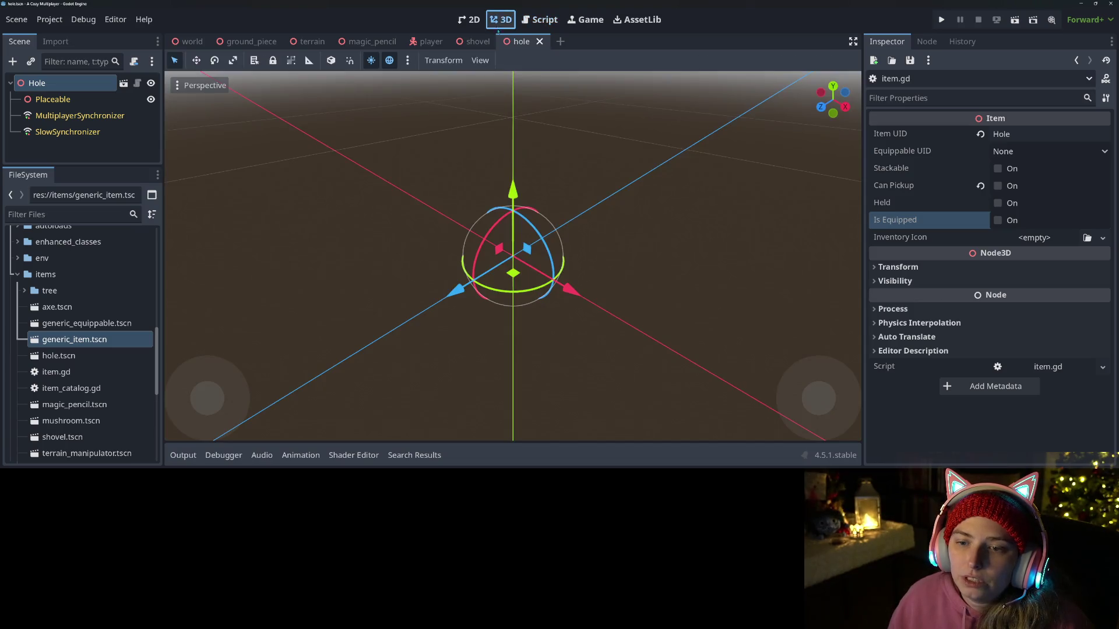
Step: Add a MeshInstance3D child under the Hole's Placeable node
right_click(75, 89)
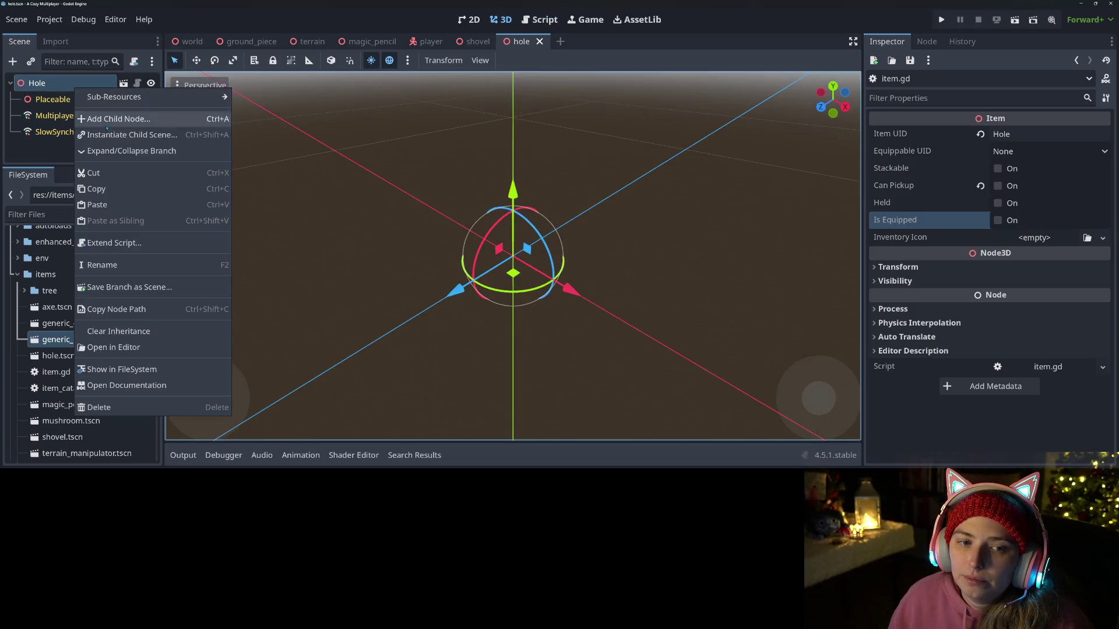
click(52, 99)
click(53, 99)
right_click(63, 99)
click(99, 107)
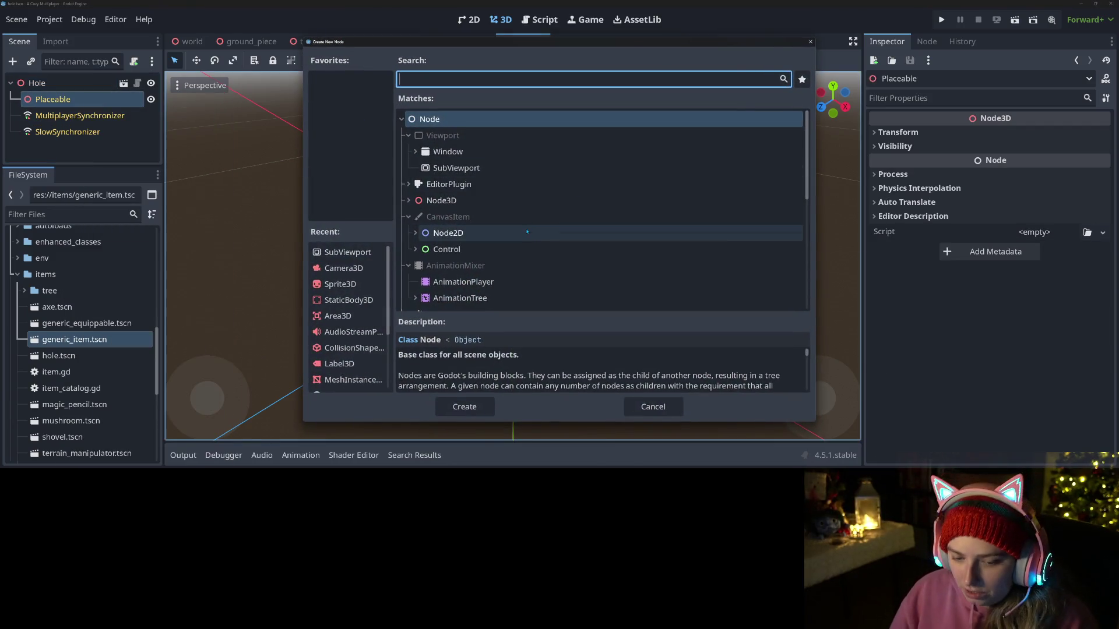
text(mesh)
key(Return)
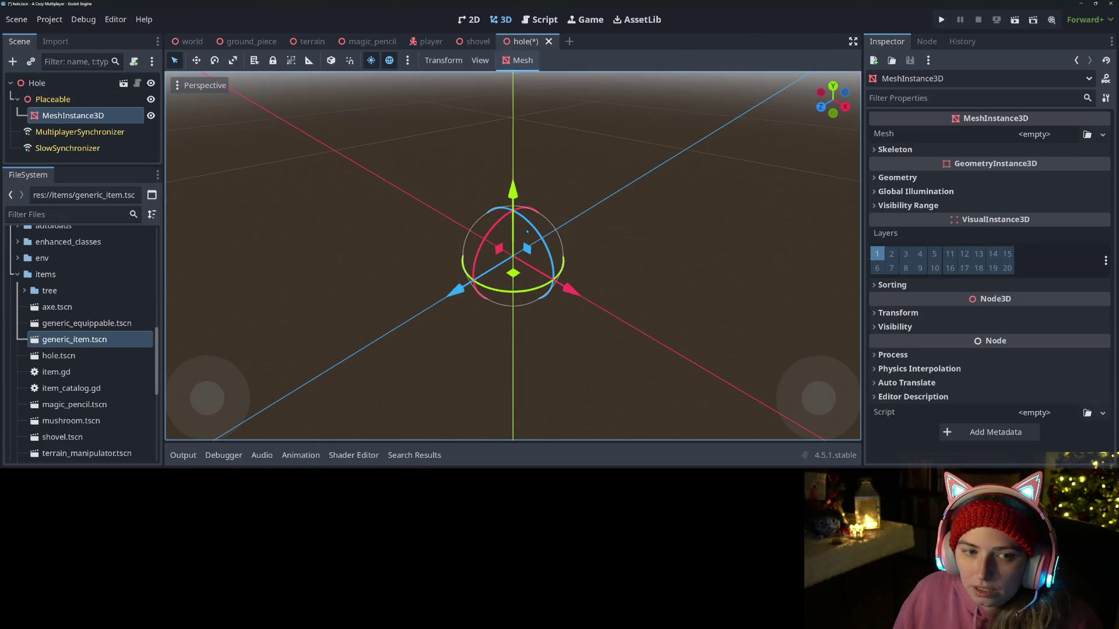
Step: Give the mesh a CylinderMesh with a new StandardMaterial3D whose albedo is black (000000)
click(1102, 134)
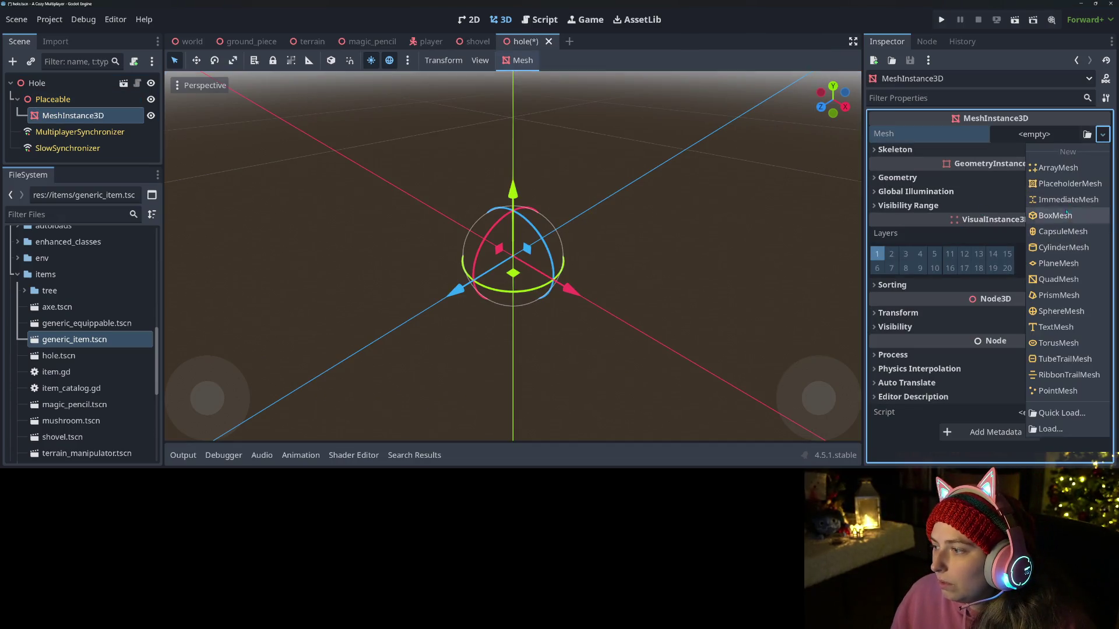
click(1052, 249)
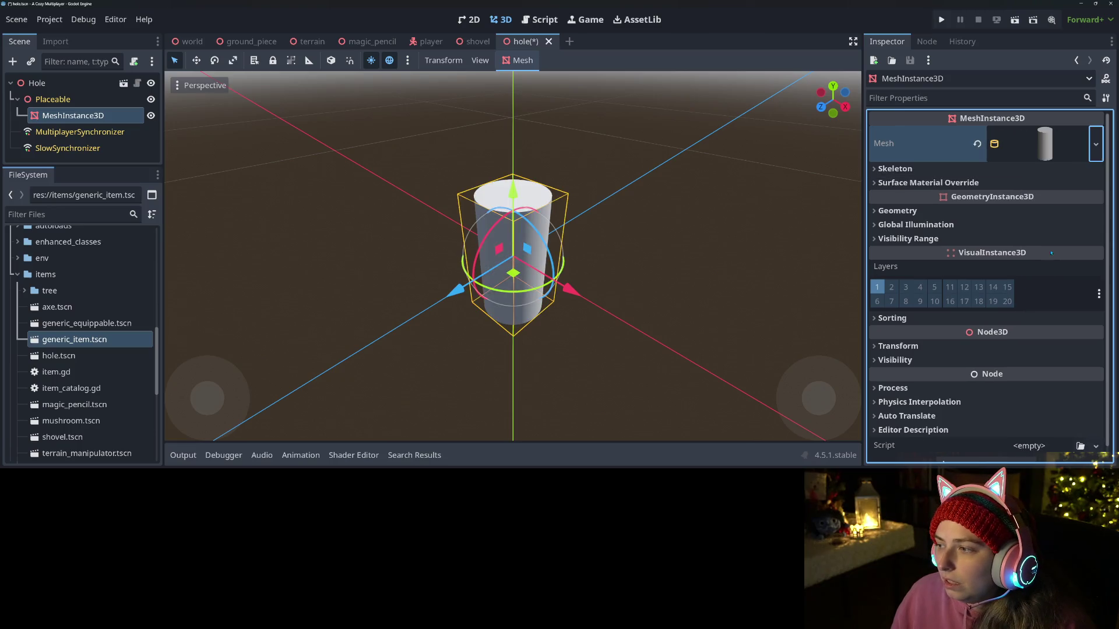
click(1055, 150)
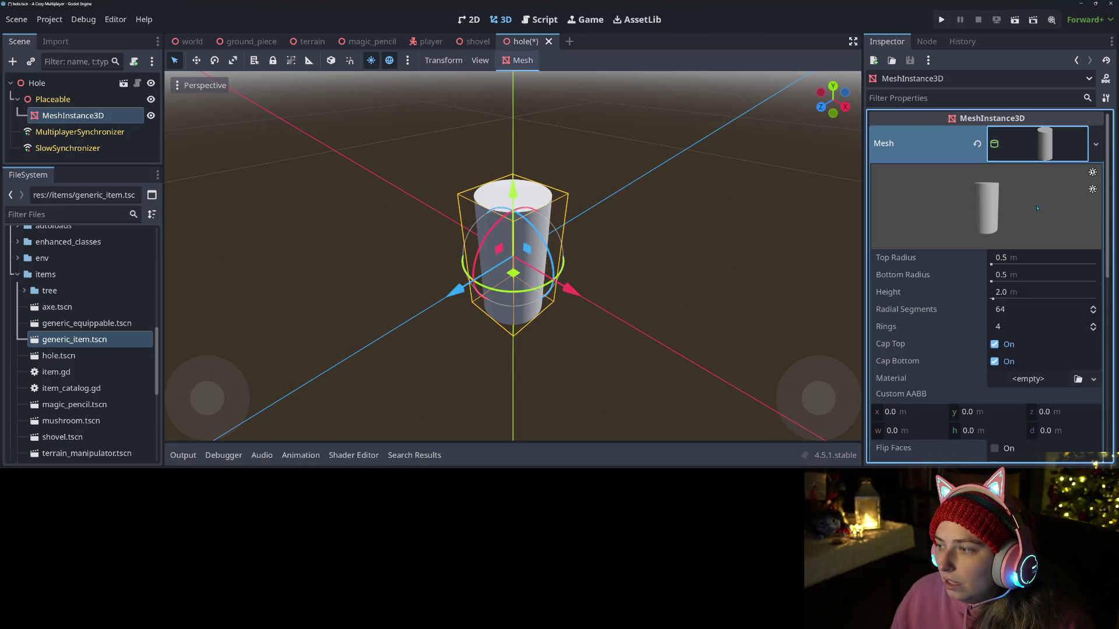
click(1093, 380)
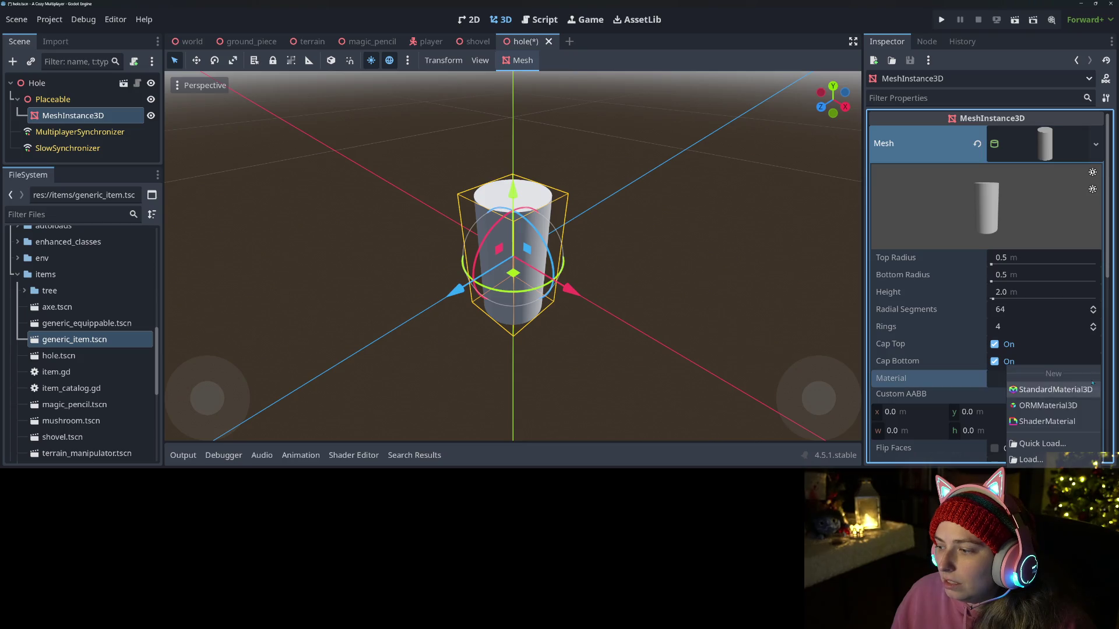
click(1079, 394)
scroll(955, 361, down, 4)
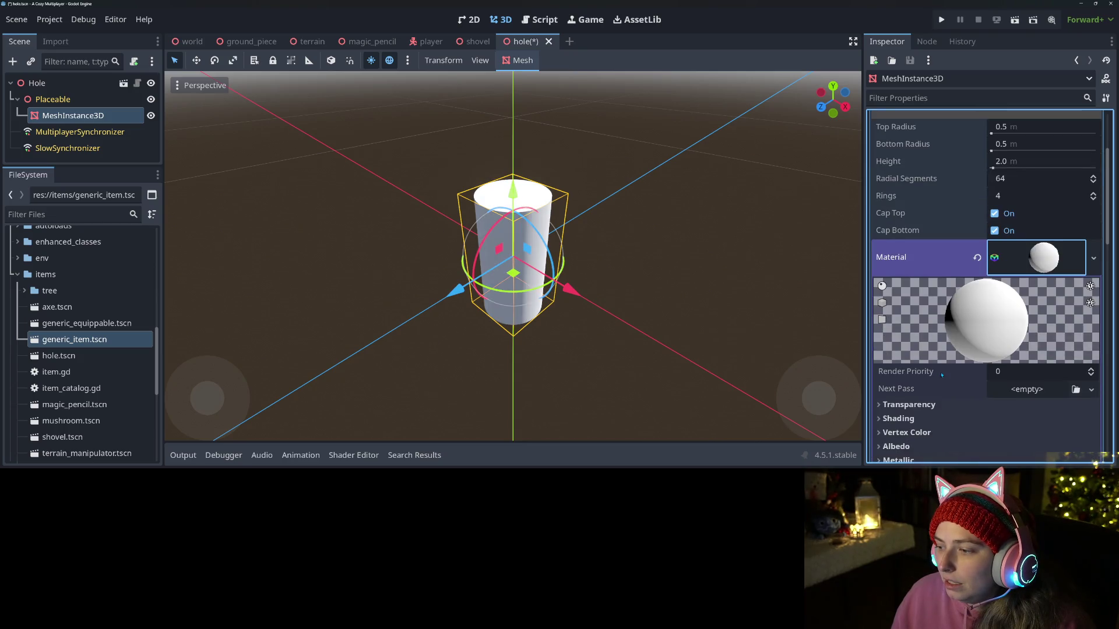
click(930, 351)
click(929, 350)
click(909, 359)
click(1030, 378)
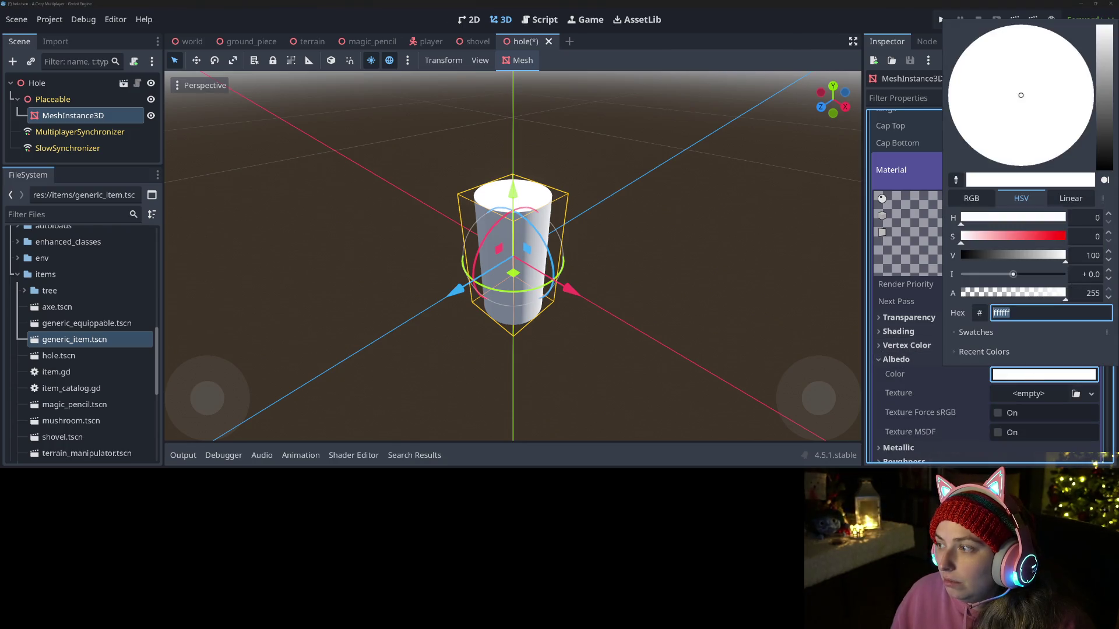
text(000000)
key(Return)
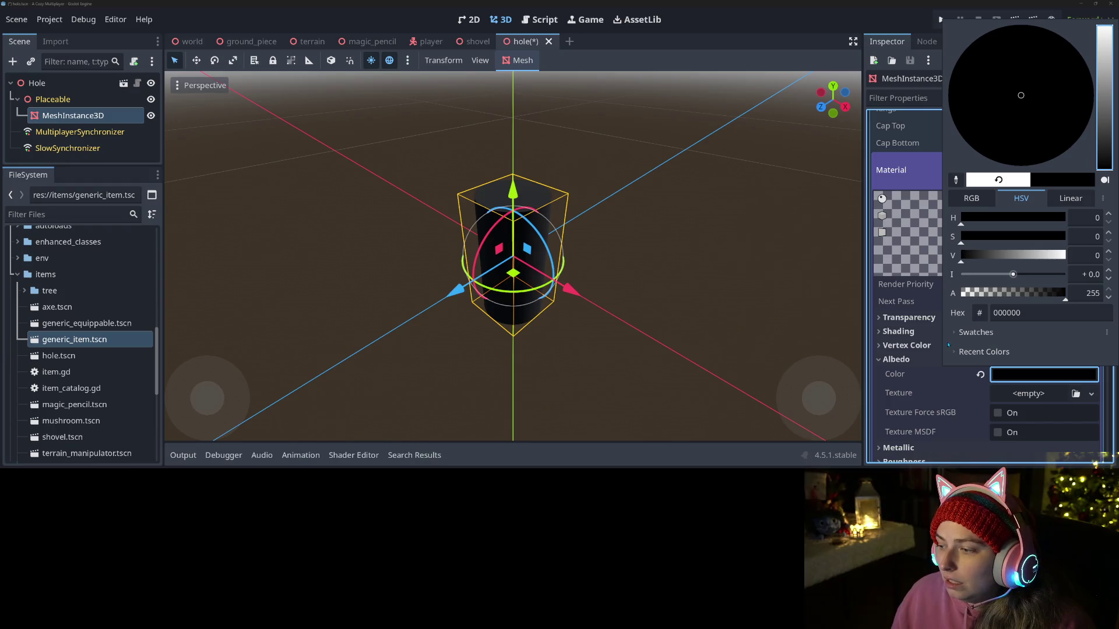
click(935, 345)
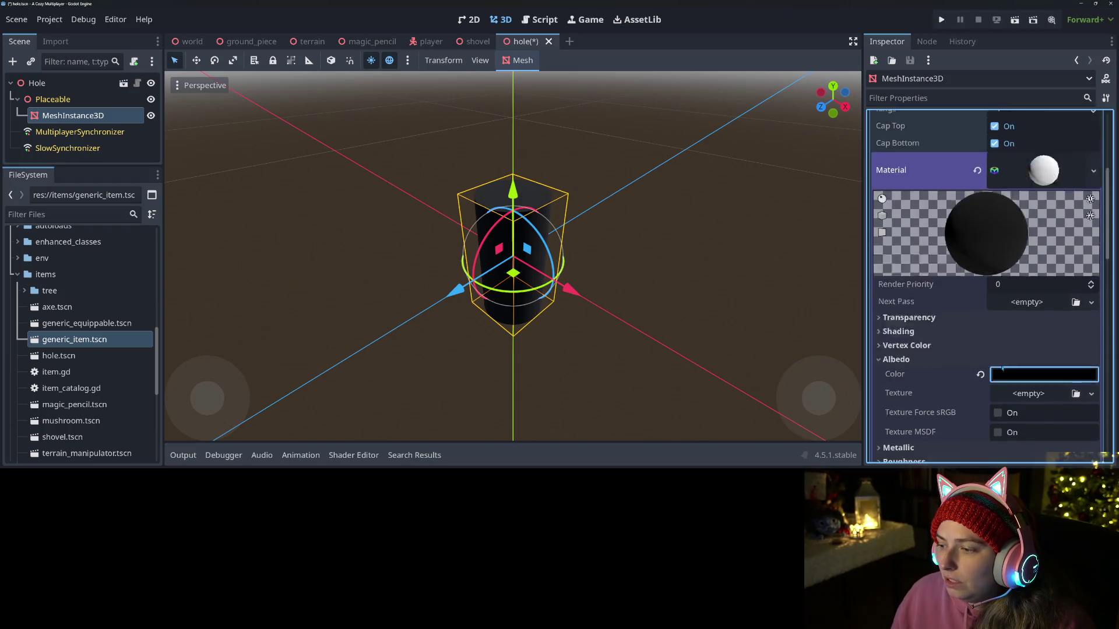
Step: Set the cylinder's height to 0.2 m and save the Hole scene
scroll(1003, 368, up, 4)
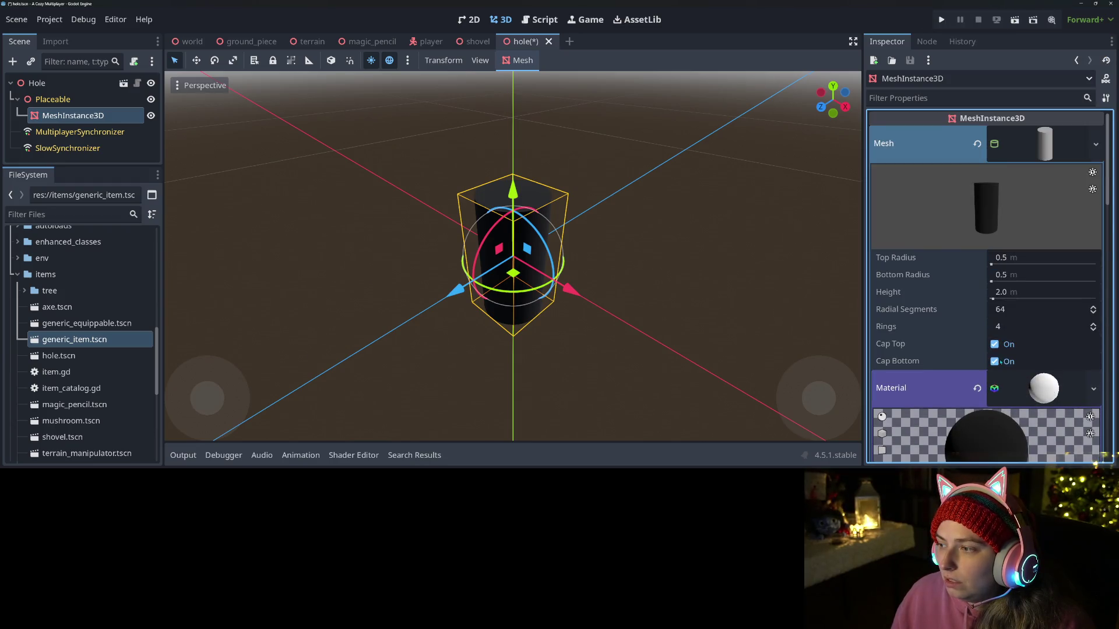
click(1019, 292)
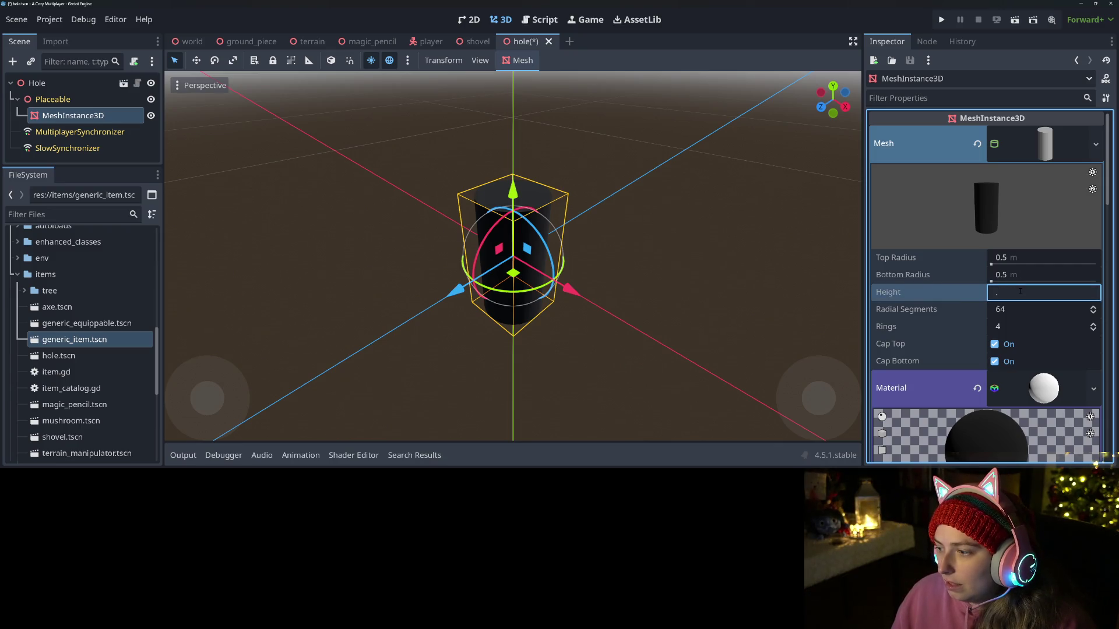
text(2)
text(0.2)
key(Return)
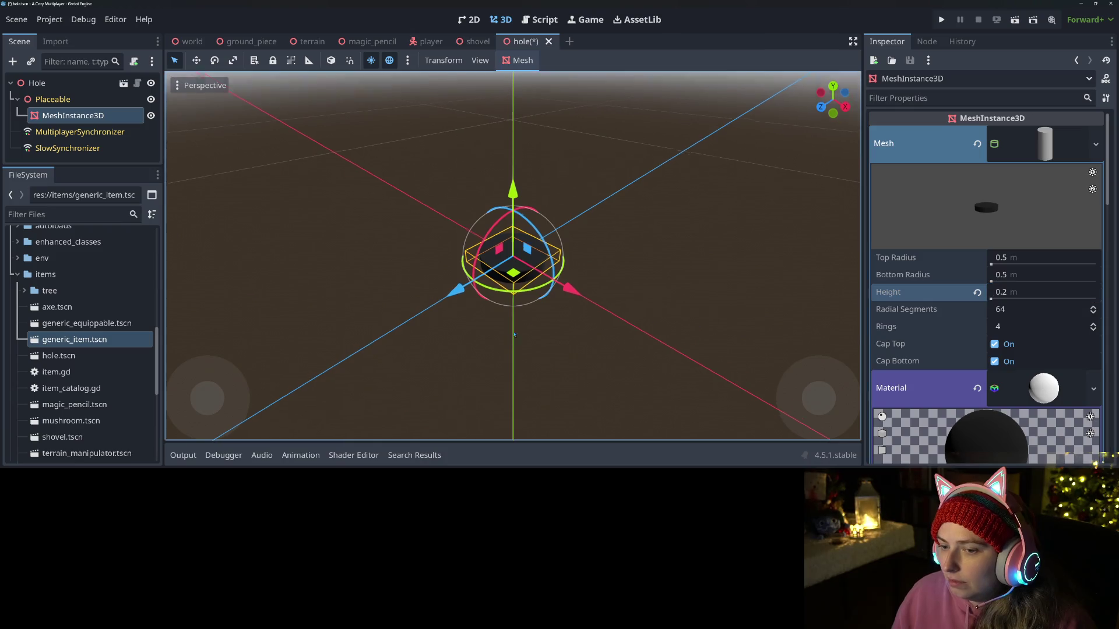
key(ctrl+s)
drag(565, 293, 516, 337)
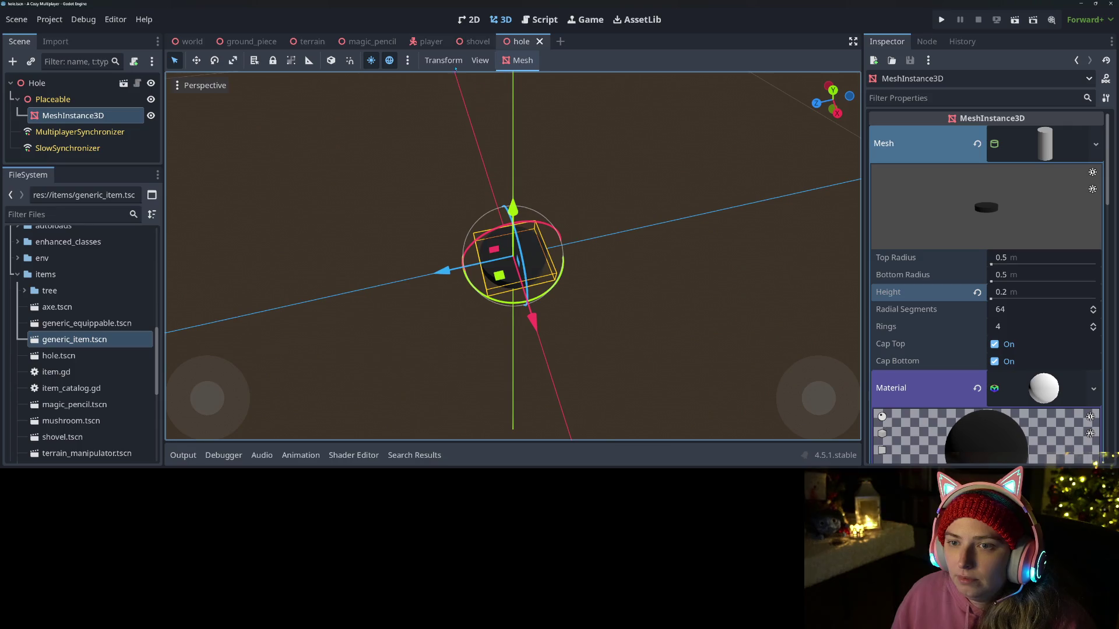
Step: Glance at the shovel scene, then return to ground_piece.gd around line 106
click(476, 42)
click(531, 42)
click(539, 19)
click(520, 177)
Step: Look over lines 106-107 of ground_piece.gd
click(558, 198)
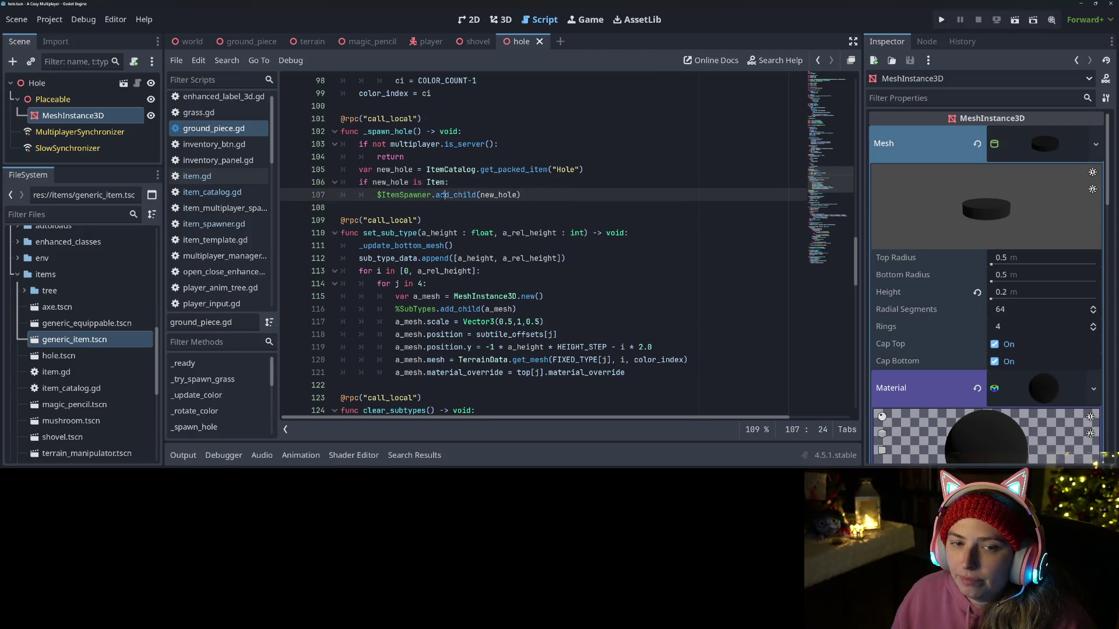
click(532, 184)
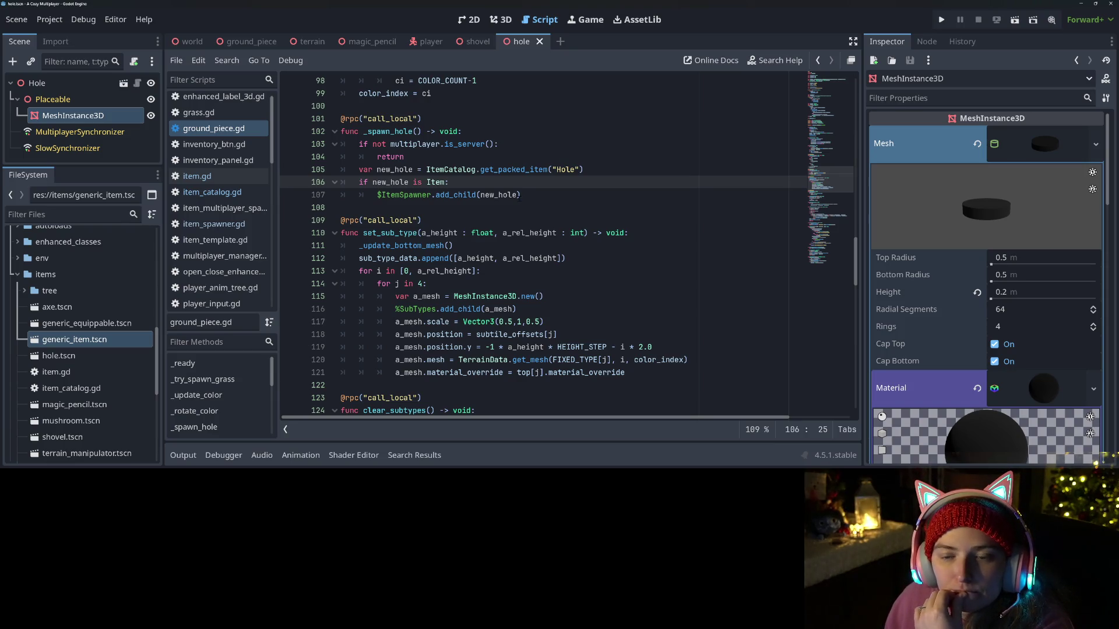
click(441, 195)
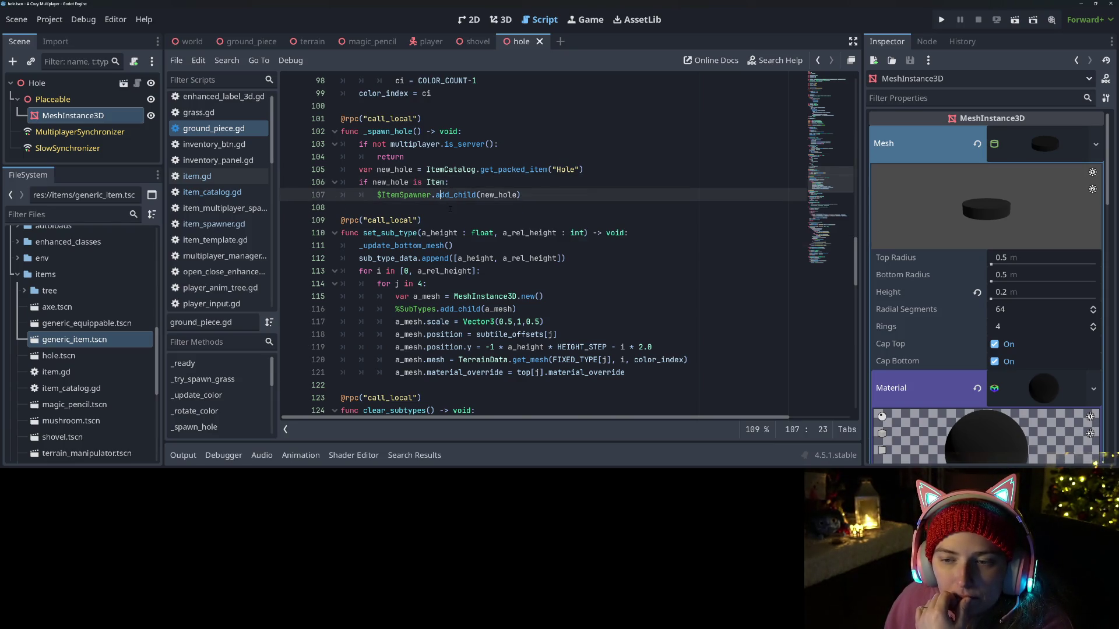
scroll(452, 208, up, 1)
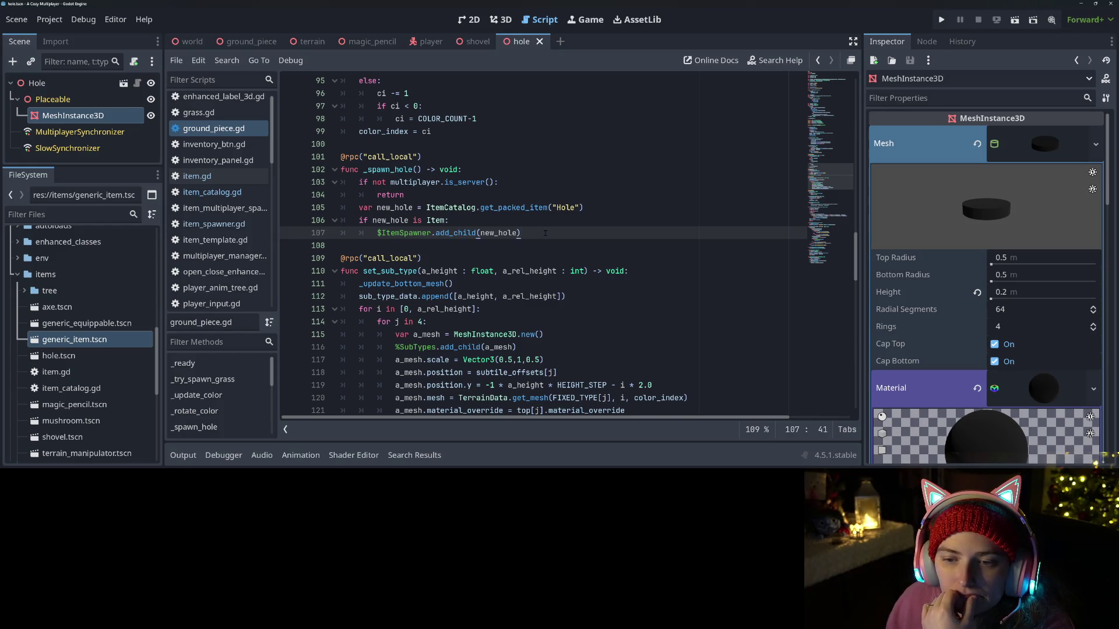
Step: Extend the Hole root's script into a new res://items/hole.gd using the Item template
click(103, 85)
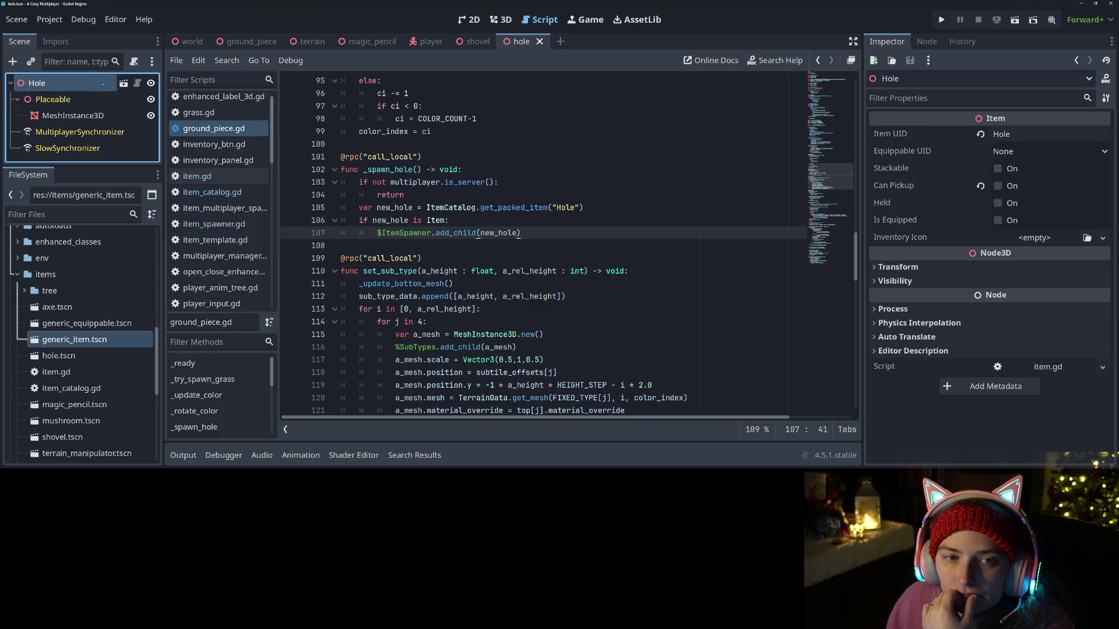
click(138, 84)
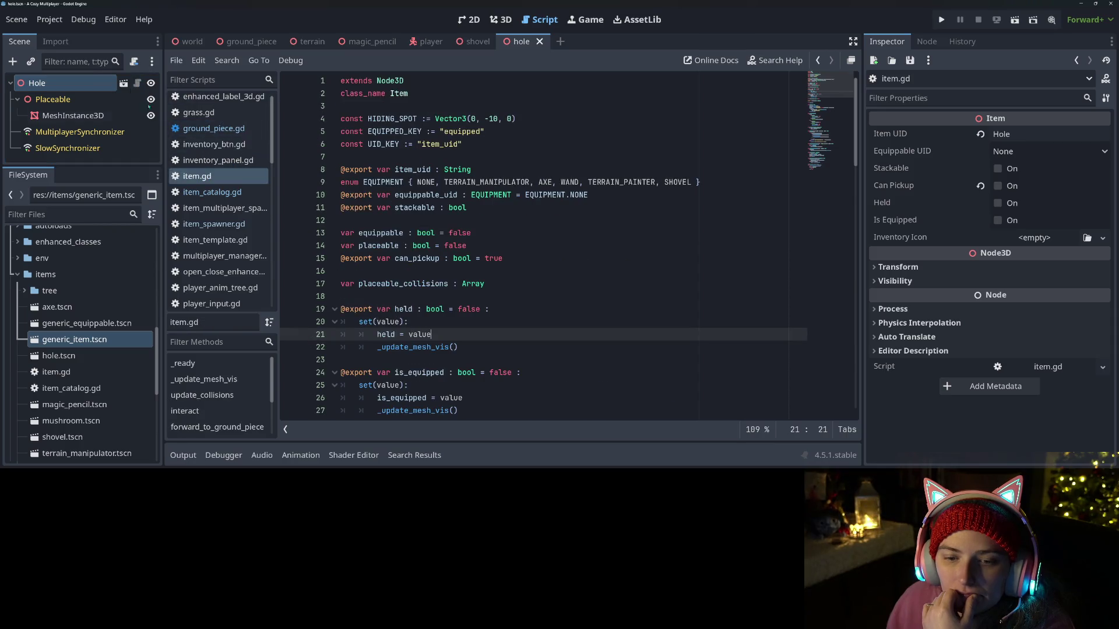
right_click(97, 84)
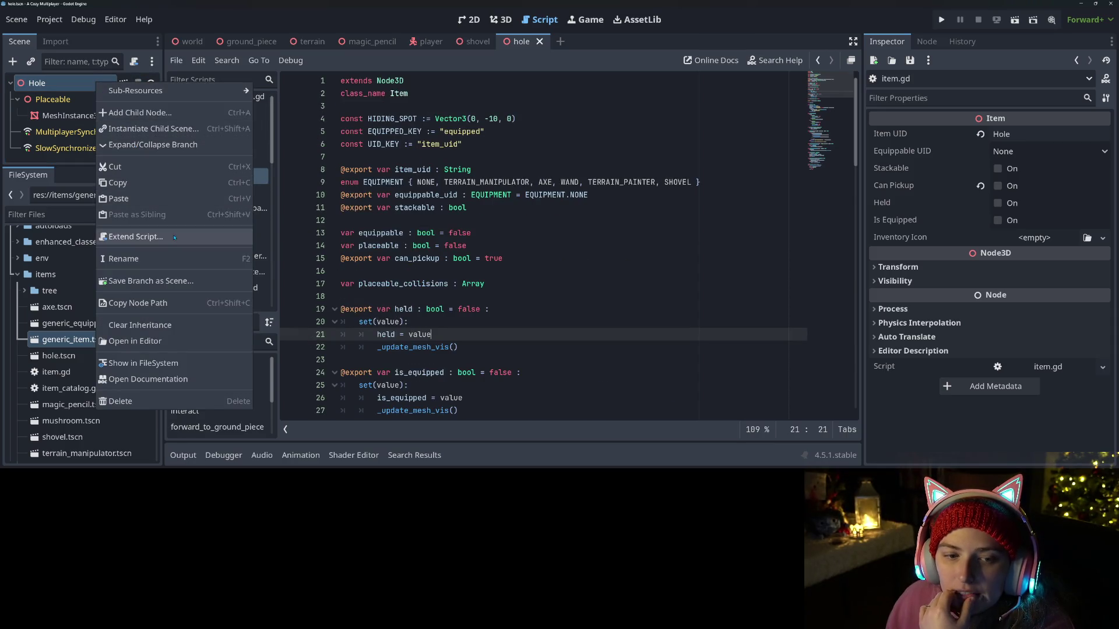
click(136, 236)
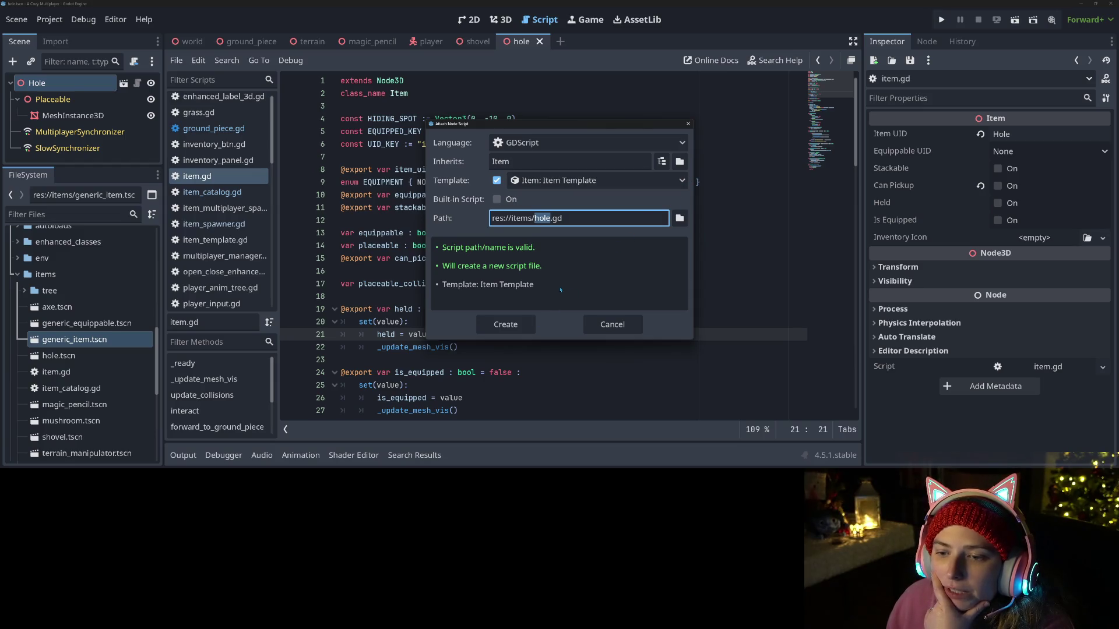
click(502, 327)
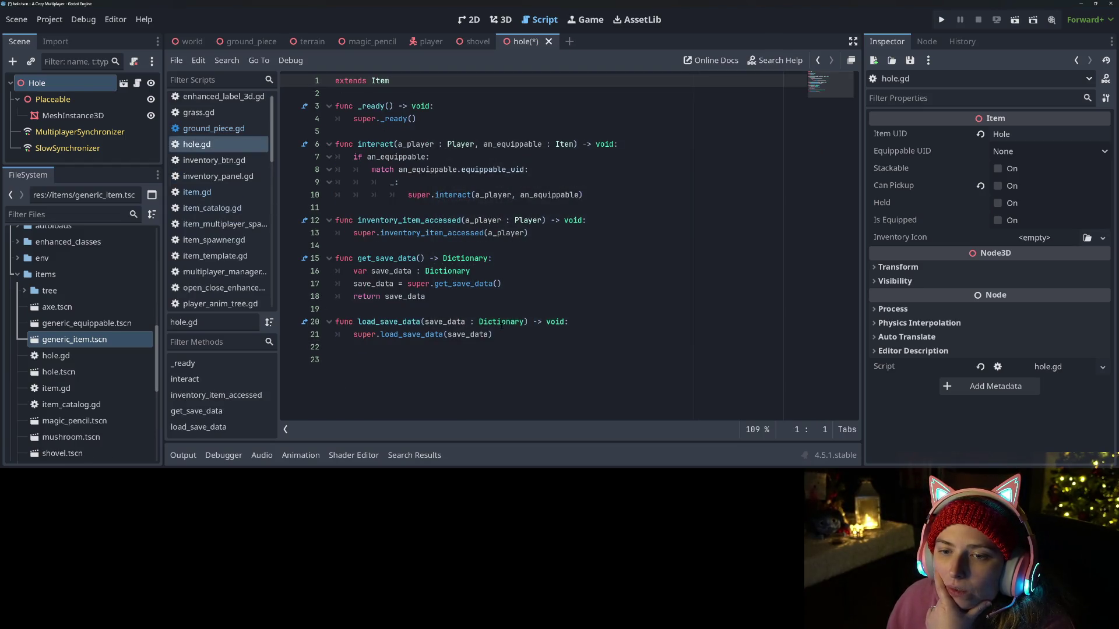
Step: Review the generated interact override in hole.gd and save it
click(443, 194)
click(443, 187)
click(498, 169)
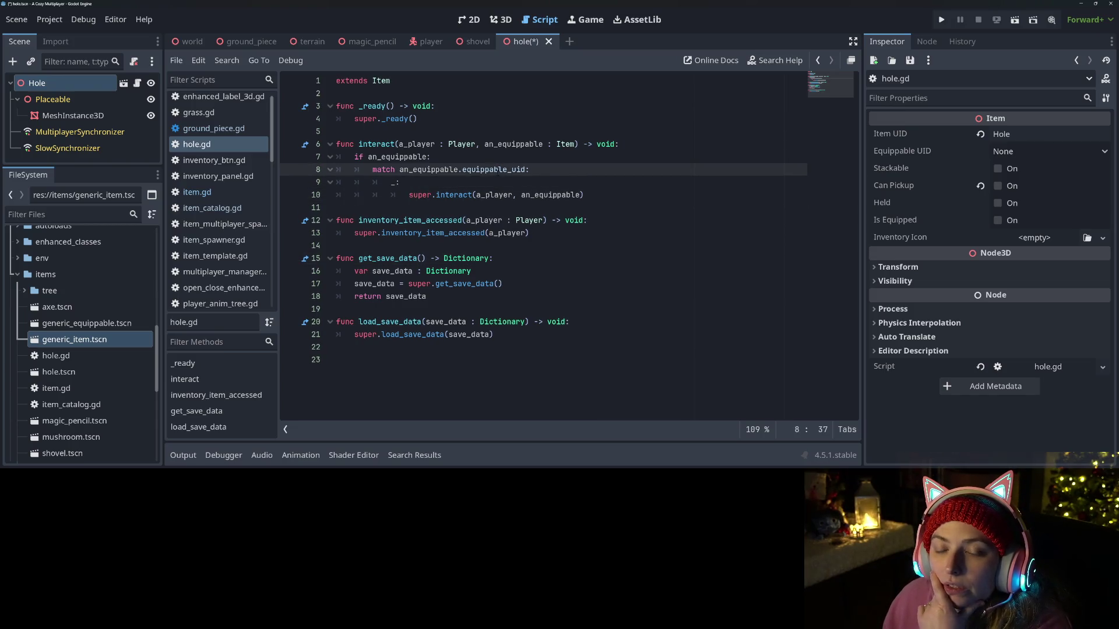
click(410, 195)
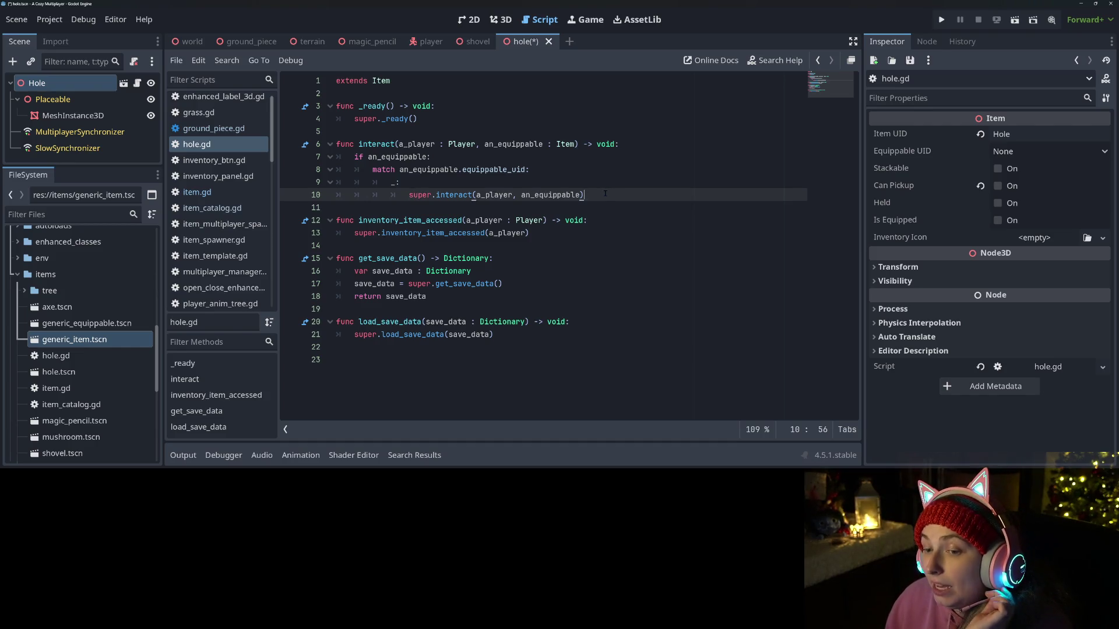
key(ctrl+s)
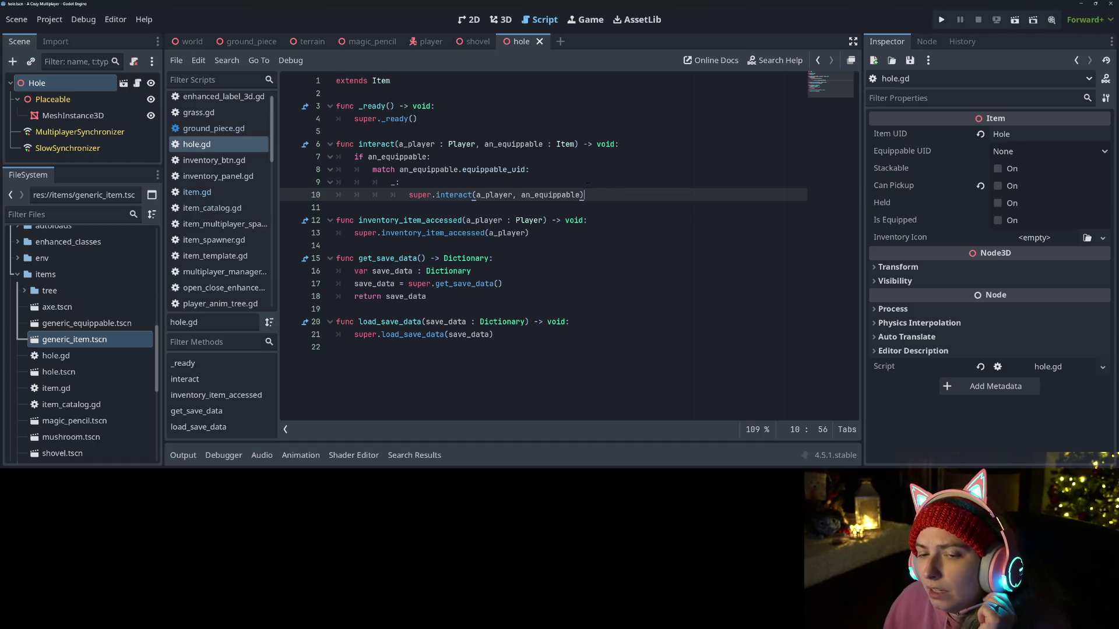
Step: Add an EQUIPMENT.SHOVEL case to the interact match block
click(555, 174)
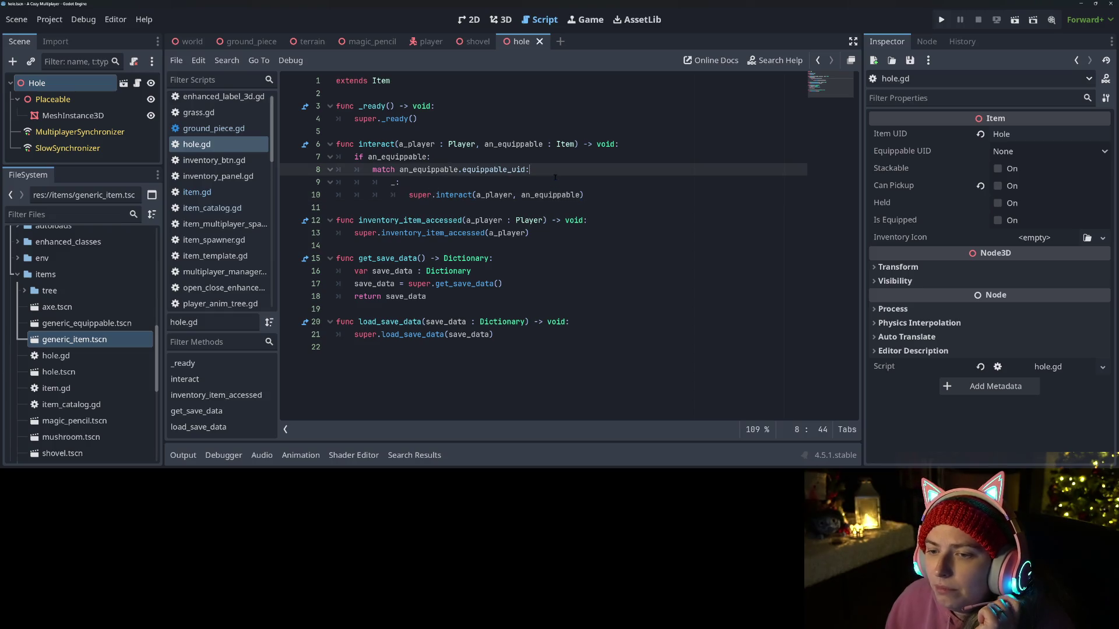
key(Return)
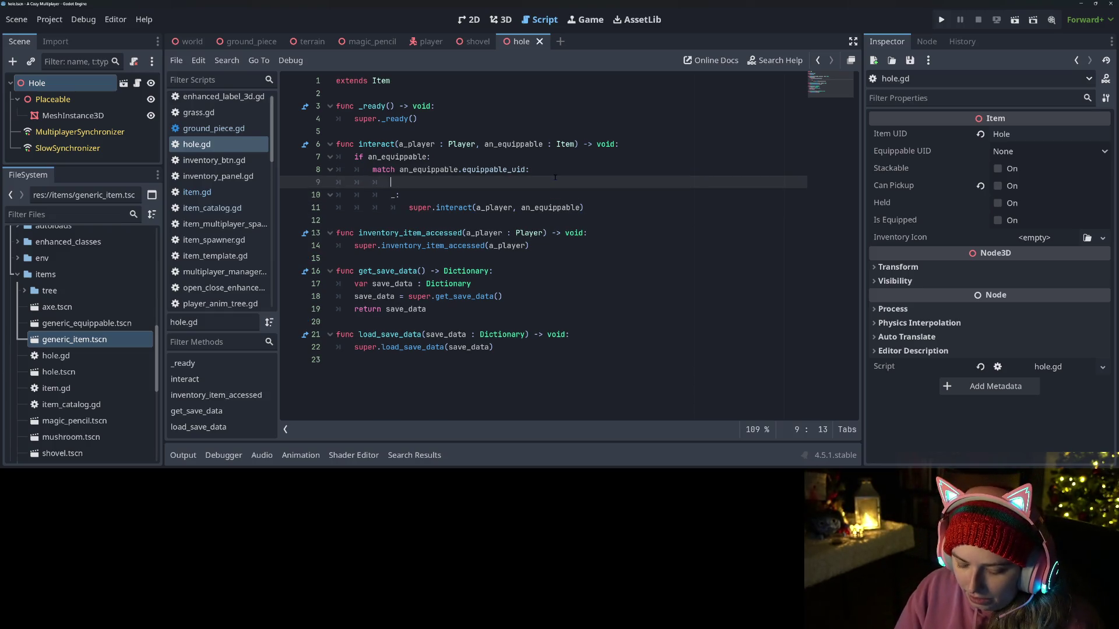
text(EQUIPMENT.S)
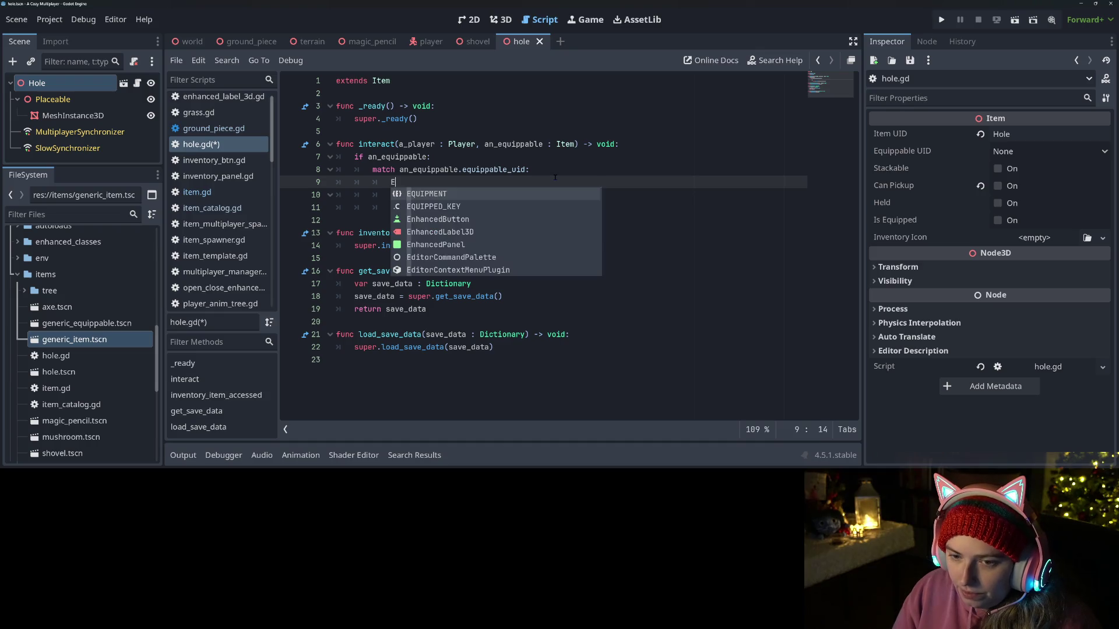
key(Return)
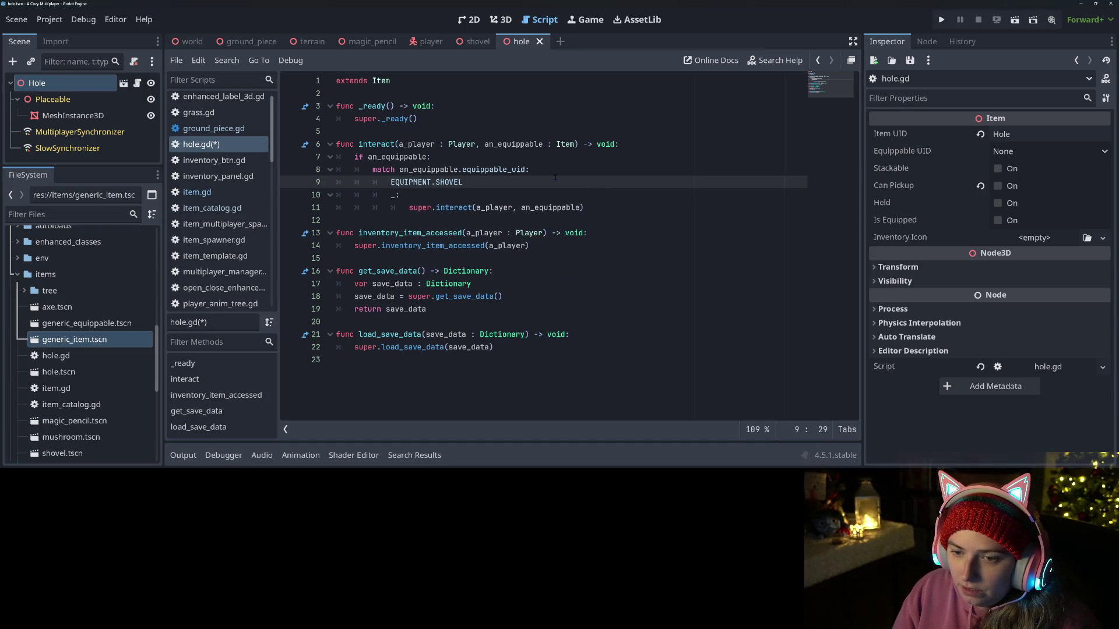
text(:)
key(Return)
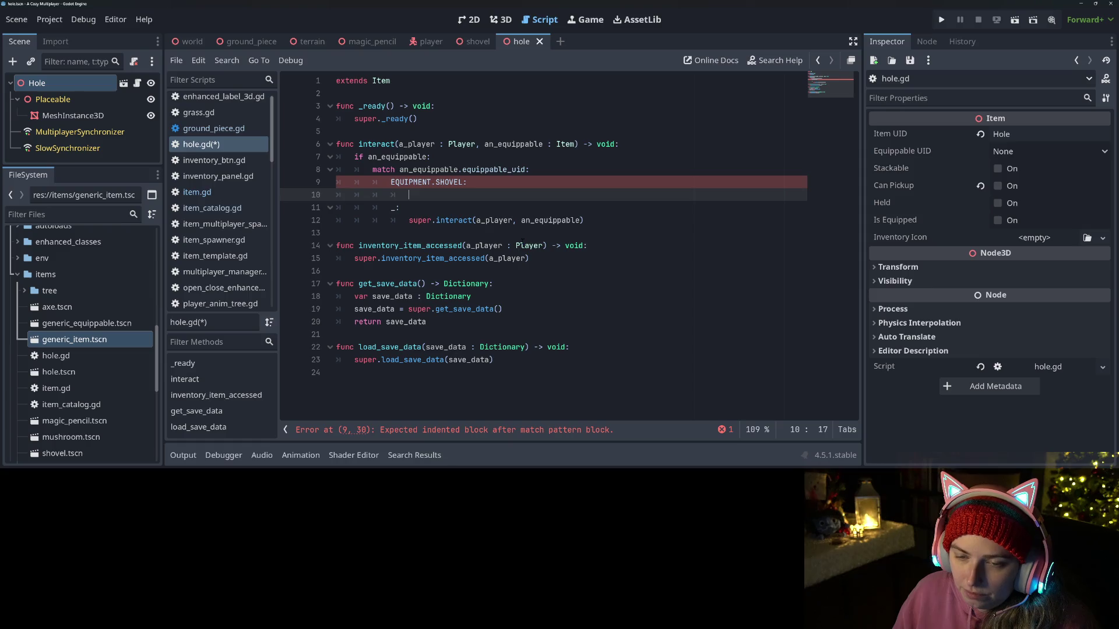
Step: Declare a new _fill_hole() function below interact
click(522, 243)
key(Up)
key(Up)
click(536, 233)
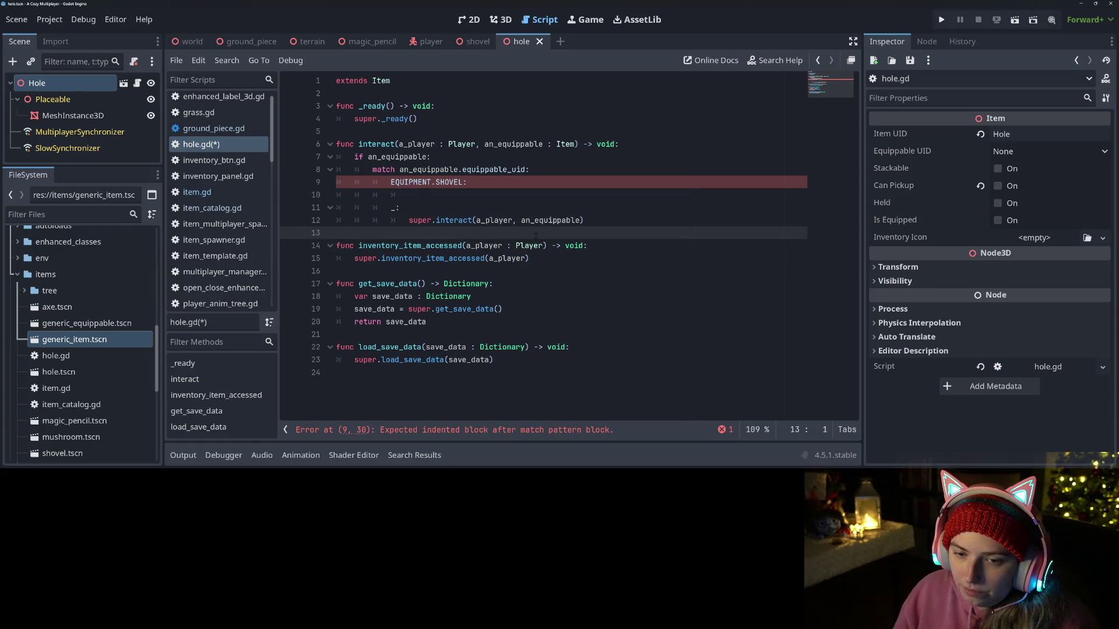
key(Return)
key(Return)
key(Up)
key(BackSpace)
text(_fill_hole()
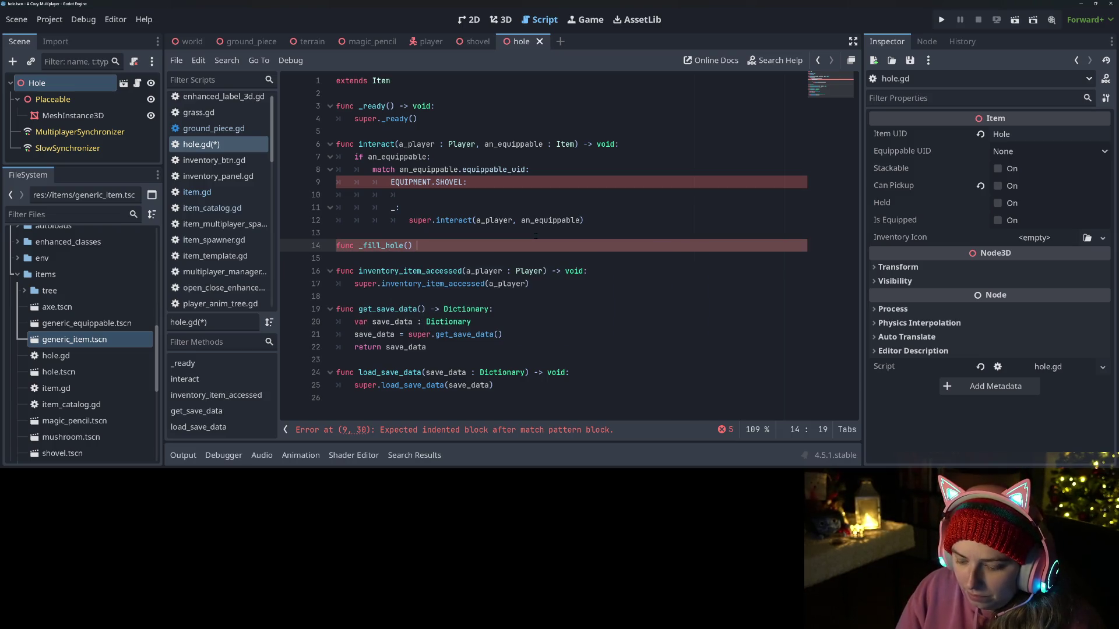
text(:)
key(Return)
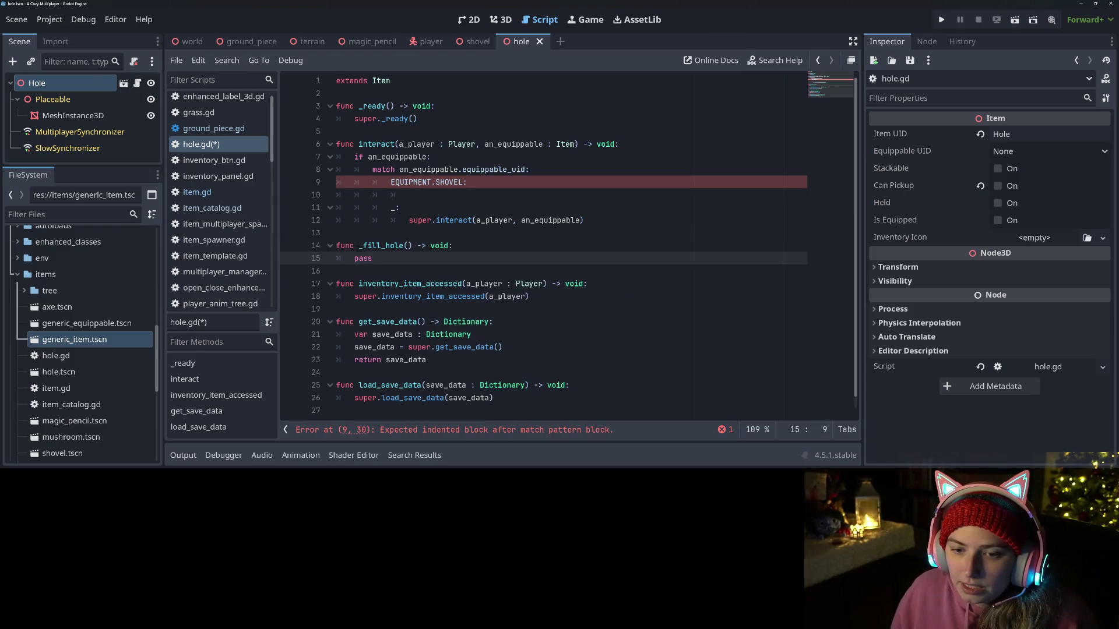
Step: Copy the _fill_hole name into the shovel branch as its call
drag(358, 245, 408, 245)
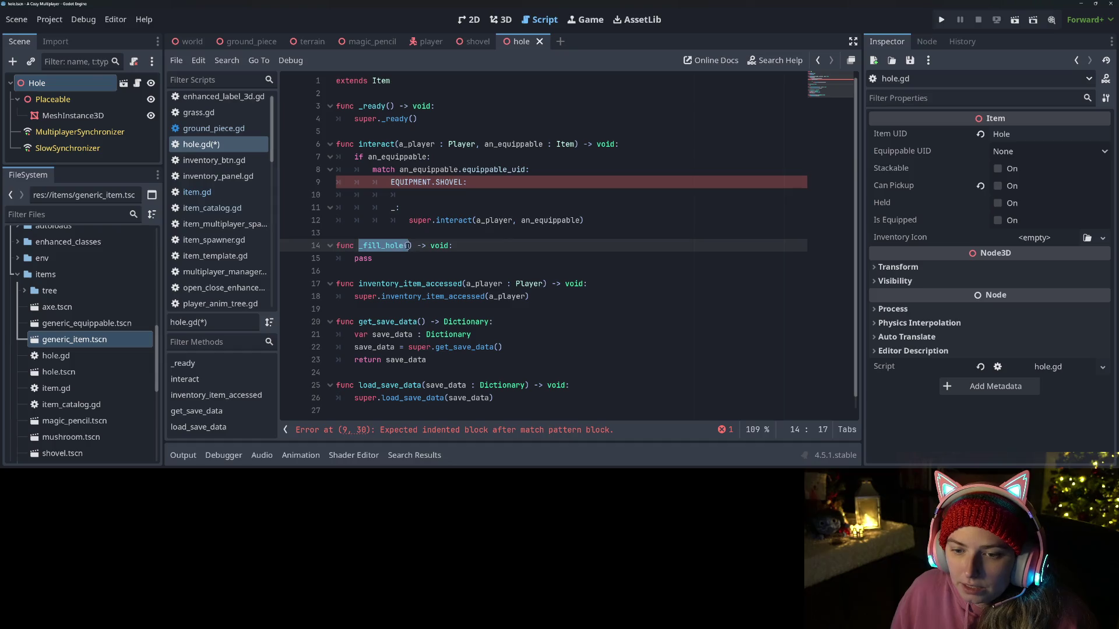
key(ctrl+c)
click(432, 197)
key(ctrl+v)
click(466, 233)
key(Return)
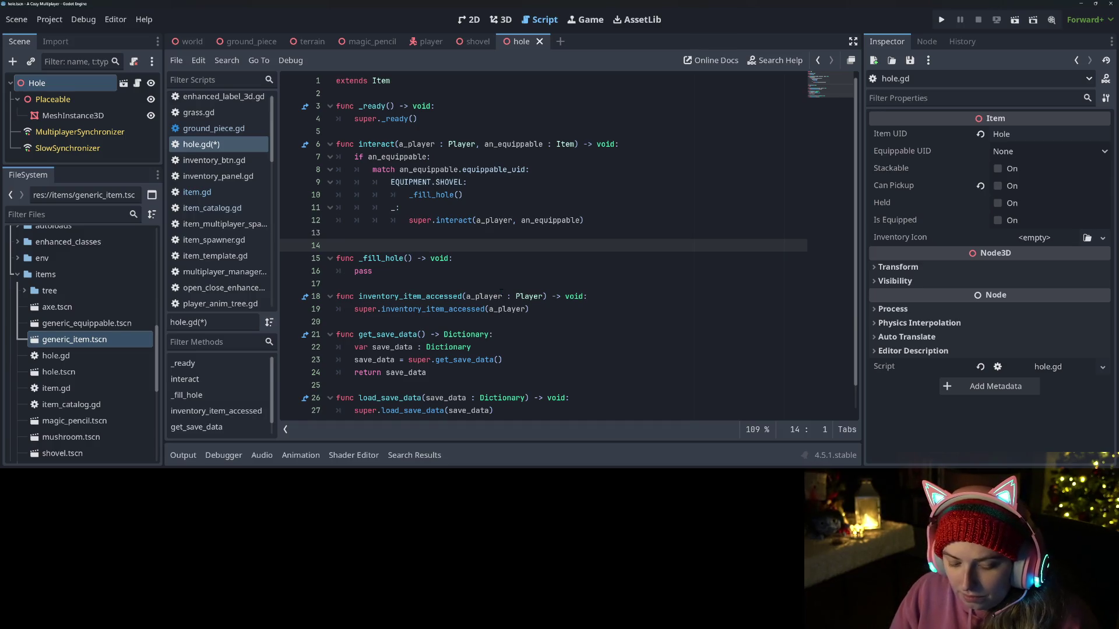
text(rpc)
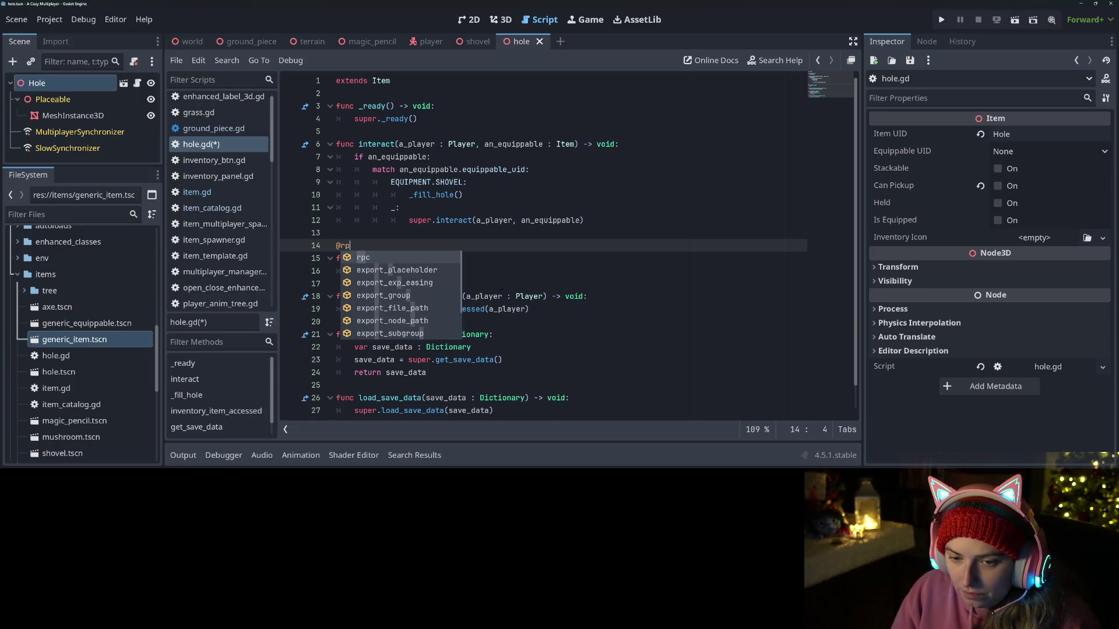
key(Return)
key(Down)
key(Down)
key(Return)
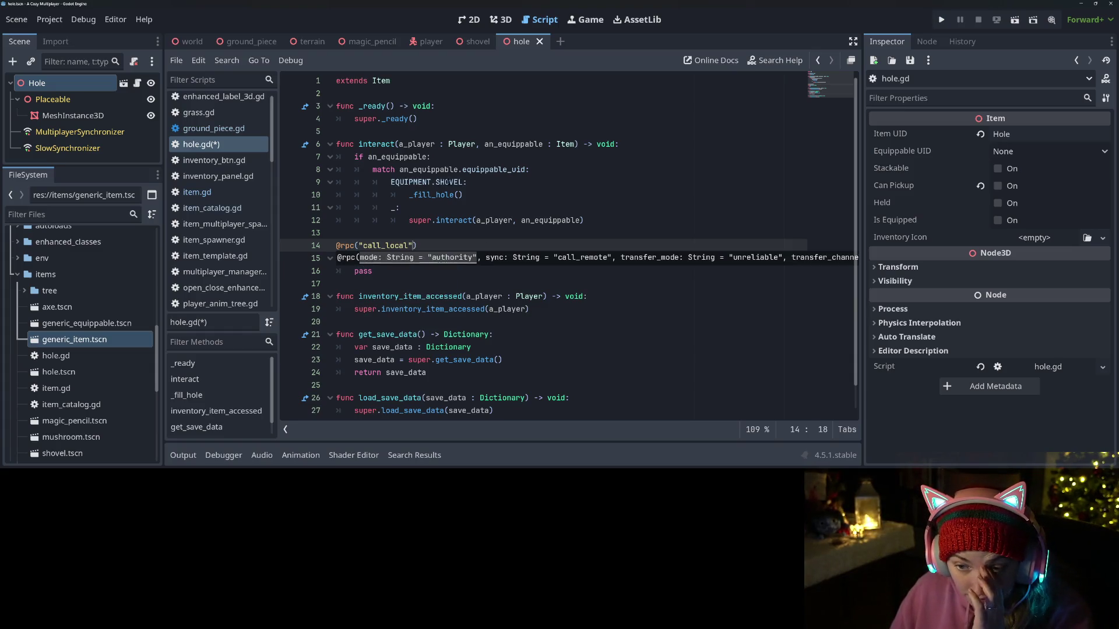
click(454, 194)
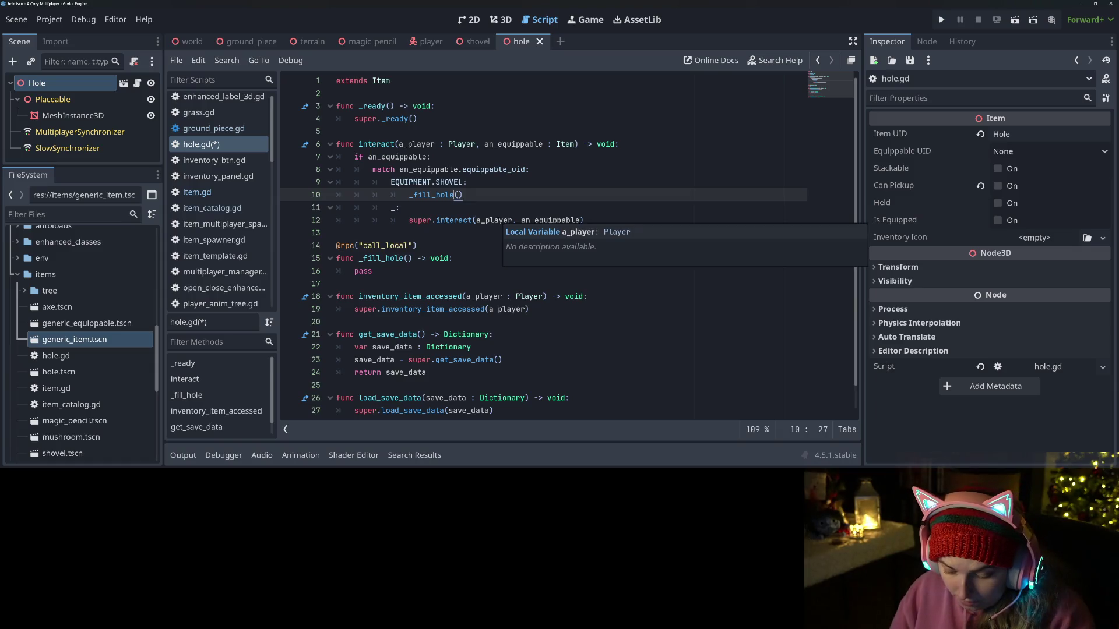
text(.rpc)
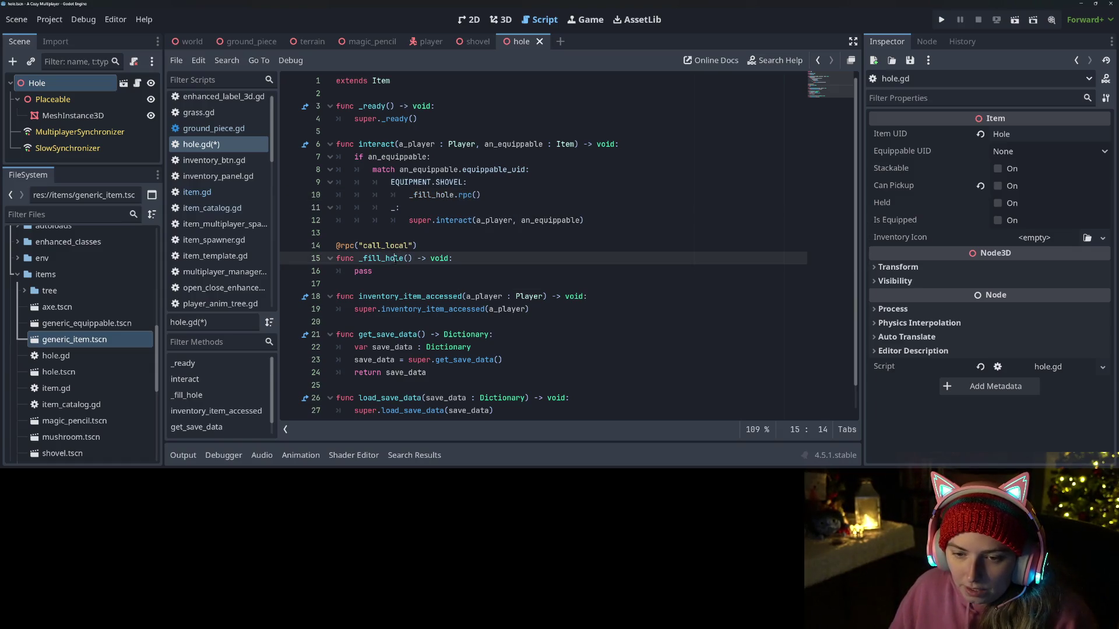
Step: Replace pass with a multiplayer.is_server() guard returning early, then queue_free(), and save
double_click(363, 270)
text(if )
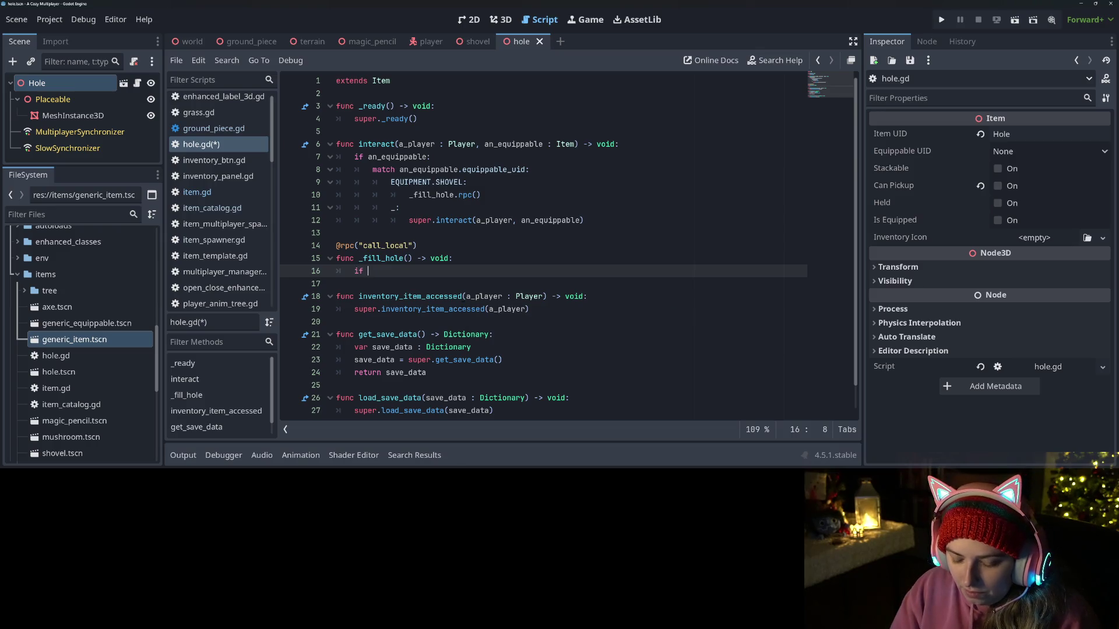
text(not multiplayer.is)
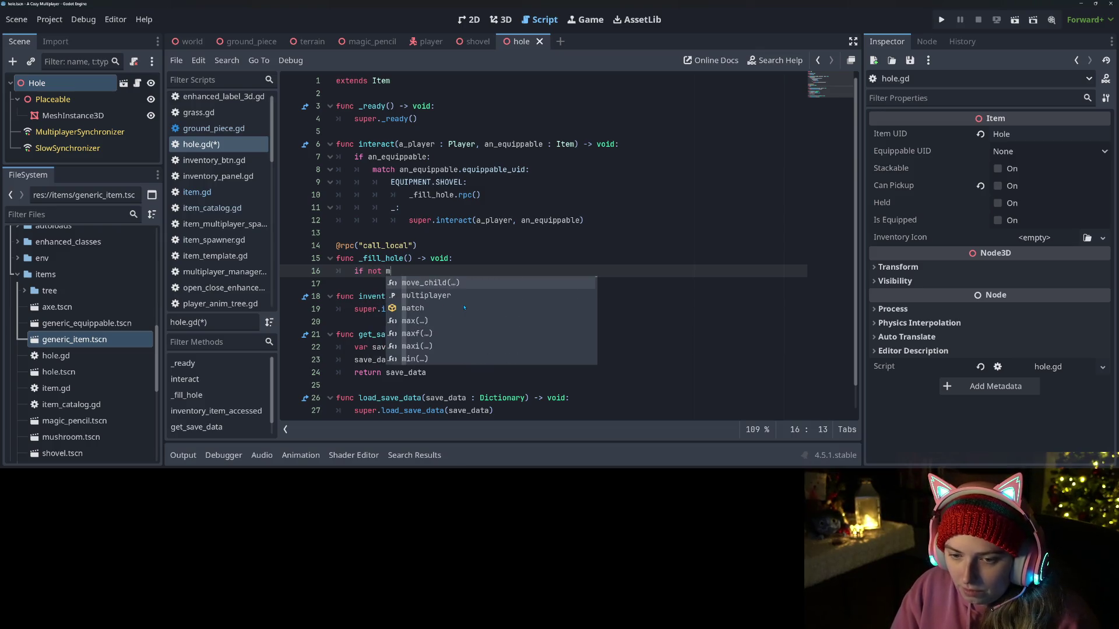
key(Return)
text(:)
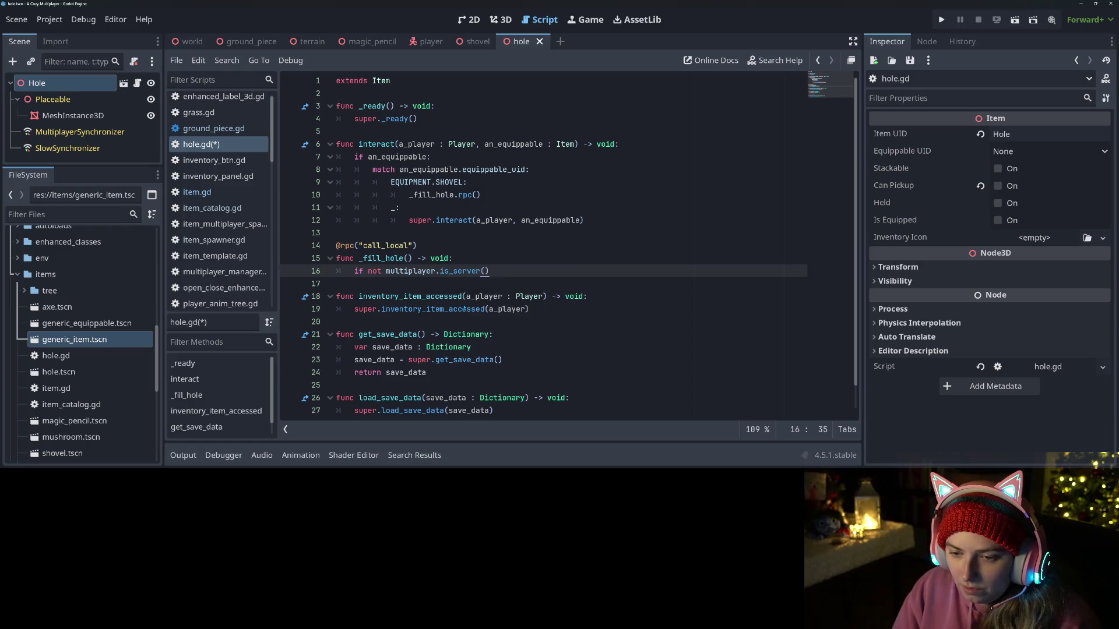
key(Return)
text(return)
key(Return)
key(BackSpace)
text(queu)
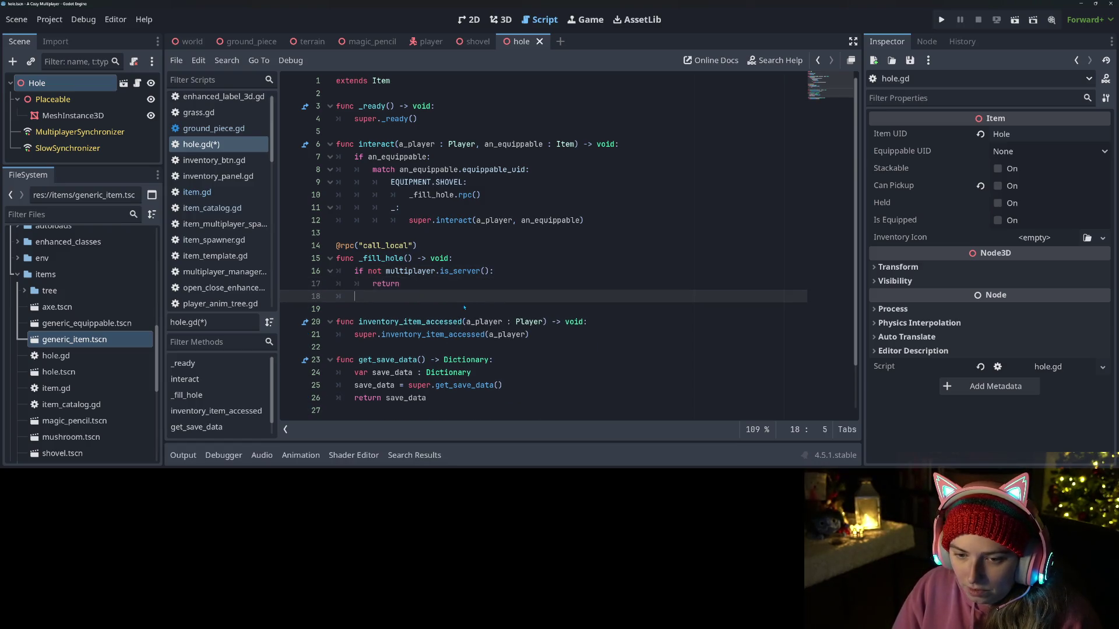
key(Down)
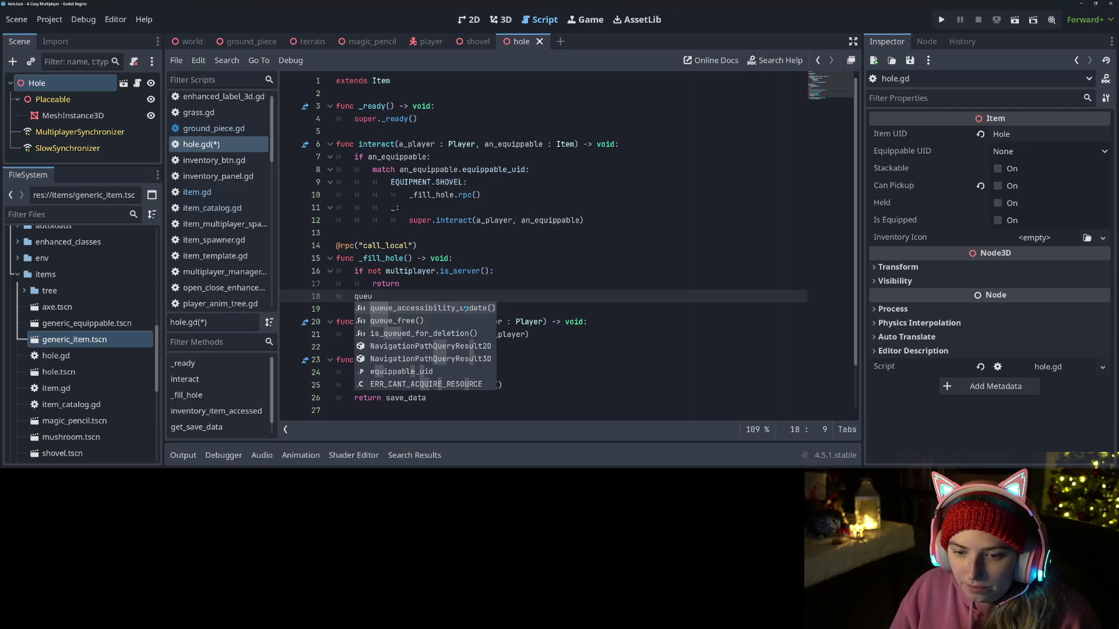
key(Return)
key(ctrl+s)
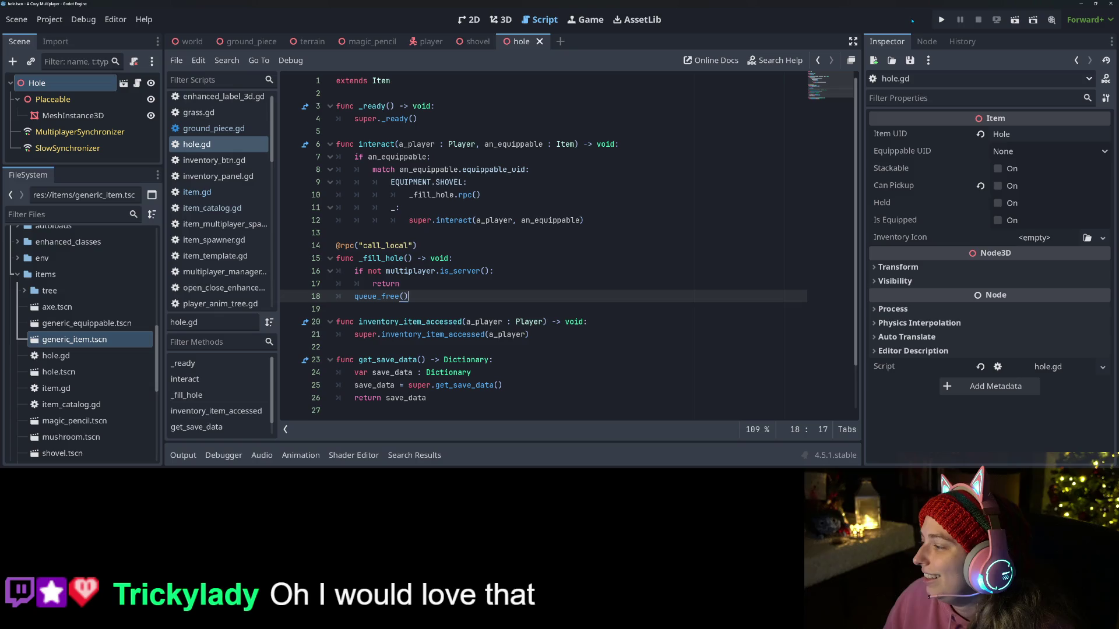
Step: Run the project, load the first save, walk the witch with D and A, then exit fullscreen
click(939, 20)
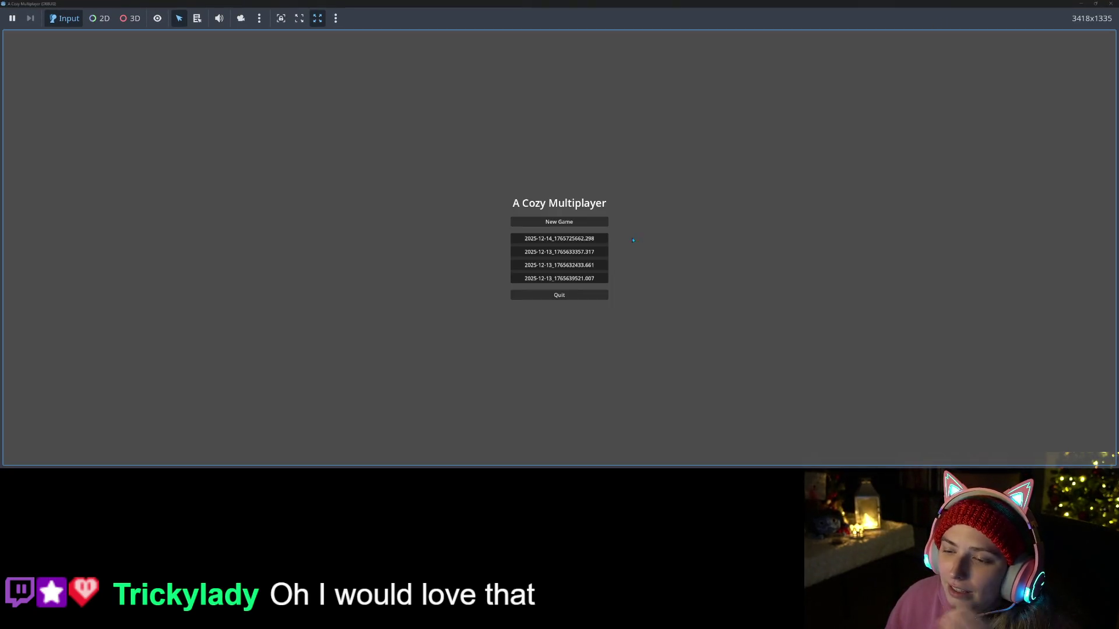
click(586, 239)
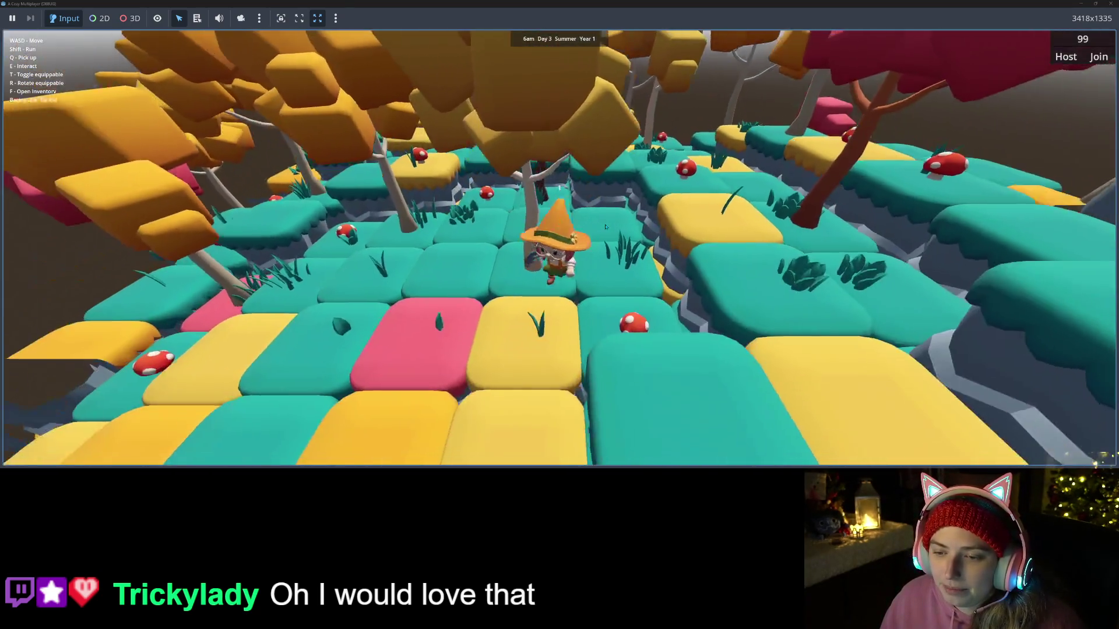
key(d)
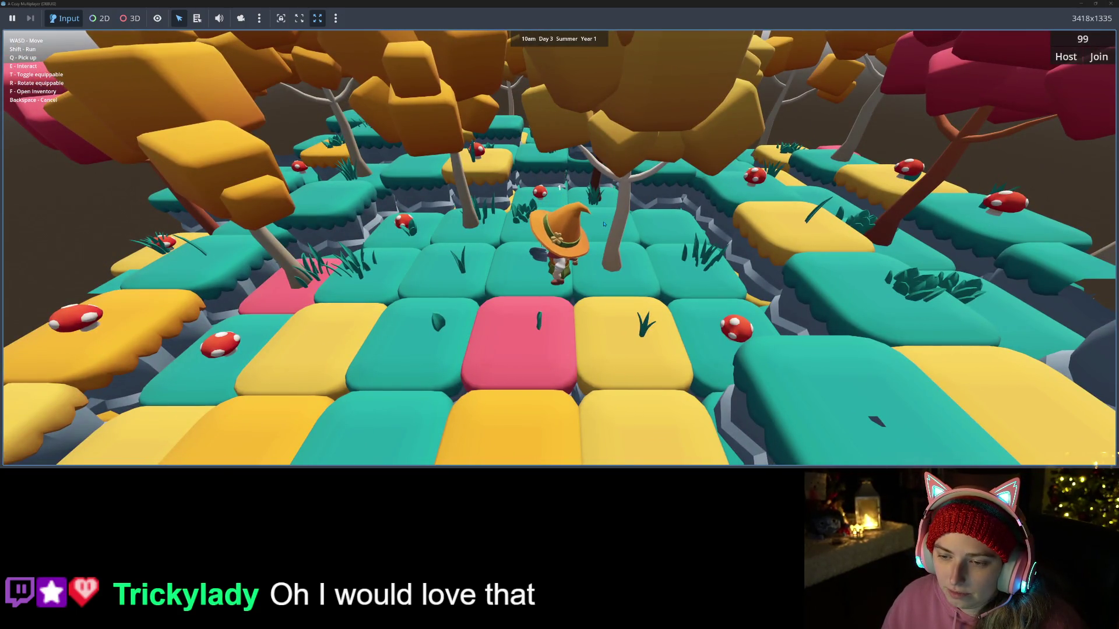
key(a)
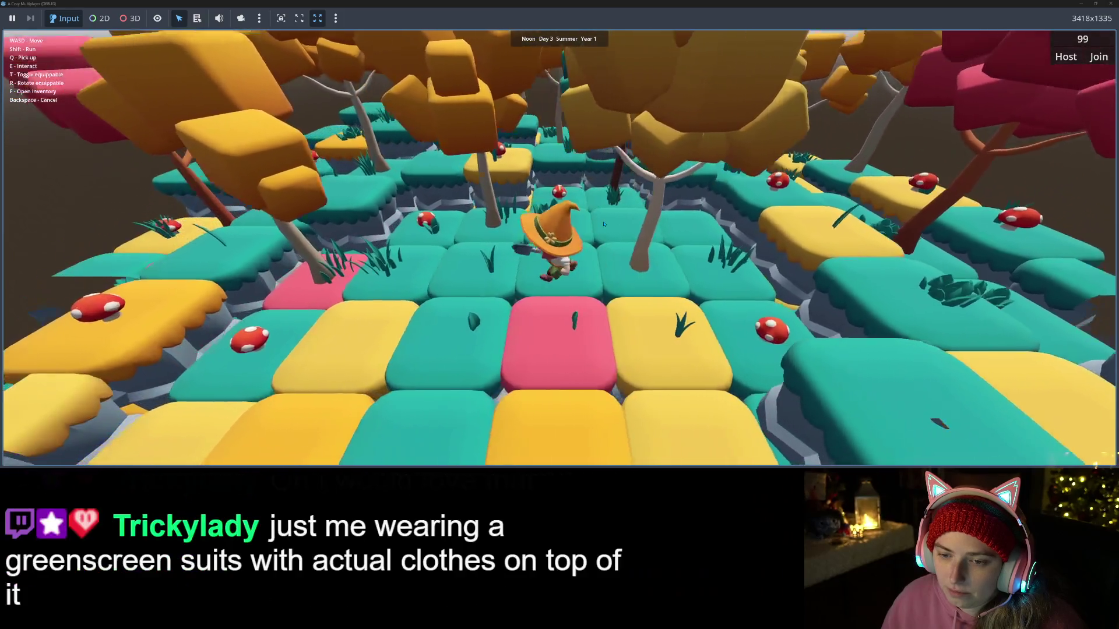
key(a)
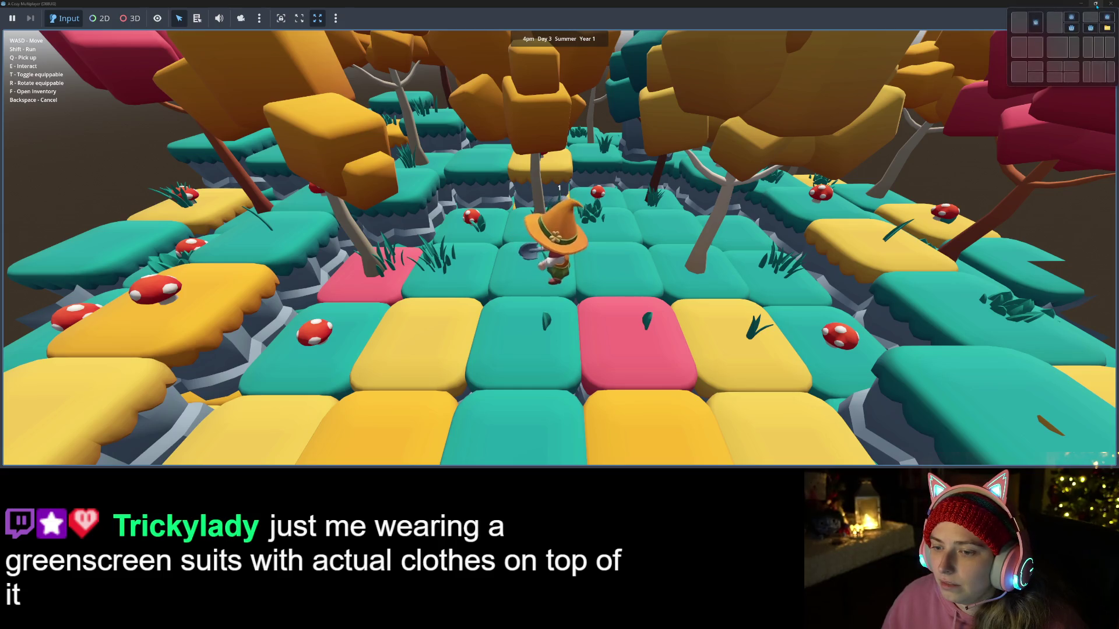
click(1111, 3)
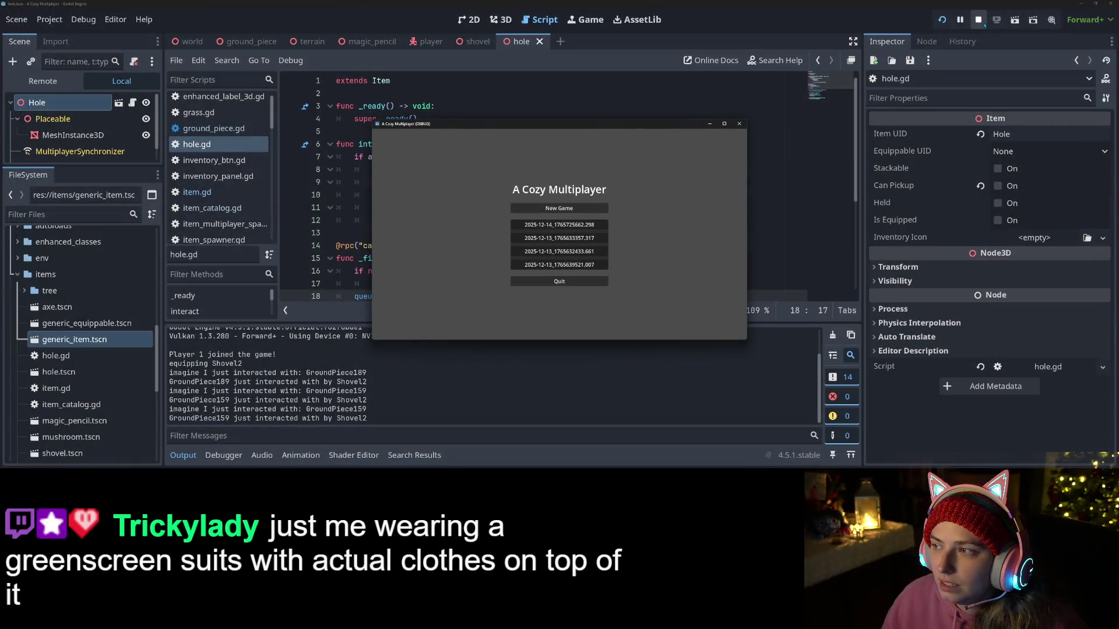
Step: Stop the game and bring up ground_piece.gd at the _spawn_hole call in the shovel branch
click(979, 20)
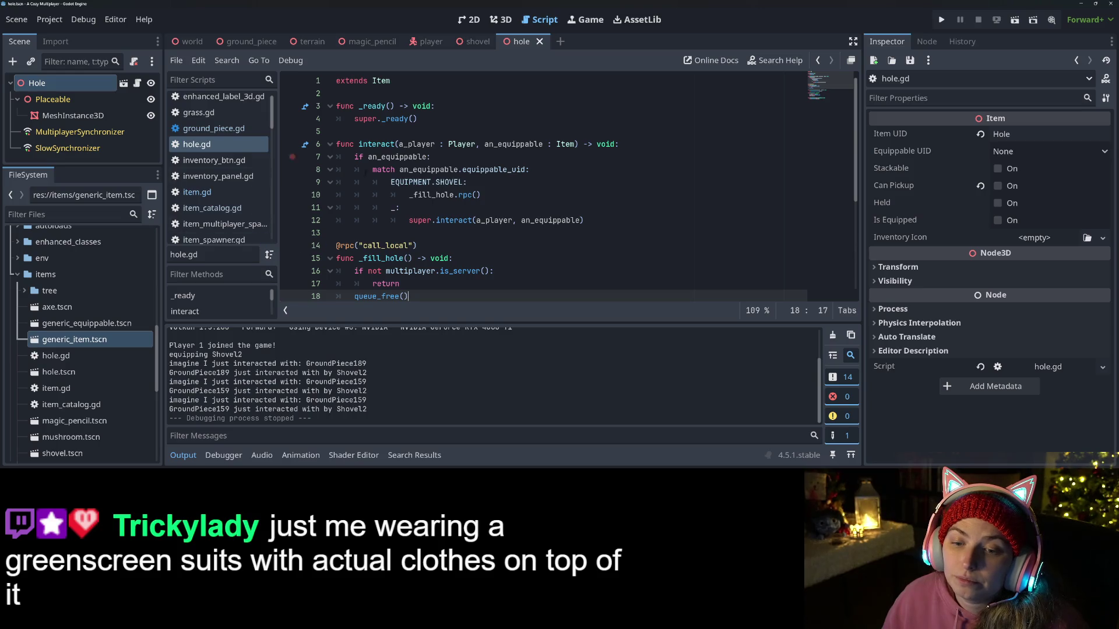
click(223, 129)
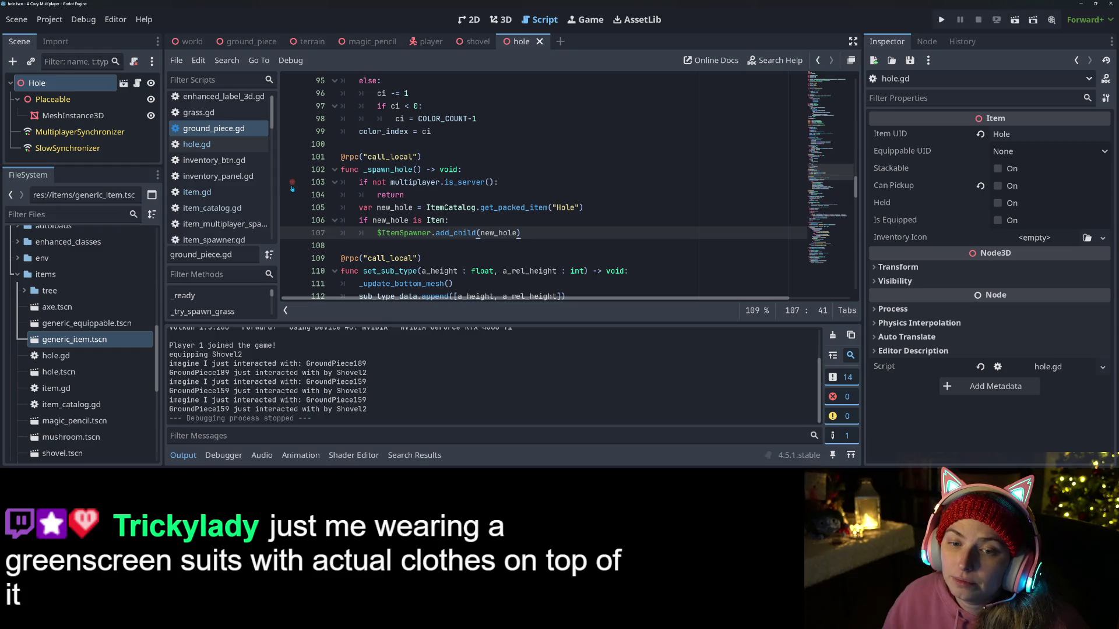
double_click(396, 170)
scroll(568, 185, down, 10)
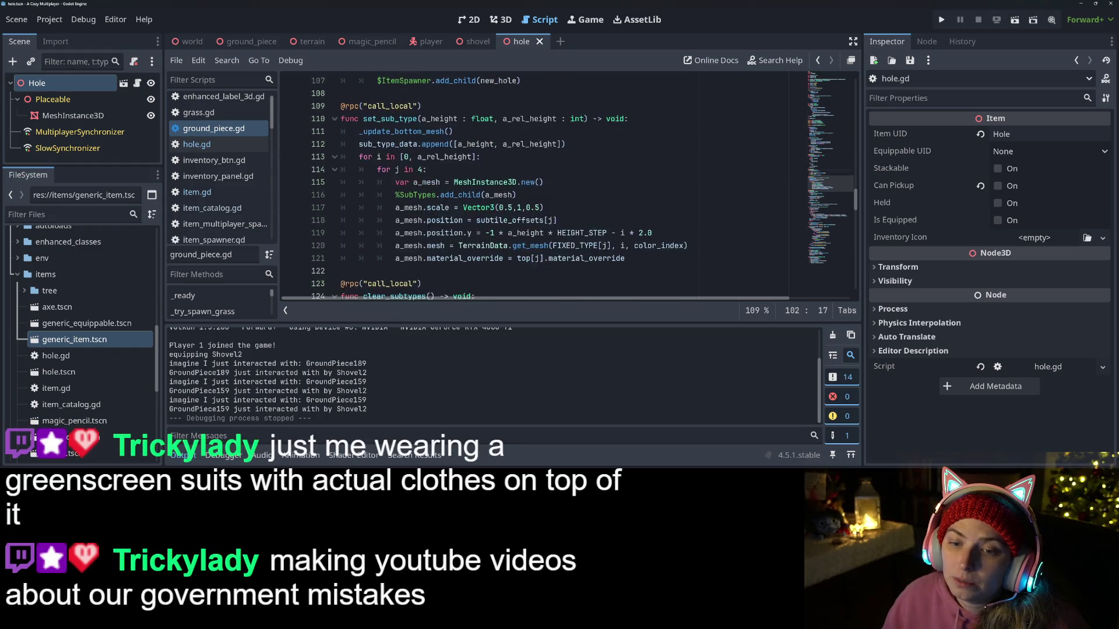
scroll(478, 247, down, 8)
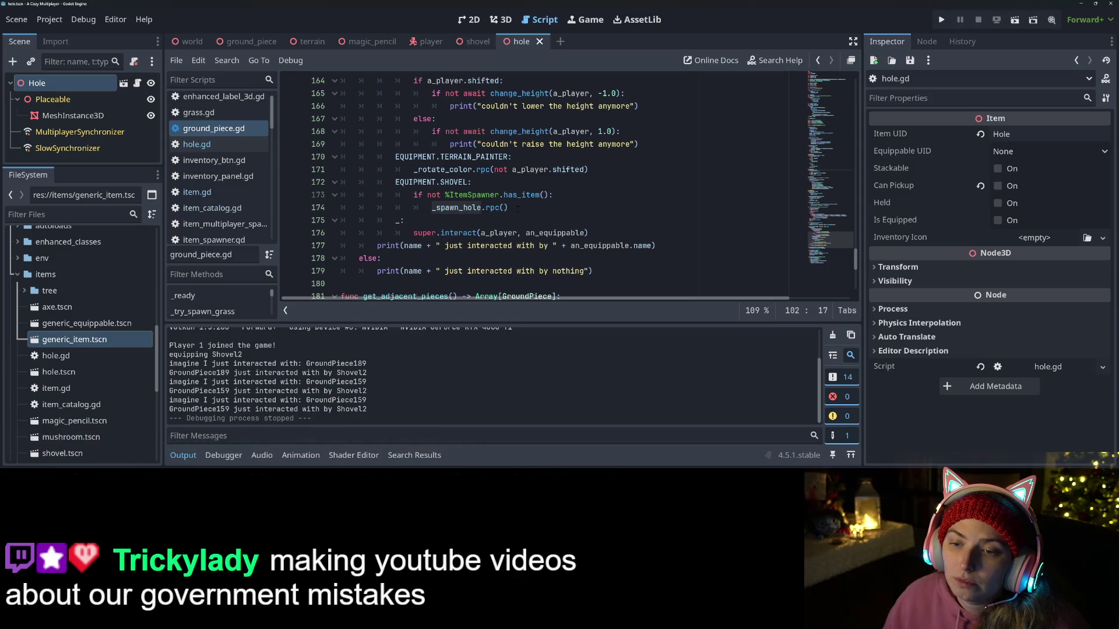
click(500, 195)
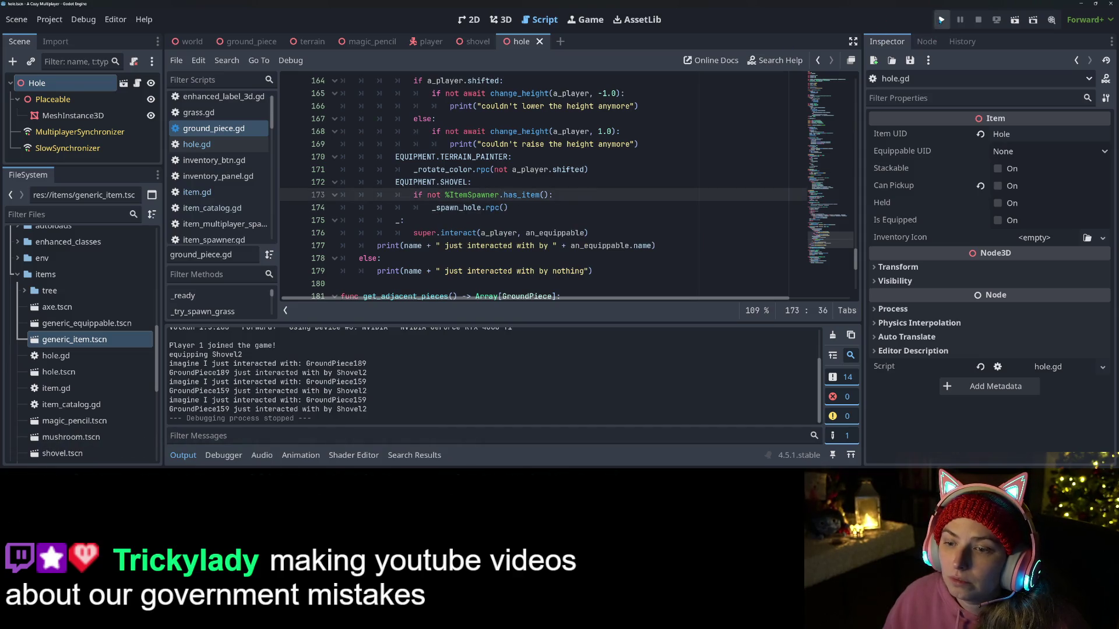
Step: Rerun the game, load the save, dig with E to hit the breakpoint, and move windows aside
click(941, 19)
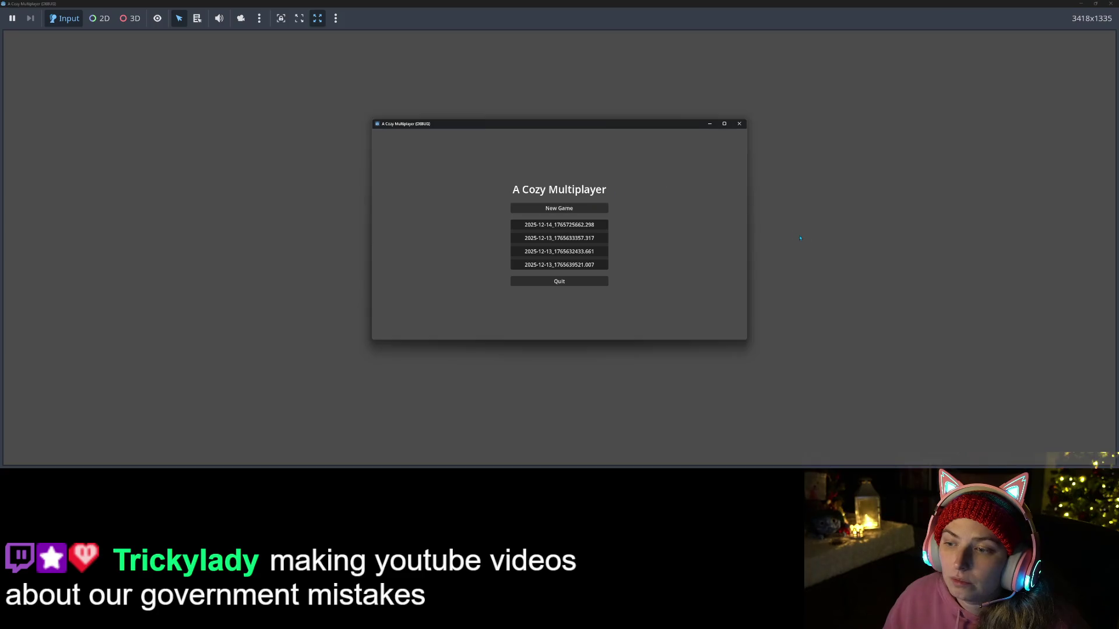
click(548, 256)
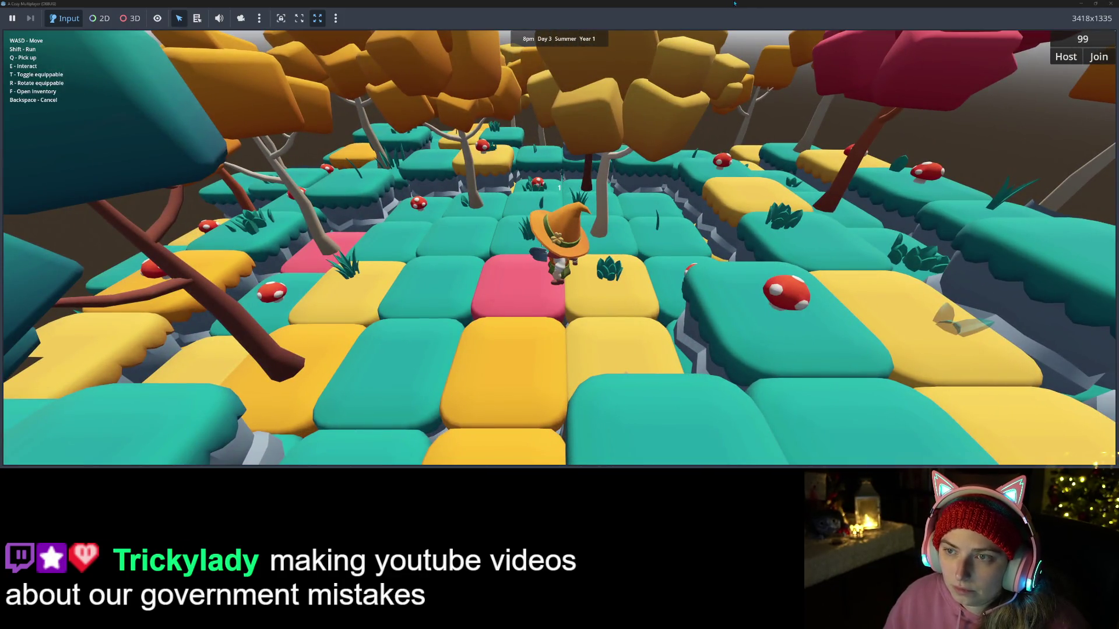
key(e)
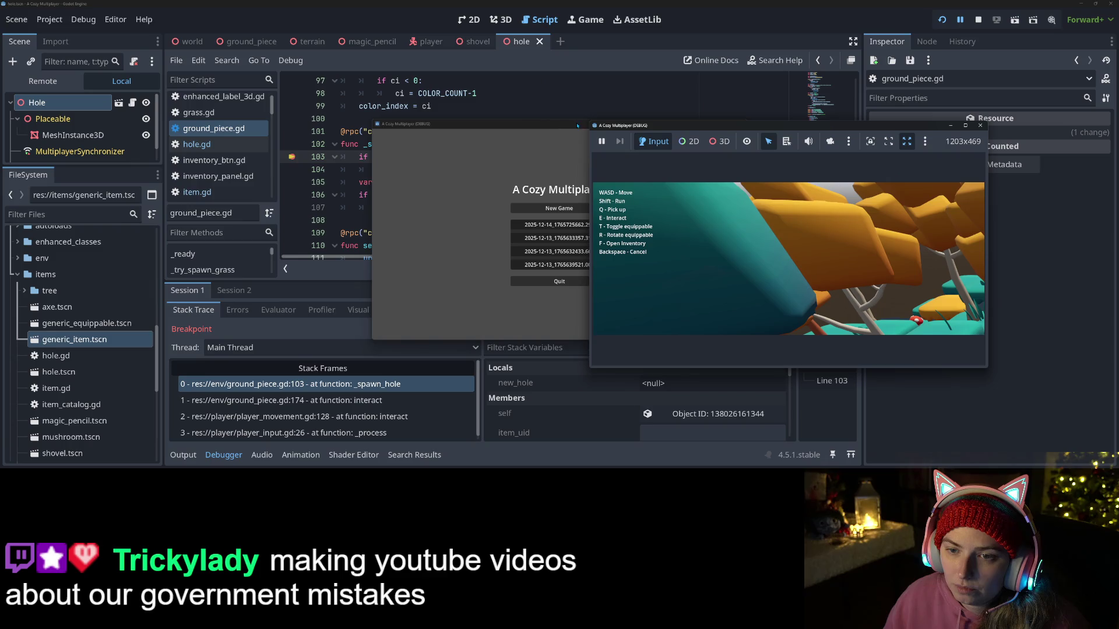
mouse_move(559, 130)
mouse_down()
mouse_move(531, 380)
mouse_move(382, 428)
mouse_up()
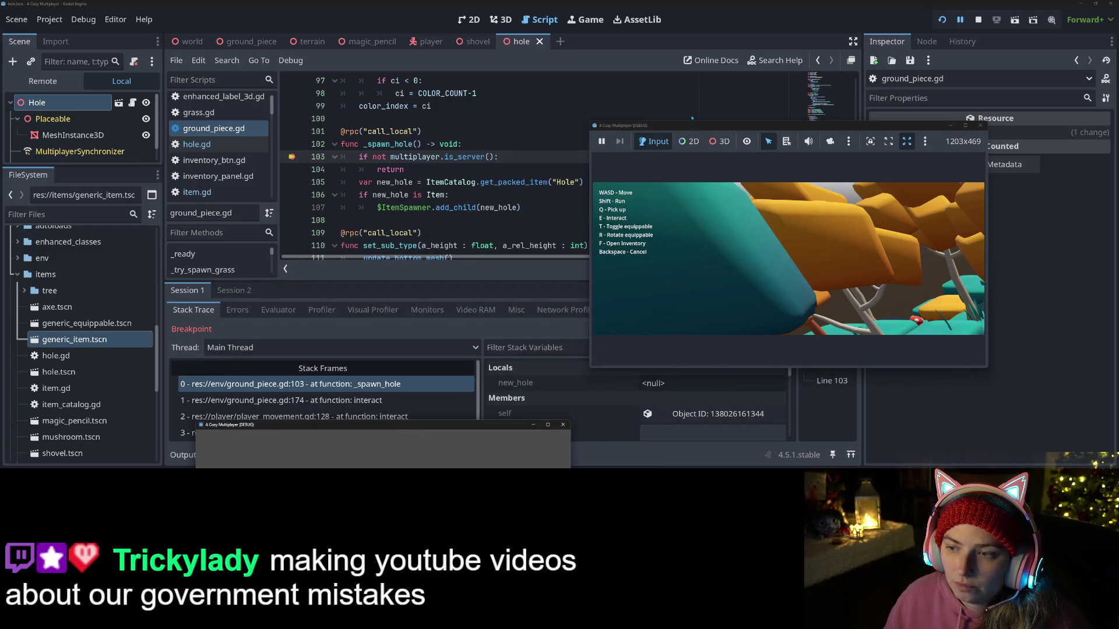
mouse_move(688, 122)
mouse_down()
mouse_move(733, 40)
mouse_move(763, 37)
mouse_up()
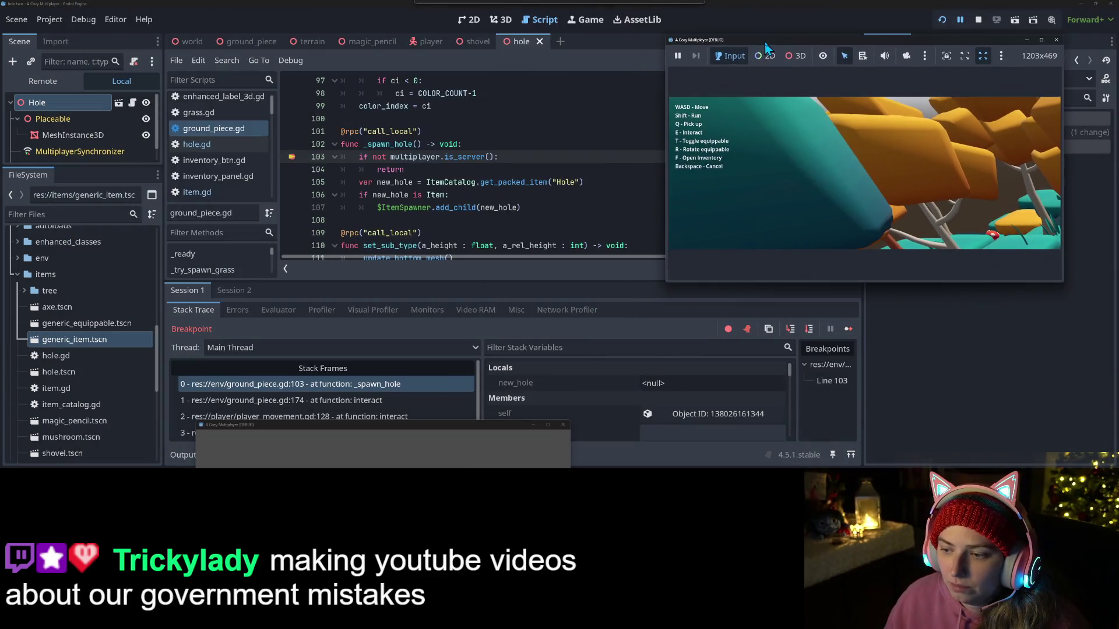
Step: Step Into through _spawn_hole and get_packed_item back to interact, then stop with F8
click(790, 329)
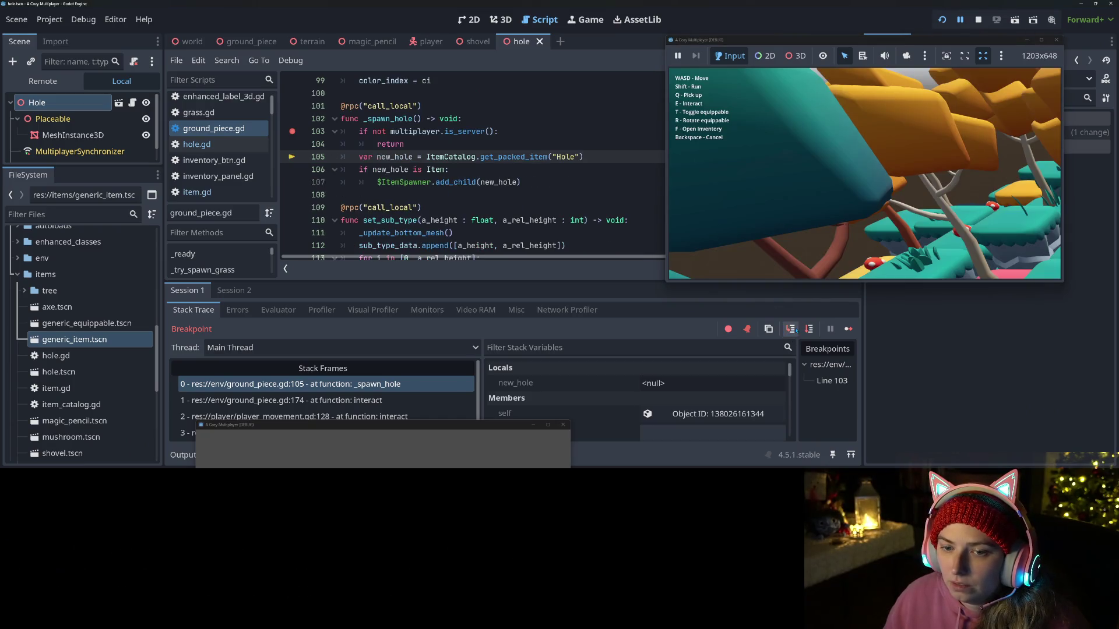
click(793, 330)
click(793, 329)
click(794, 330)
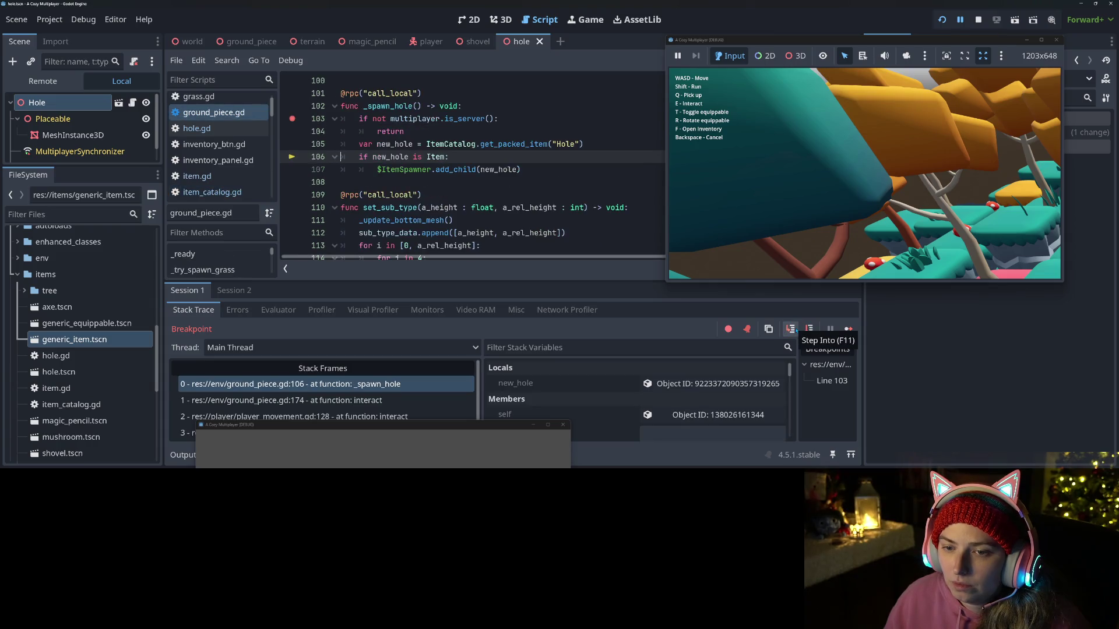
click(794, 329)
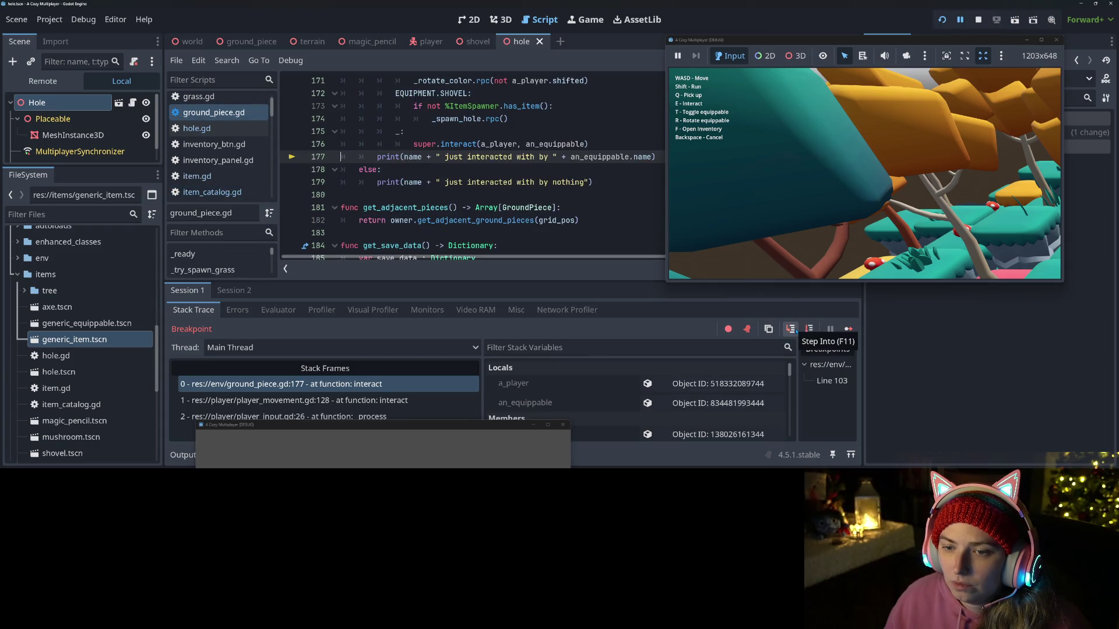
scroll(472, 169, up, 2)
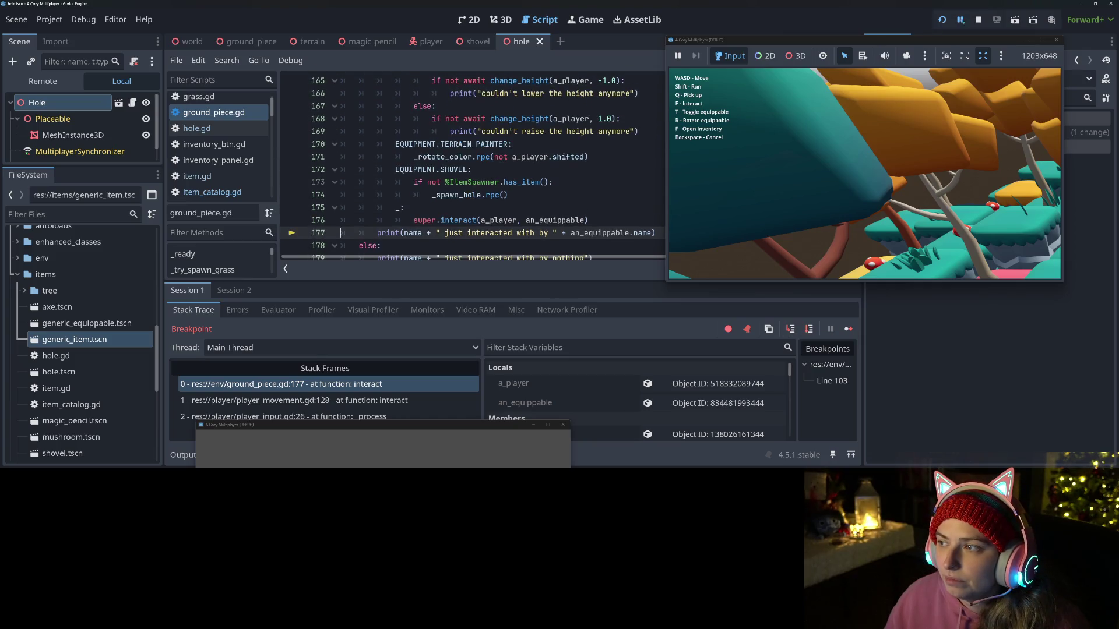
key(F8)
scroll(472, 169, up, 9)
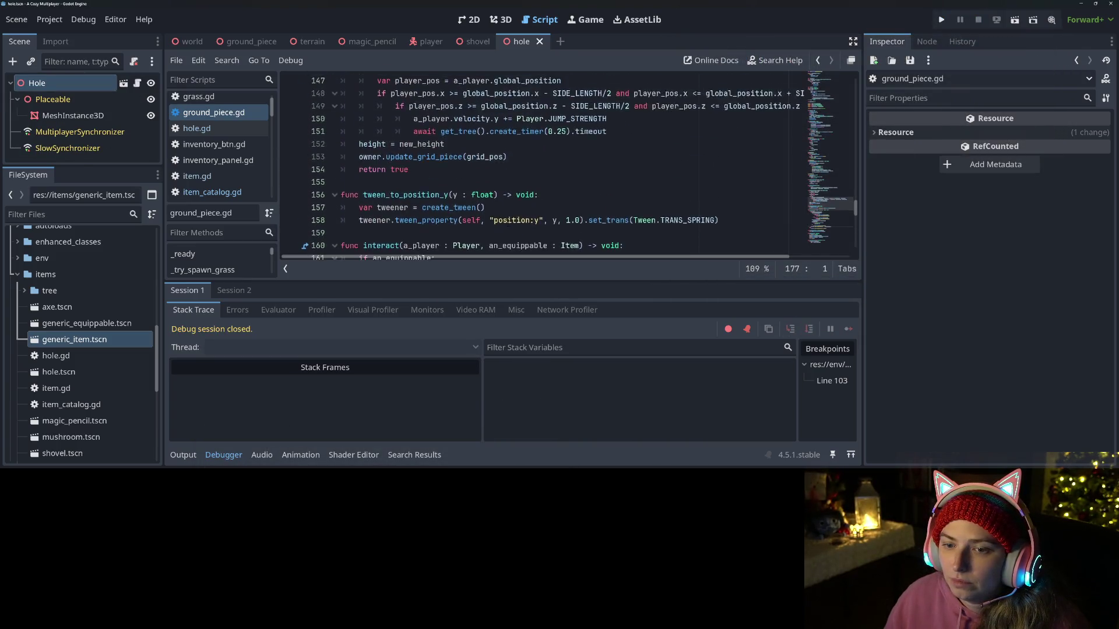
Step: Collapse the debugger and change line 106 to 'if new_hole:' by deleting the Item check
scroll(536, 169, up, 4)
scroll(505, 216, up, 3)
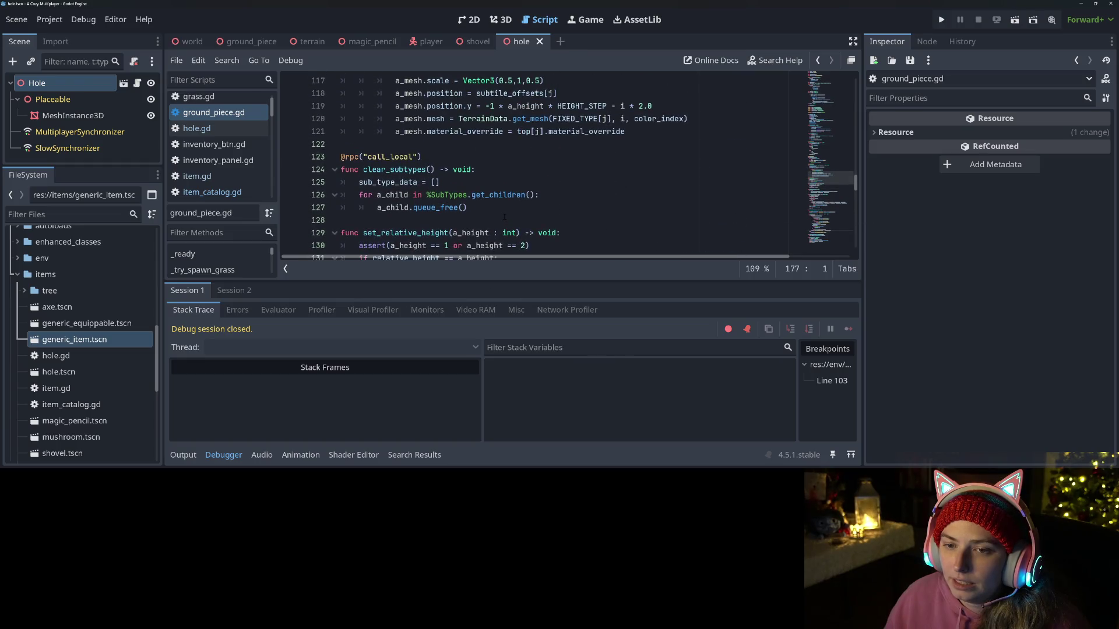
click(222, 455)
scroll(504, 233, up, 9)
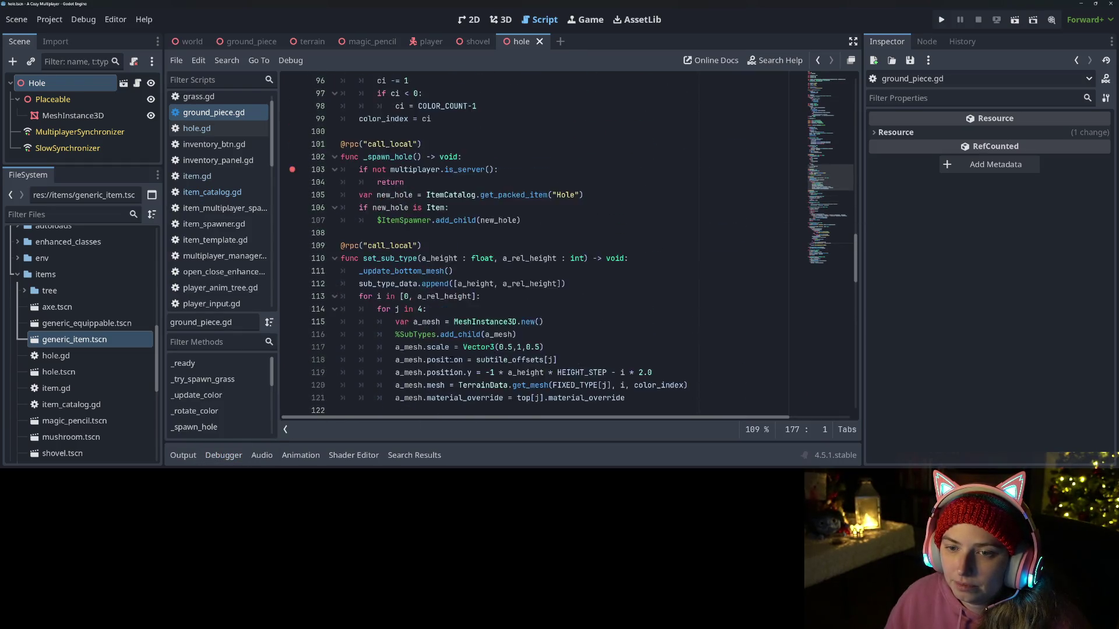
click(482, 296)
click(481, 279)
key(Left)
key(Left)
key(Left)
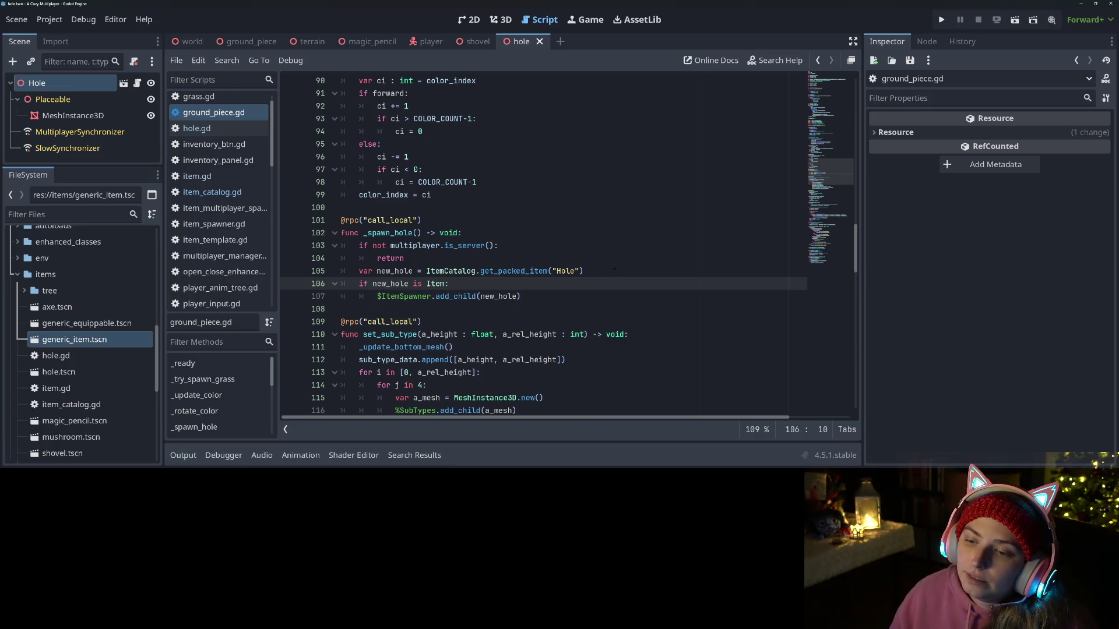
double_click(511, 271)
double_click(438, 284)
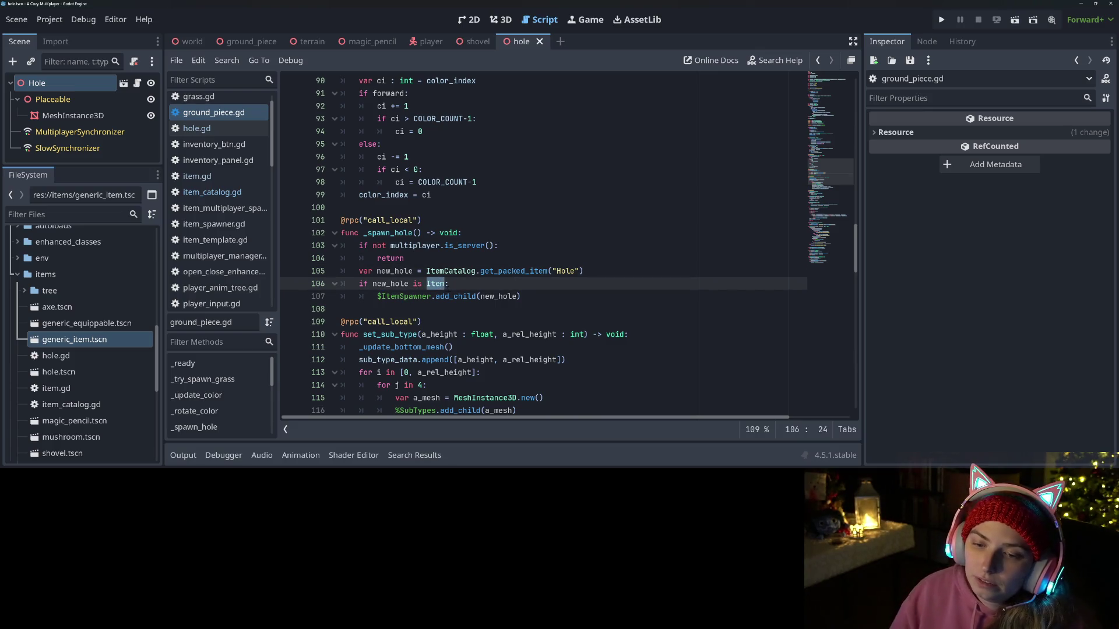
key(BackSpace)
key(BackSpace)
key(BackSpace)
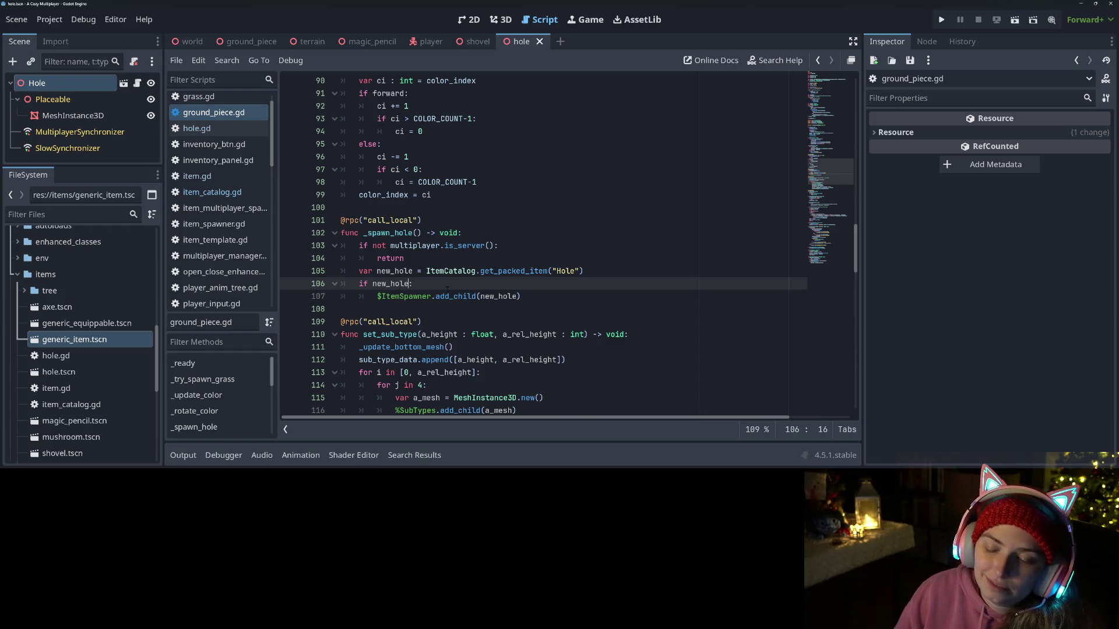
key(BackSpace)
Step: Make line 107 add new_hole.instantiate() to the ItemSpawner and relaunch the game
click(518, 298)
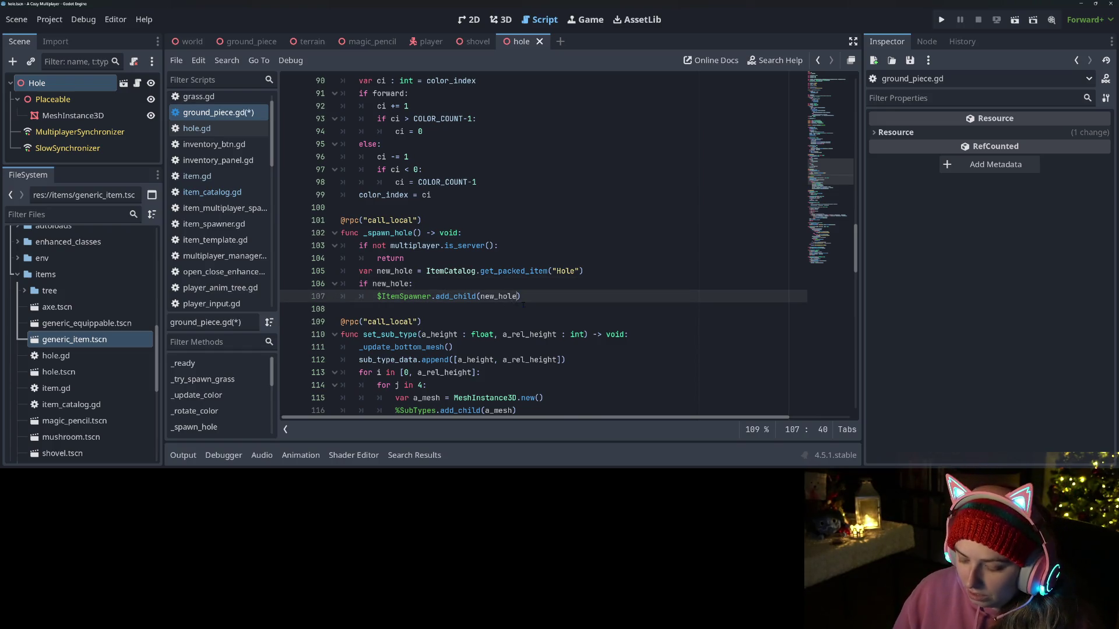
text(.in)
key(Return)
click(941, 20)
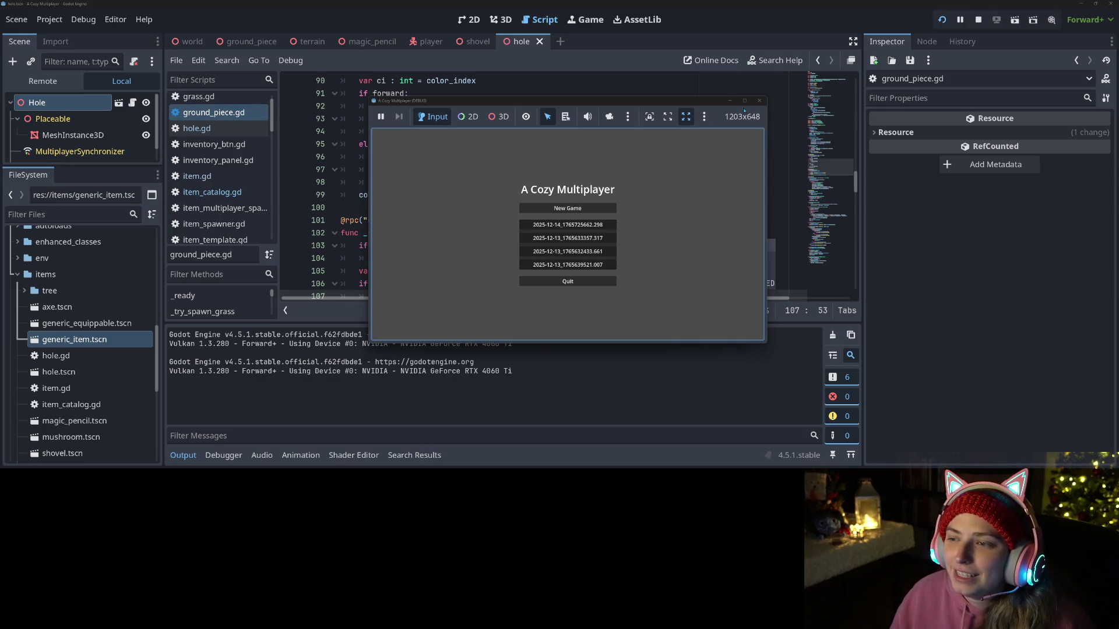
Step: Maximize the game, load the first save, dig a black-disc hole with the shovel, then stop the game
key(super+Up)
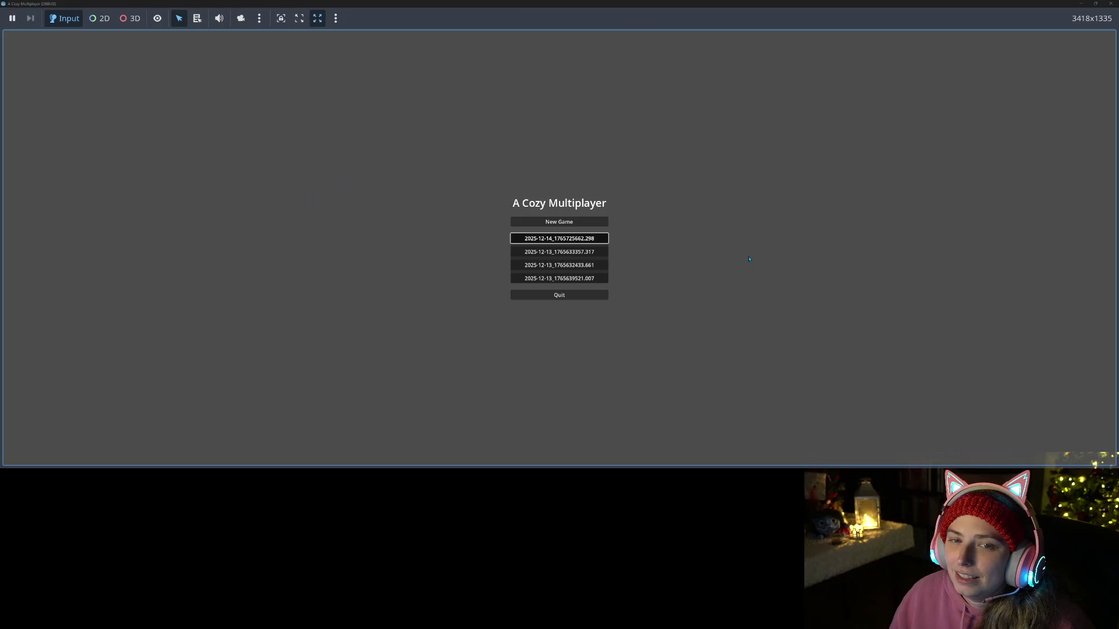
click(561, 238)
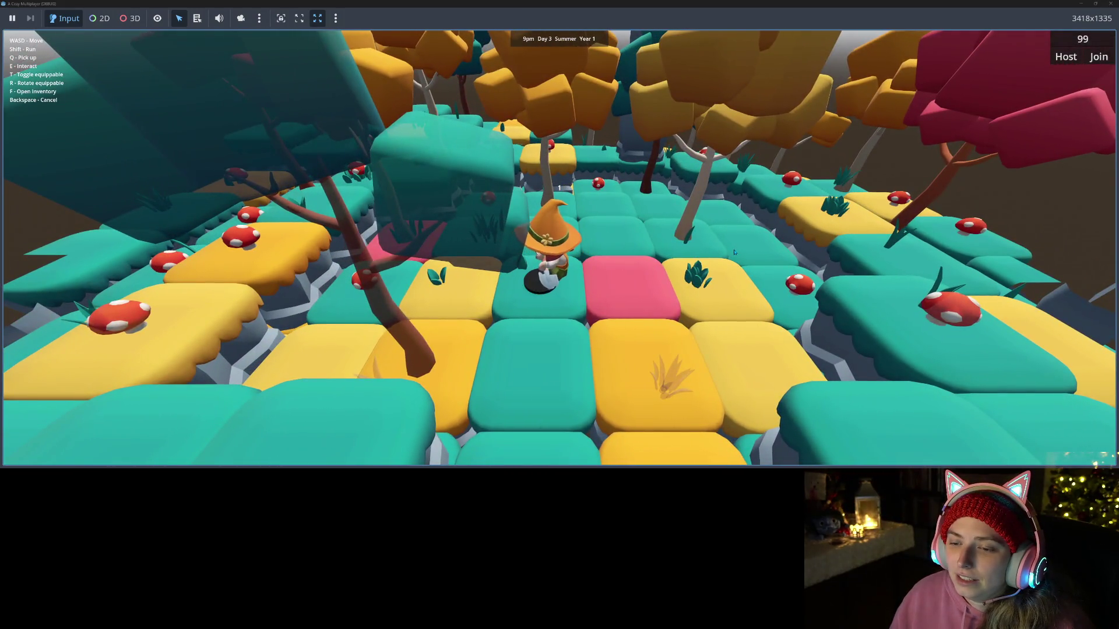
key(a)
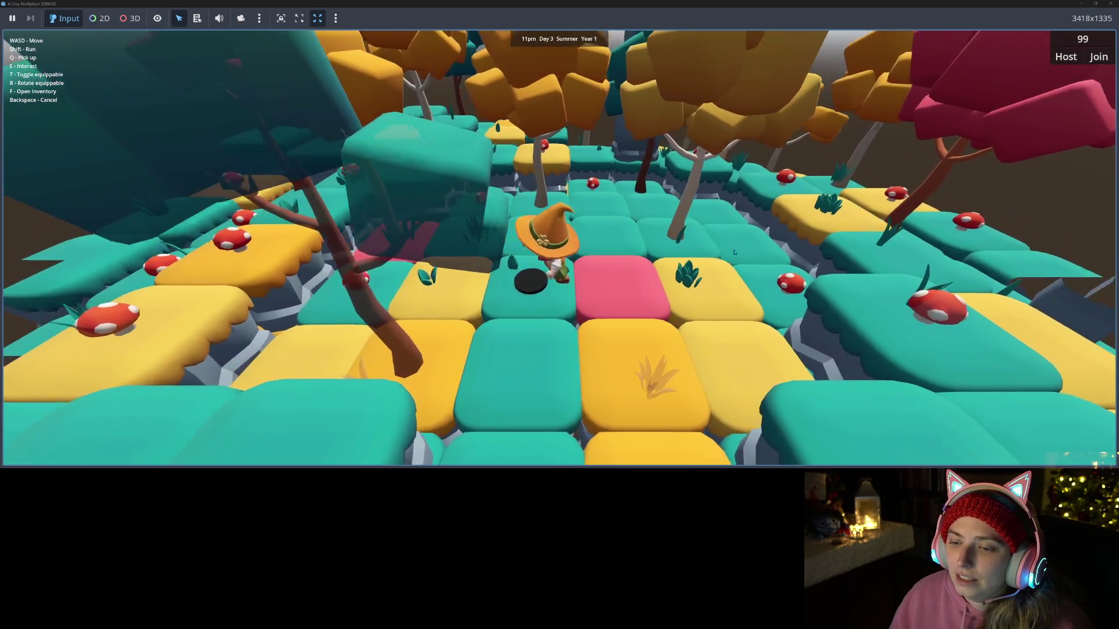
click(734, 251)
key(s)
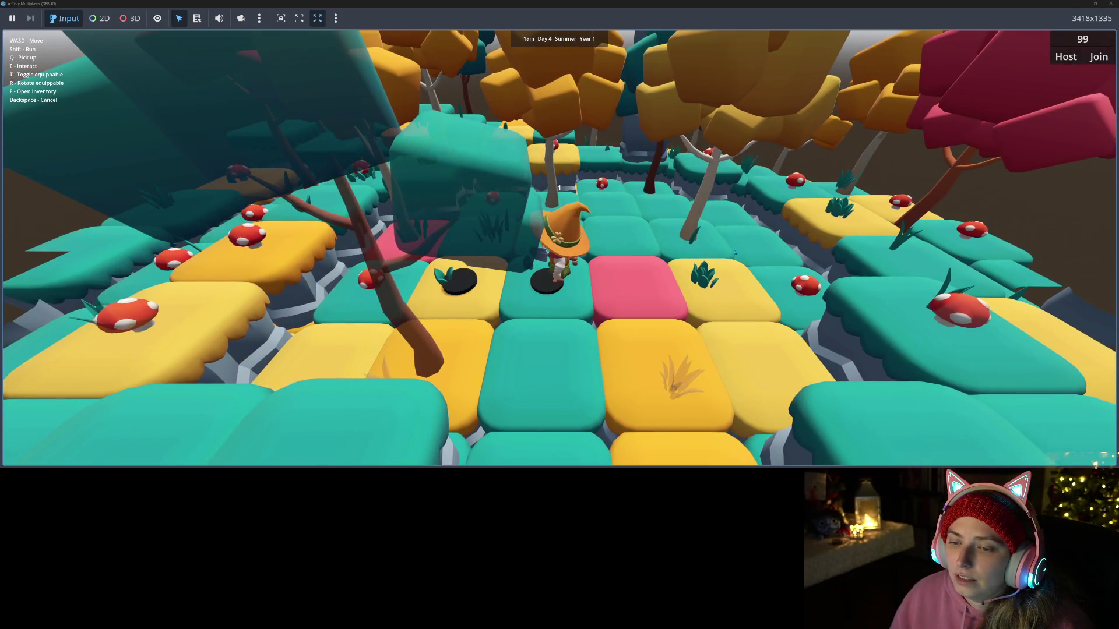
key(w)
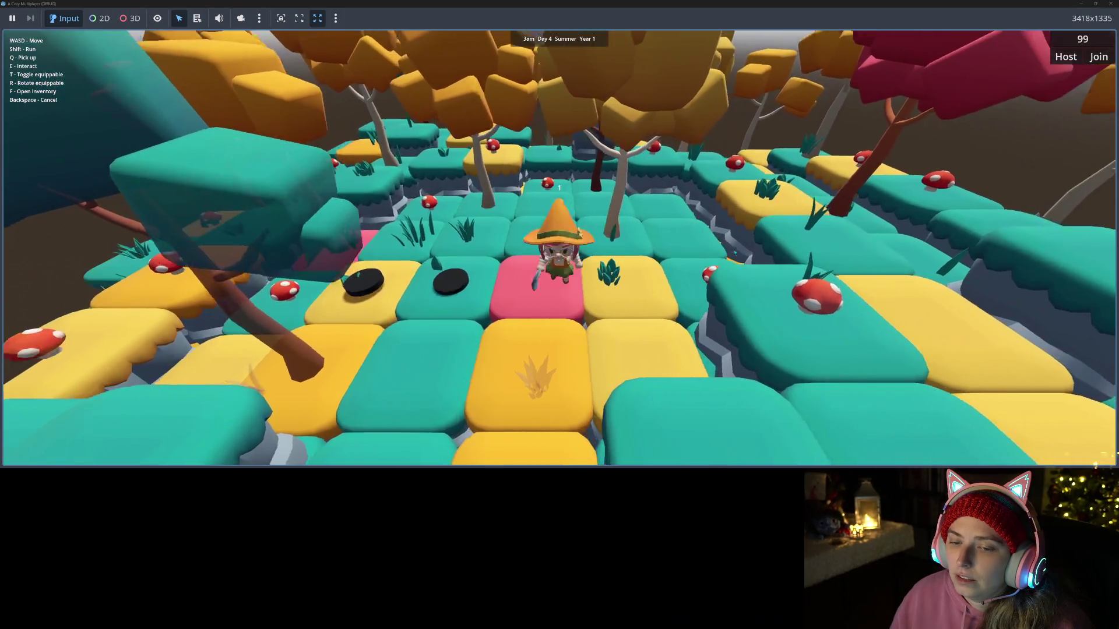
key(a)
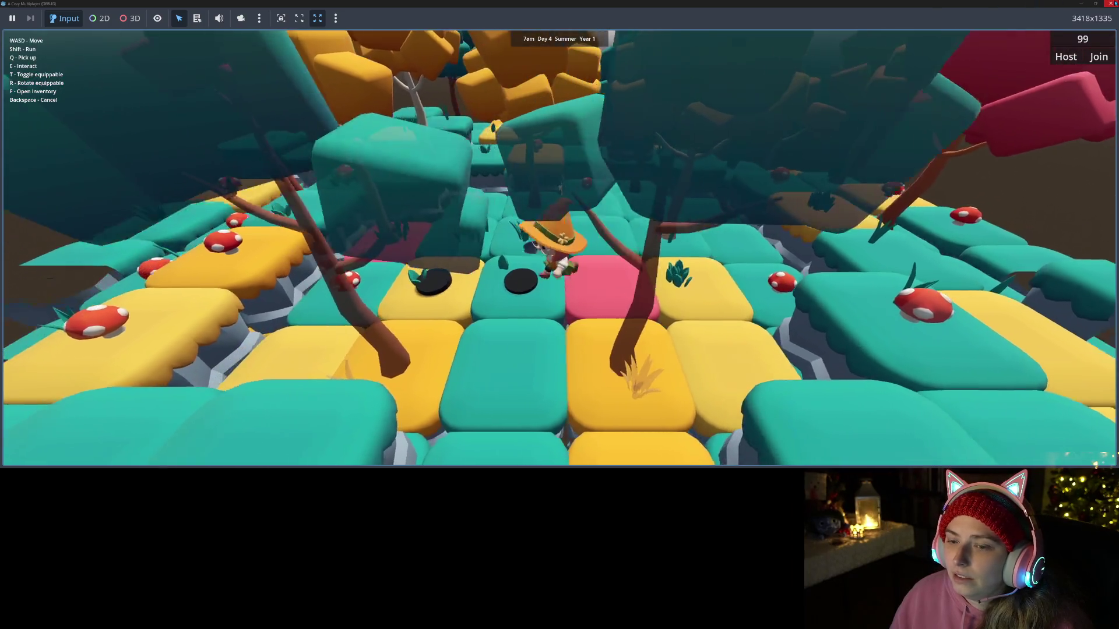
key(F5)
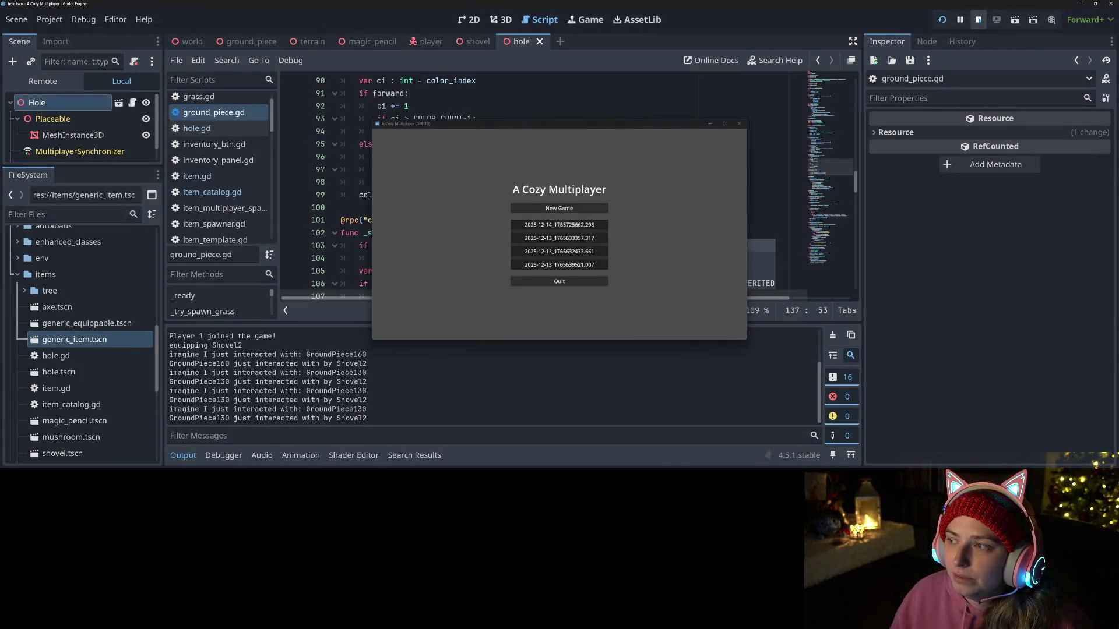
key(F8)
click(564, 182)
Step: Select the Placeable node in the hole scene, then cancel adding a new child node
scroll(568, 230, down, 3)
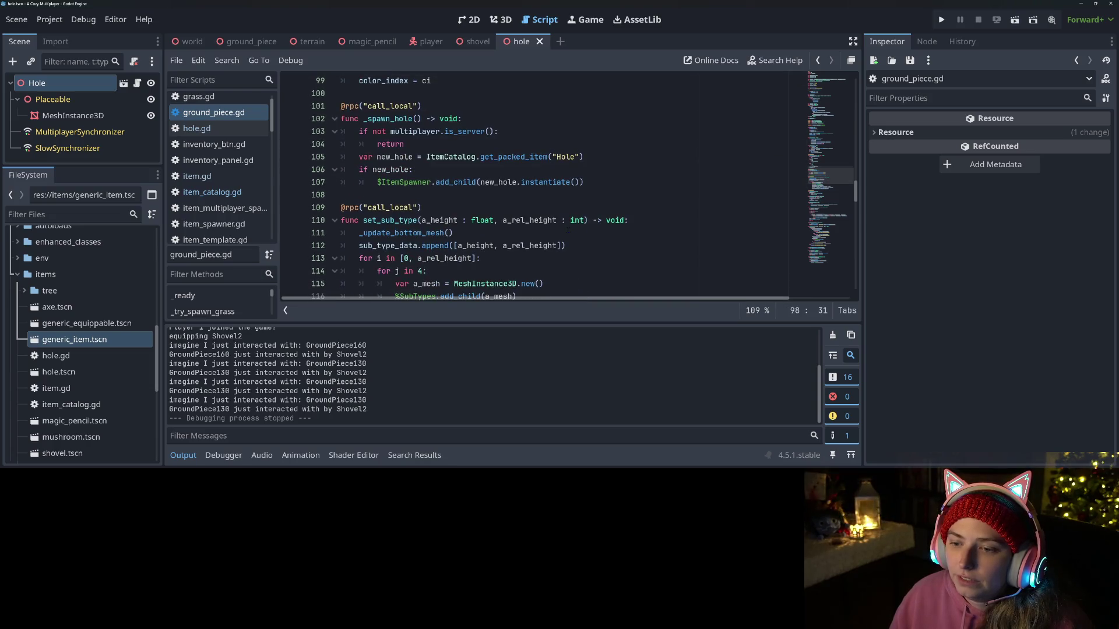
click(386, 182)
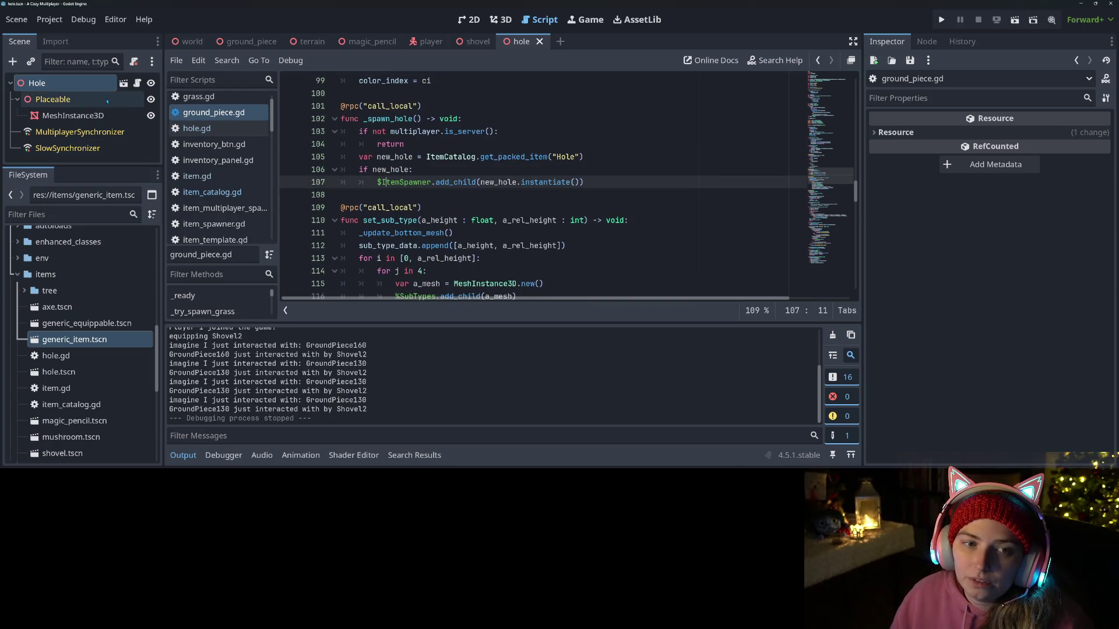
mouse_move(313, 42)
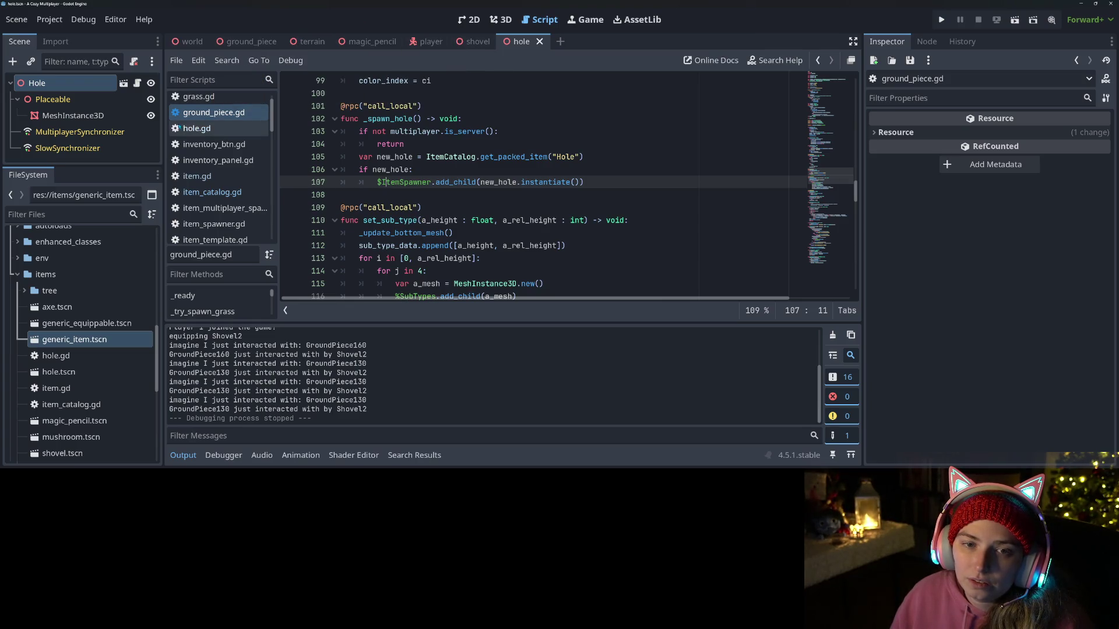
click(61, 100)
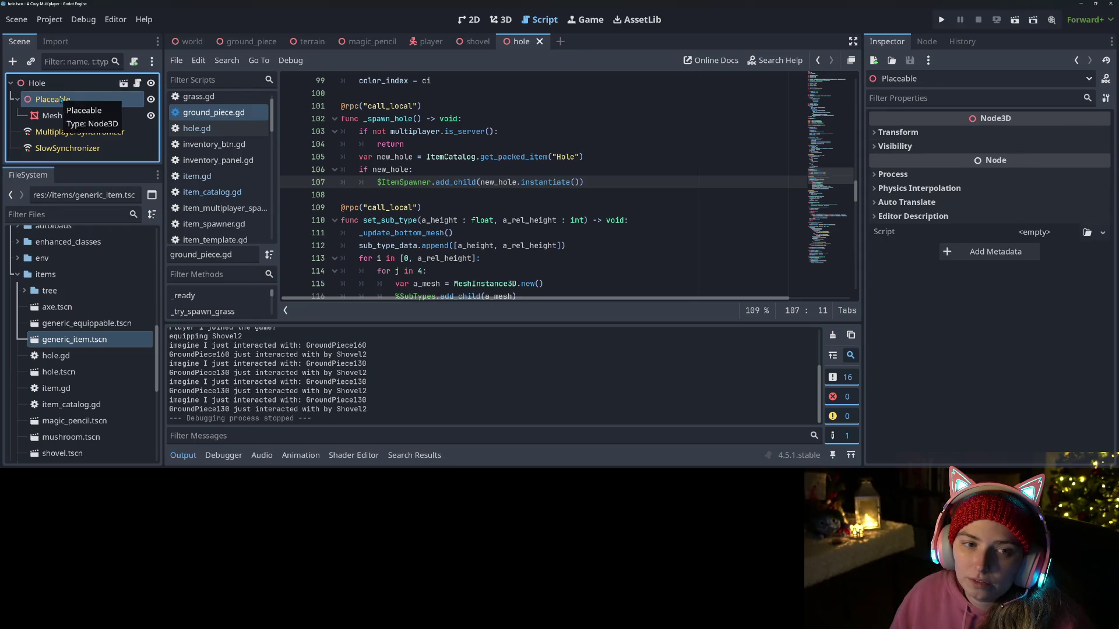
right_click(61, 100)
click(95, 108)
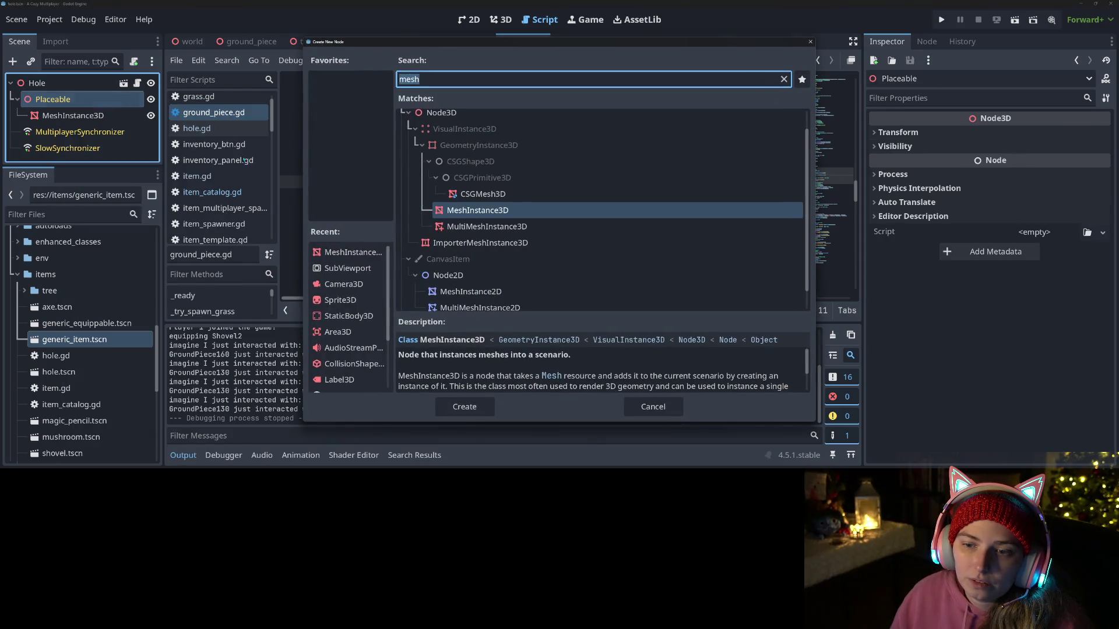
click(653, 407)
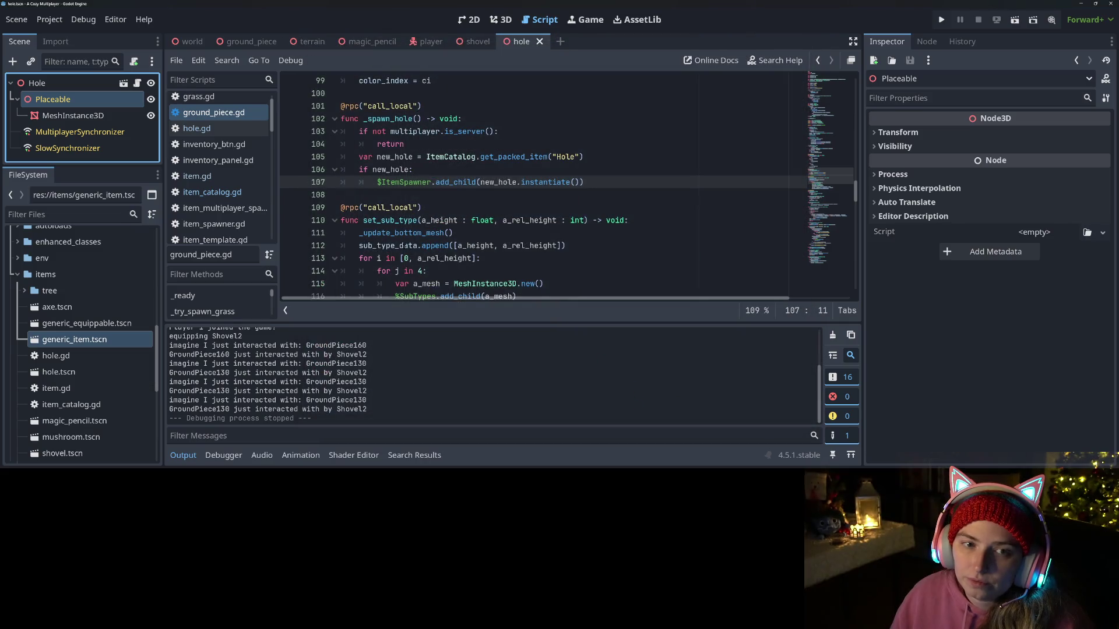
Step: Open the tree scene and pick out its DetectionRadius node
click(419, 245)
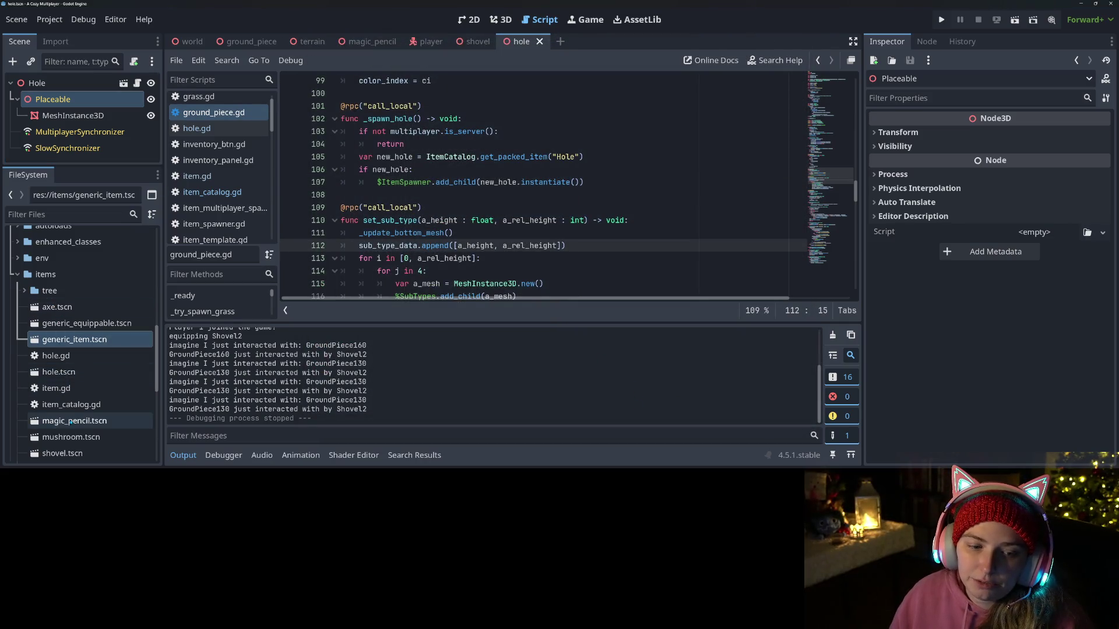
scroll(71, 408, down, 4)
double_click(58, 385)
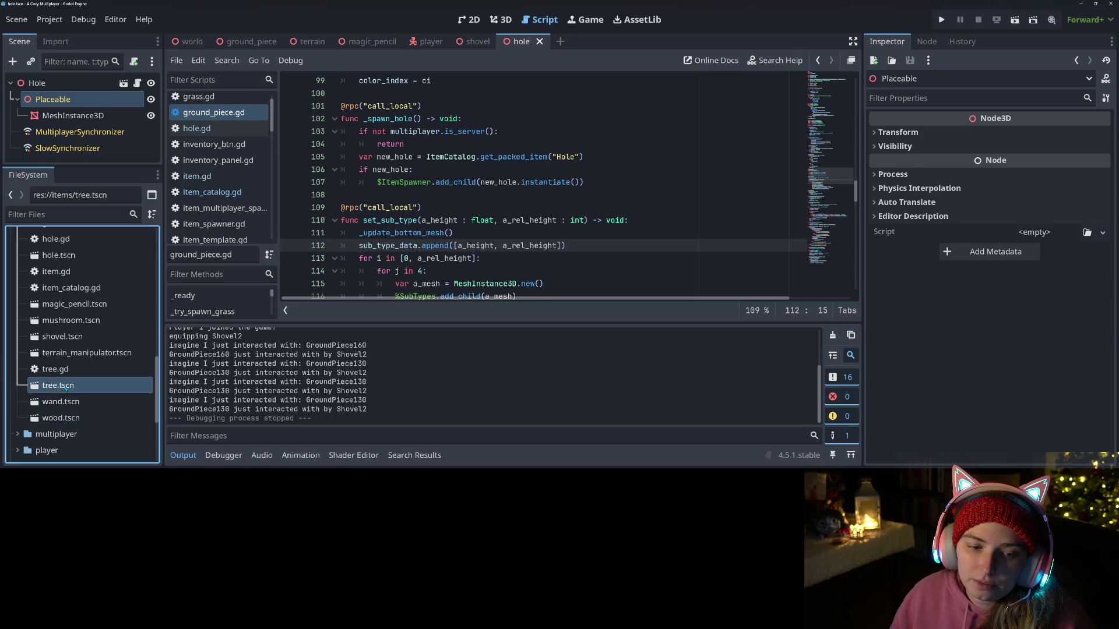
click(67, 132)
click(60, 116)
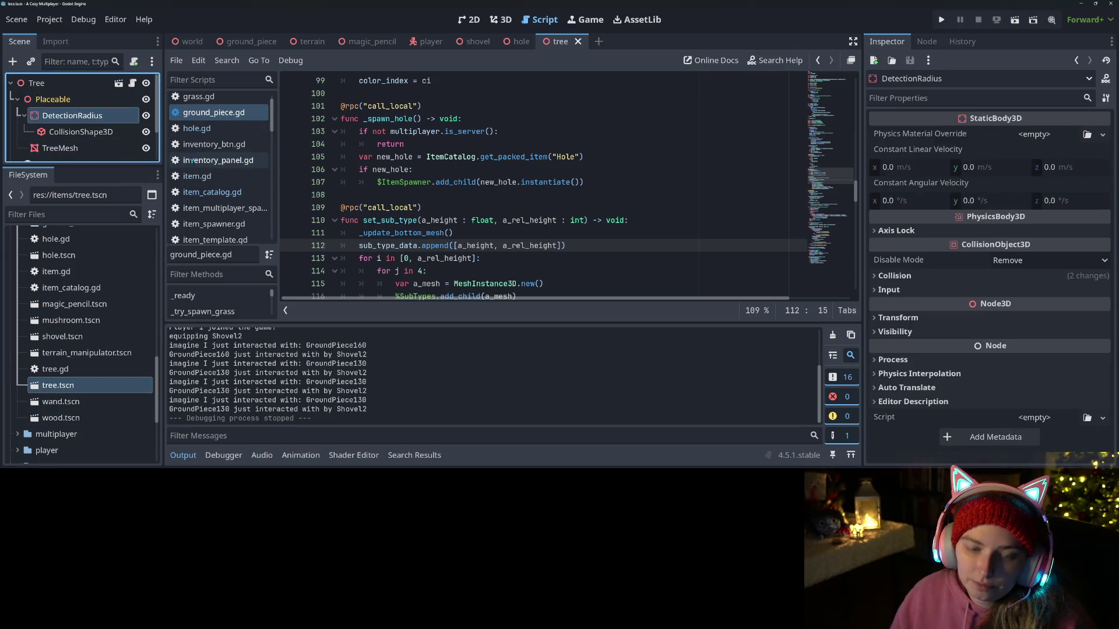
click(519, 41)
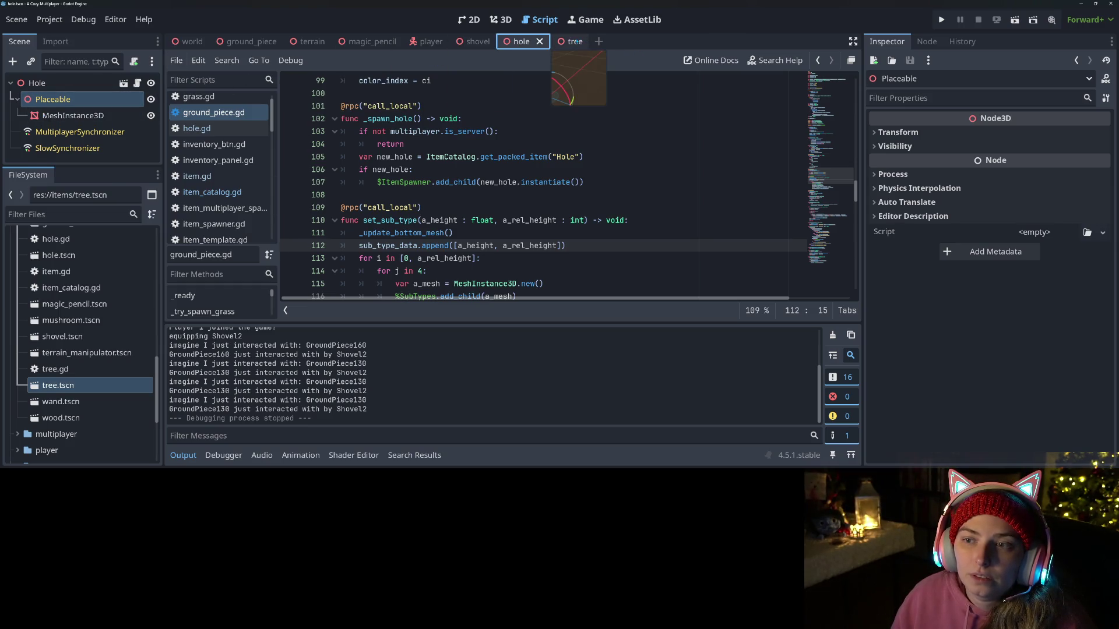
click(560, 41)
right_click(51, 117)
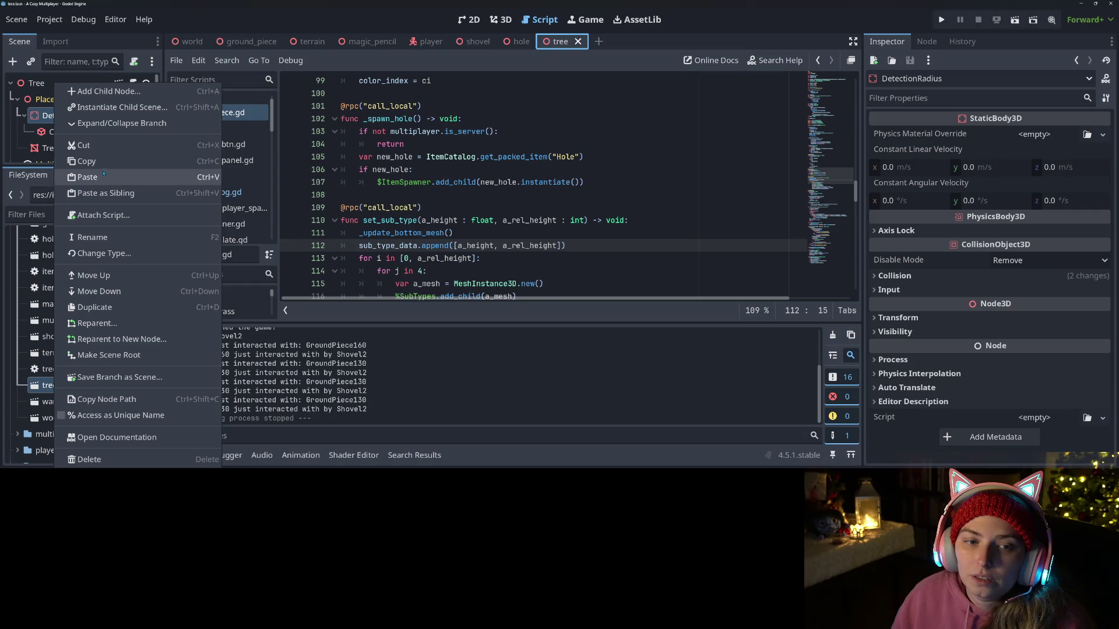
key(Escape)
Step: Paste DetectionRadius as a child of Placeable in the hole scene and save it
click(527, 44)
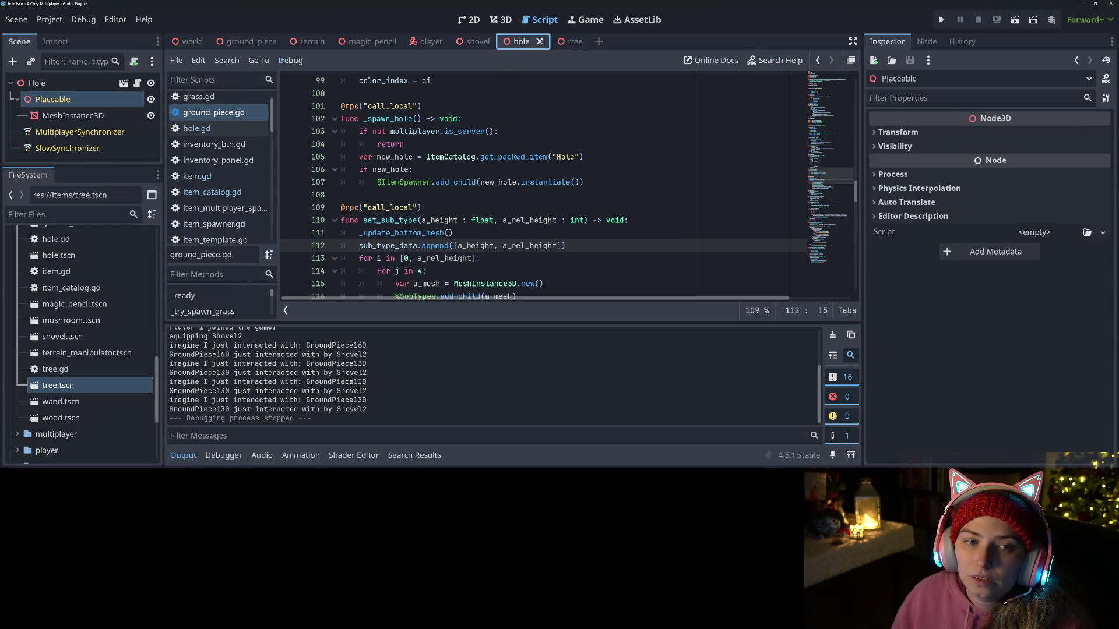
right_click(37, 101)
click(64, 193)
key(ctrl+s)
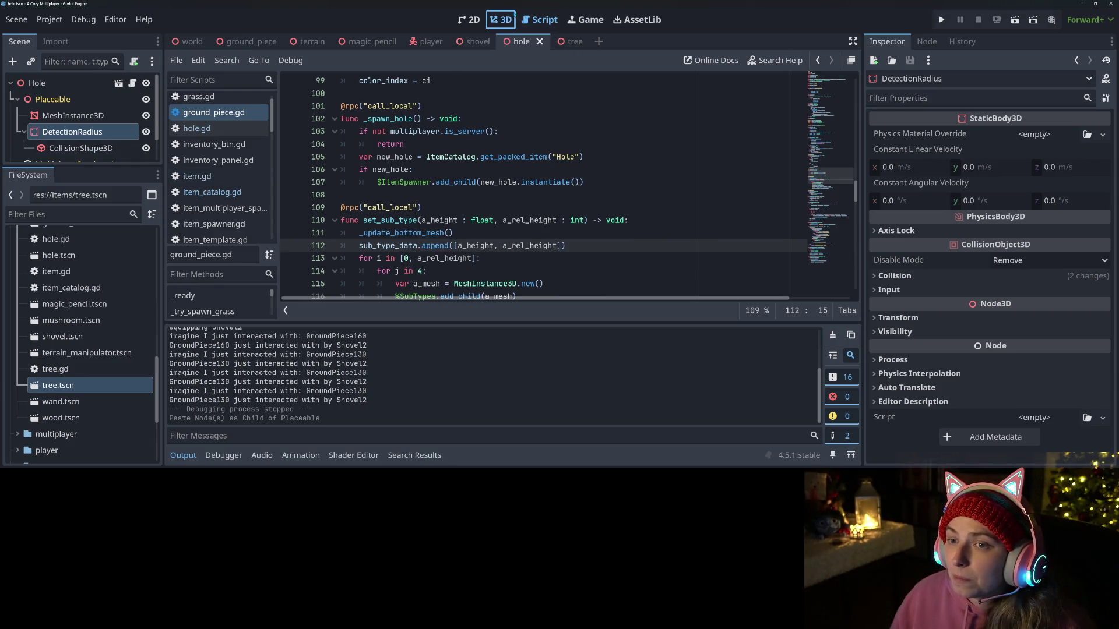
Step: View the hole scene in 3D and run the project
click(499, 19)
drag(611, 216, 635, 197)
click(941, 19)
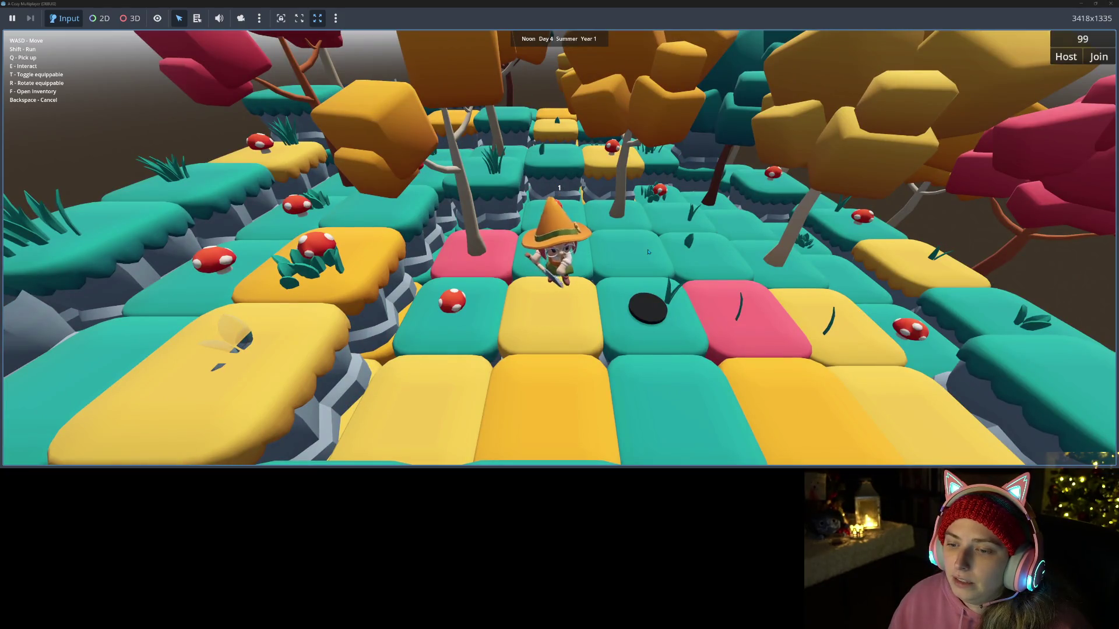
Step: Walk around with WASD, dig holes in the yellow tile with E, then stop the game
key(d)
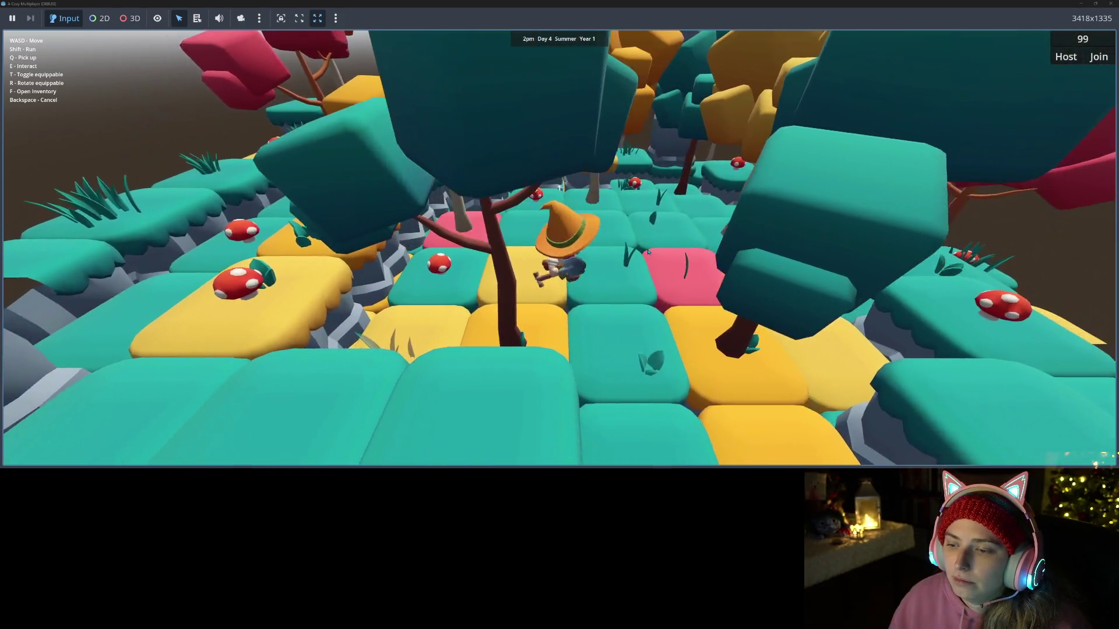
key(w)
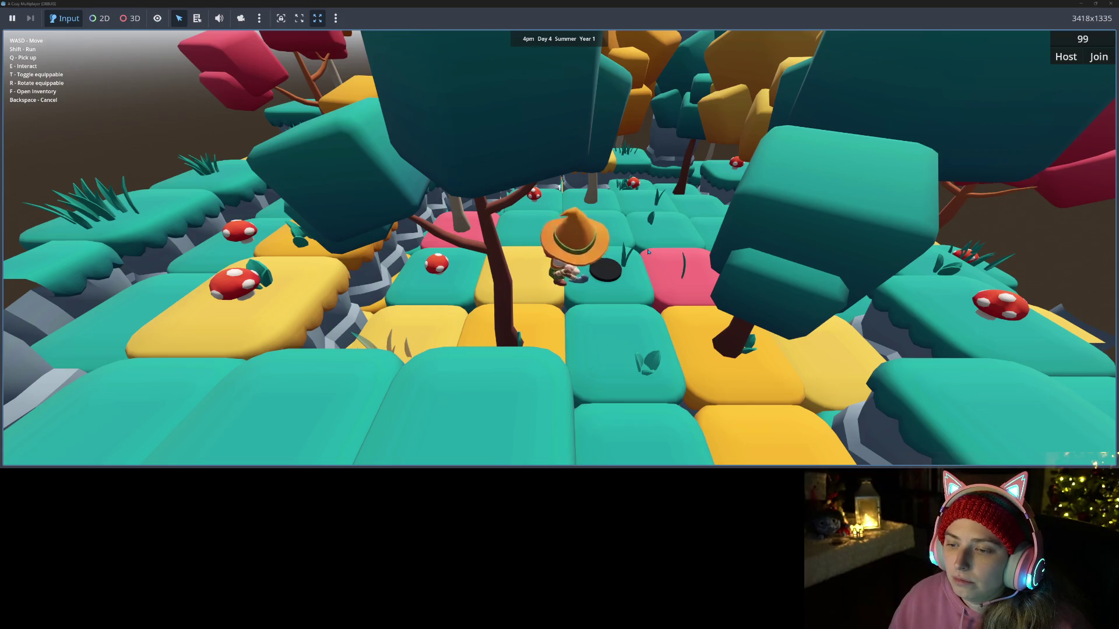
key(a)
key(e)
key(w)
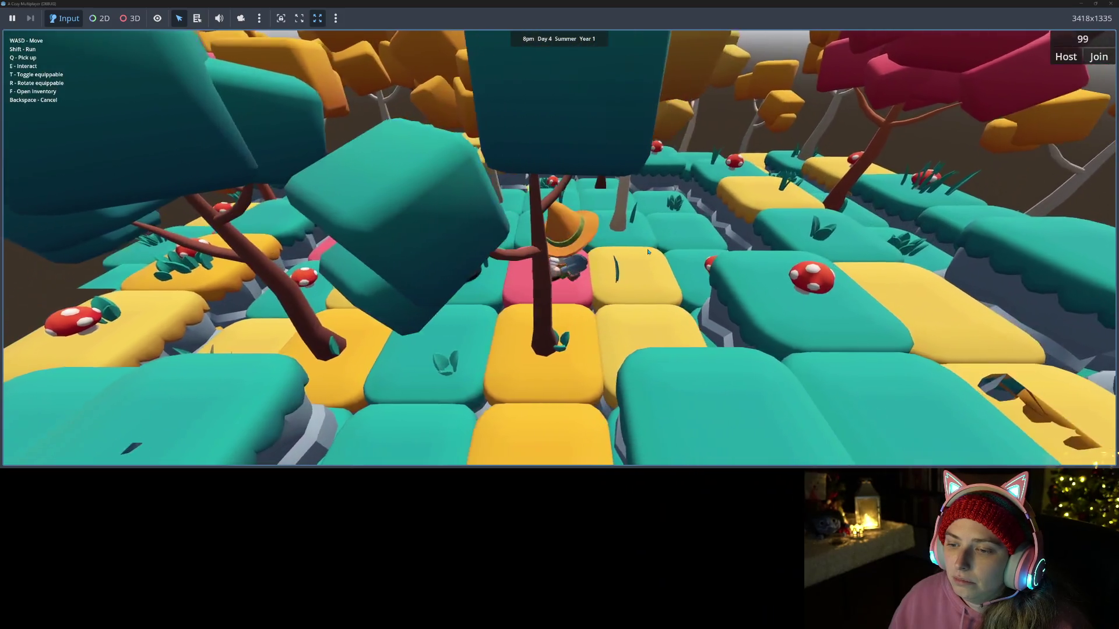
key(w)
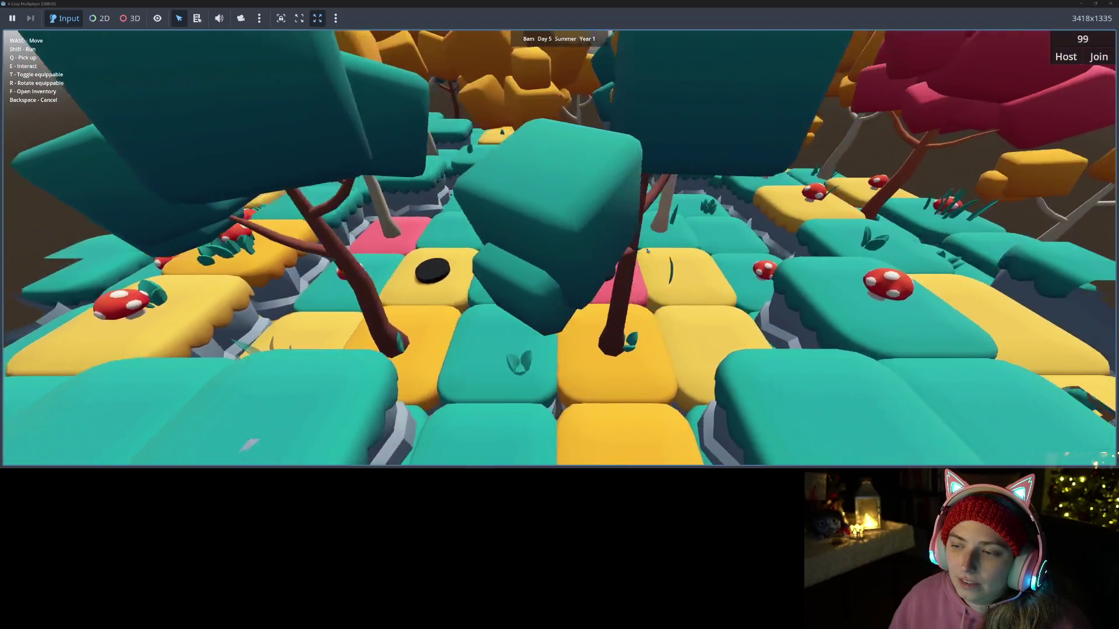
key(s)
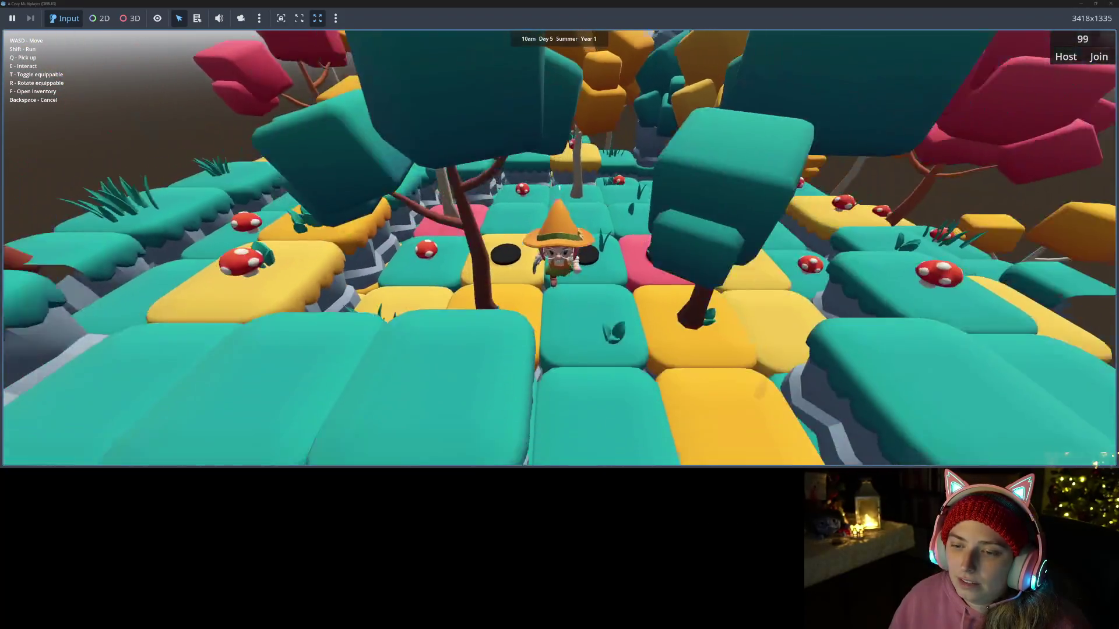
key(s)
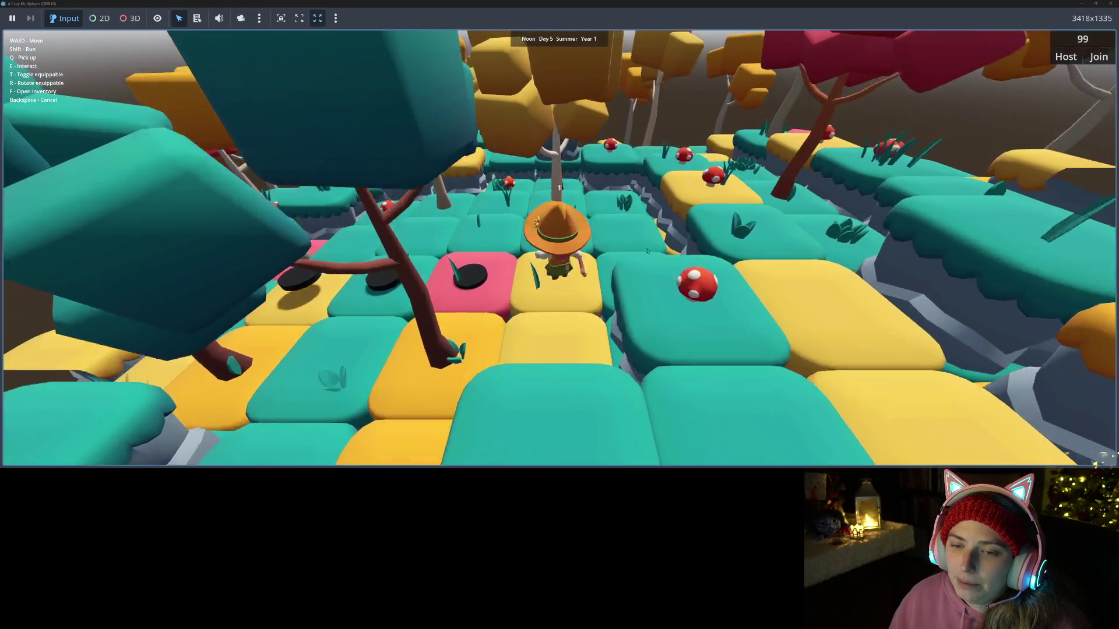
key(s)
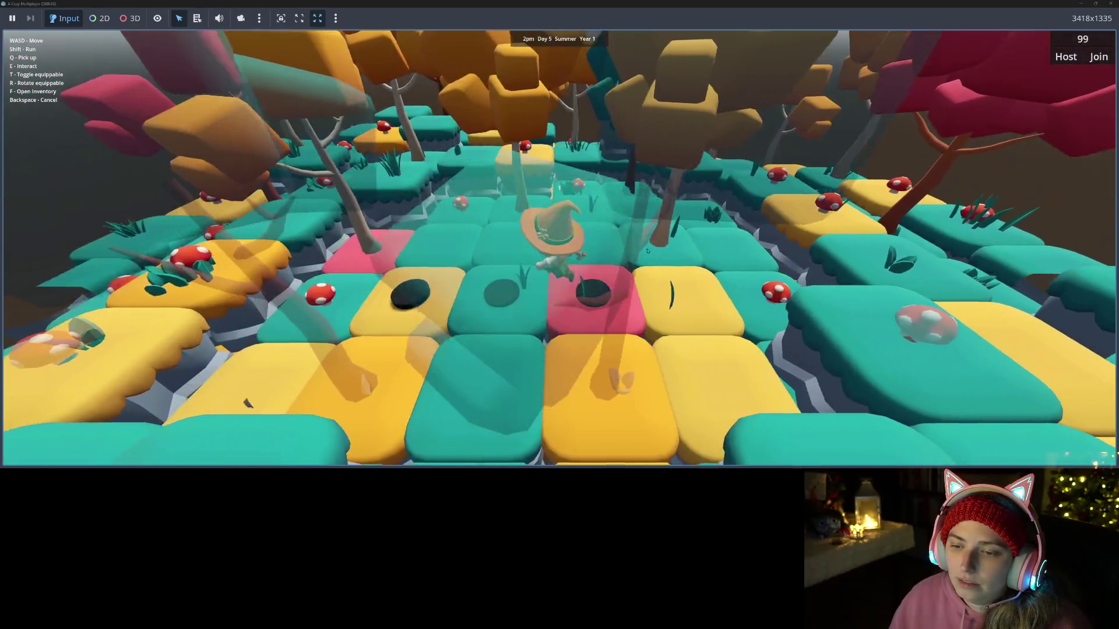
key(w)
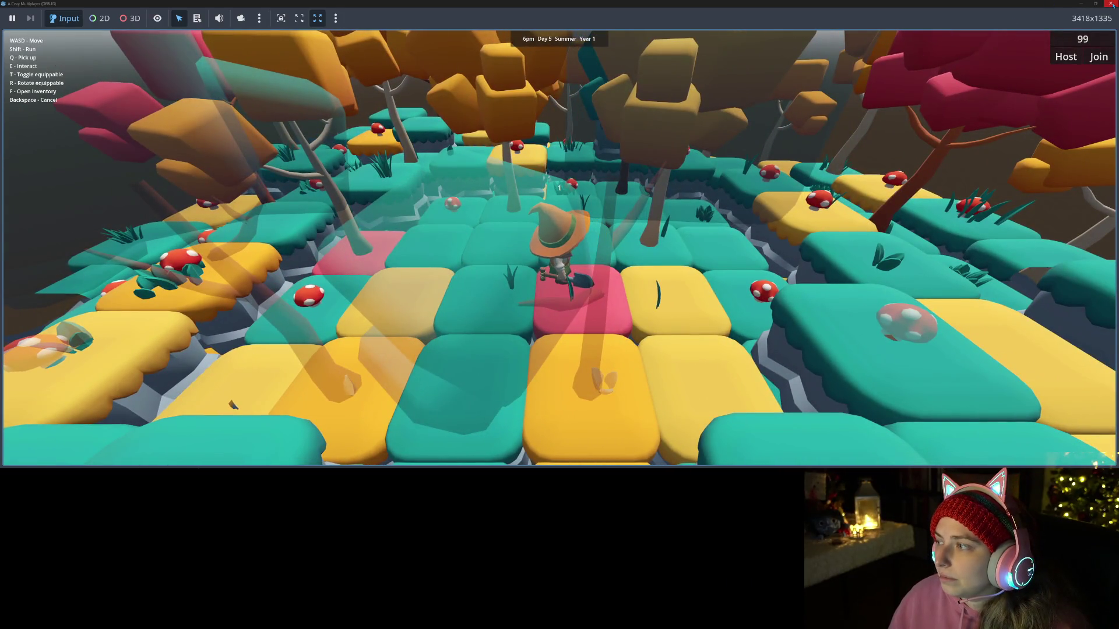
click(1111, 4)
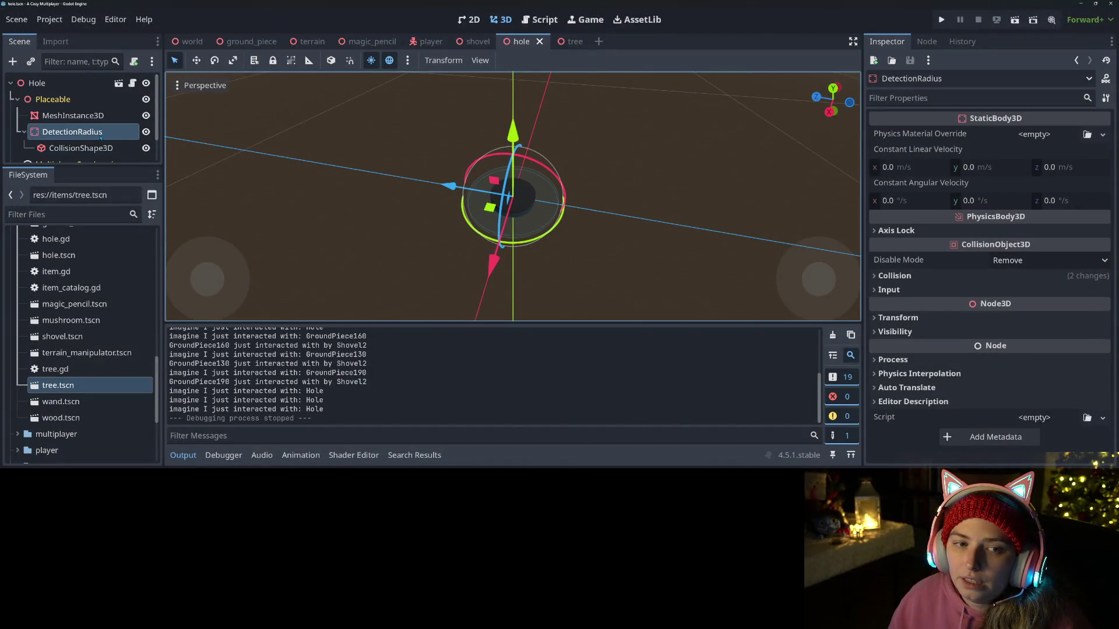
Step: Select the hole's MeshInstance3D and clear its black material
click(73, 115)
scroll(1007, 307, down, 5)
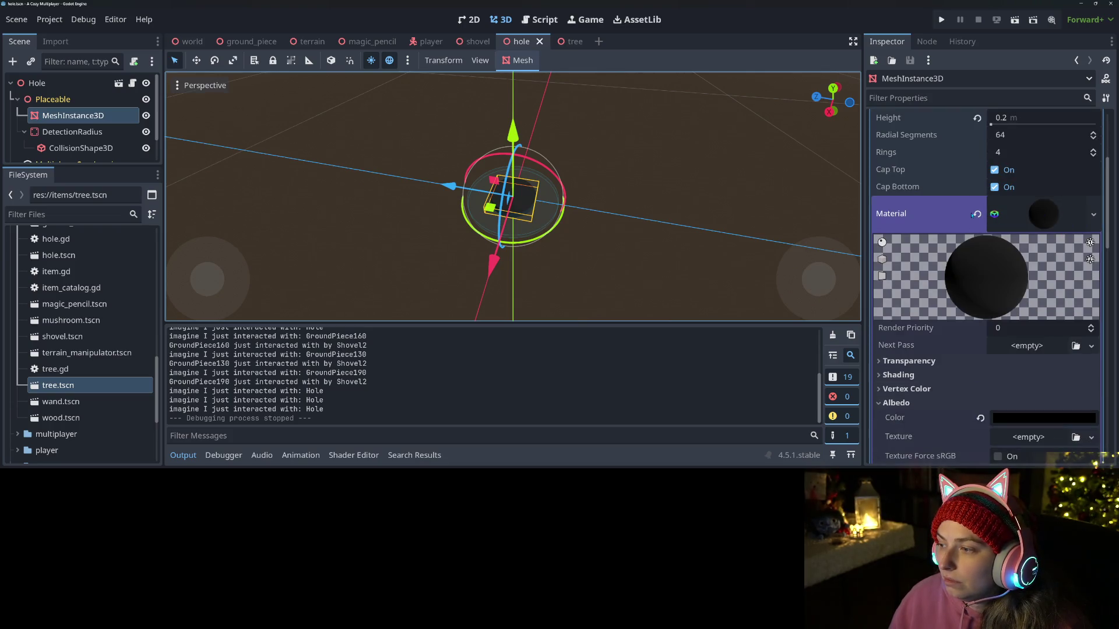
click(977, 214)
Step: Quick Load kaykit_material.tres as the Geometry Material Override and inspect the hole
scroll(991, 241, down, 3)
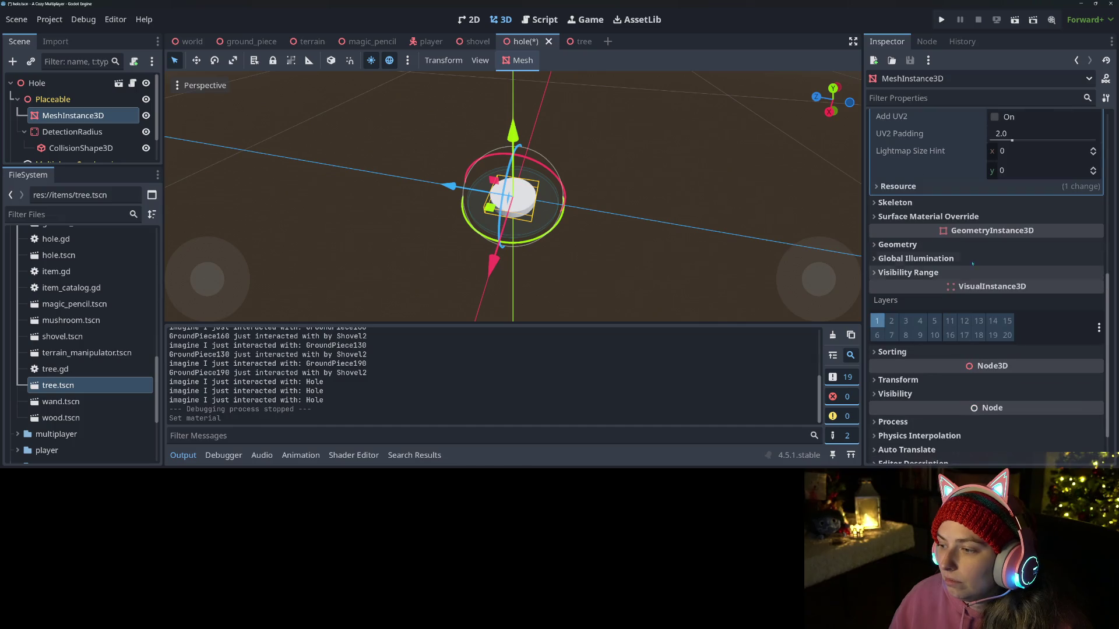
click(986, 249)
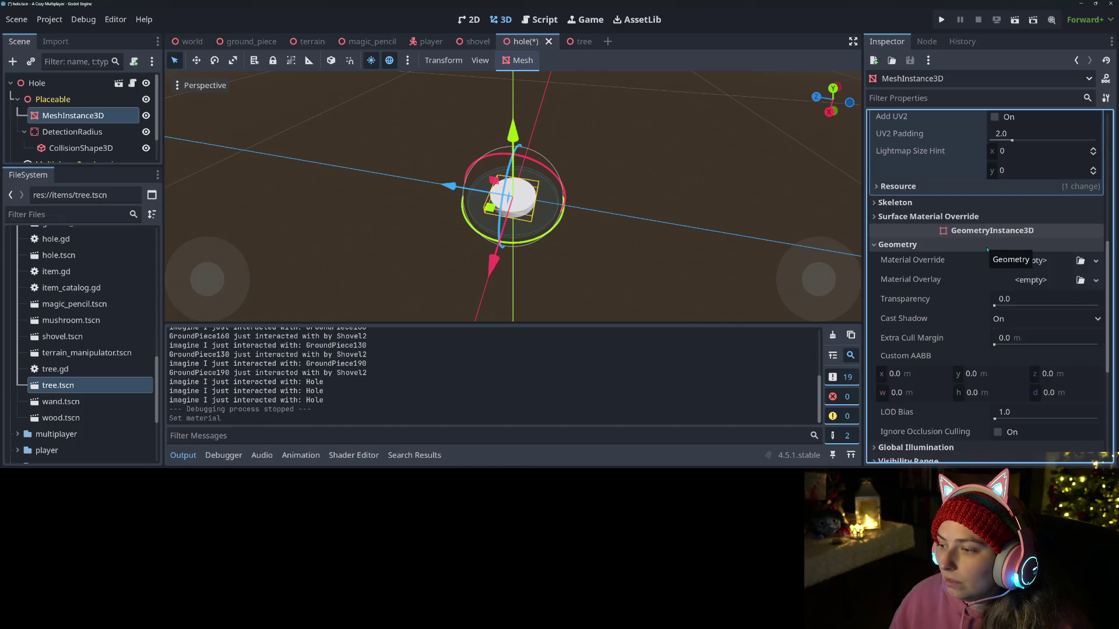
click(1096, 261)
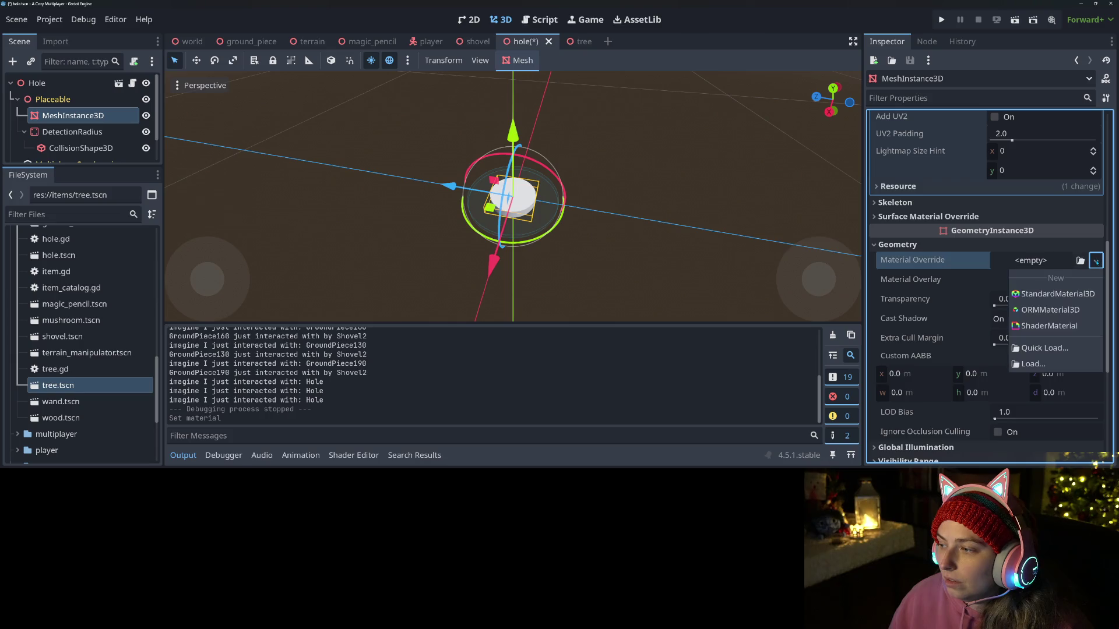
click(1038, 351)
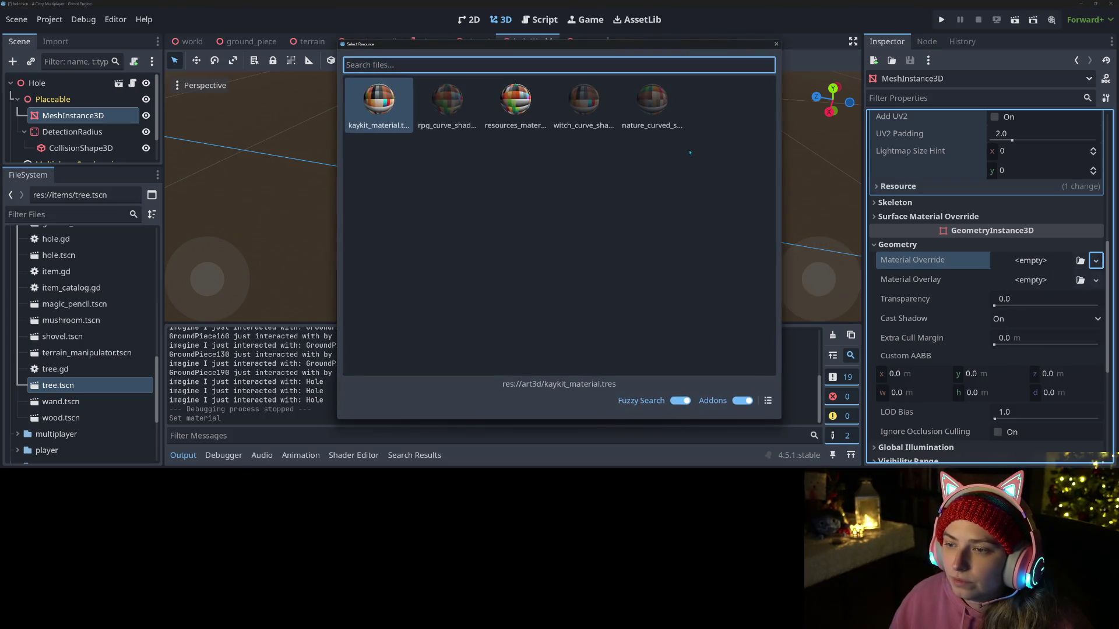
double_click(575, 106)
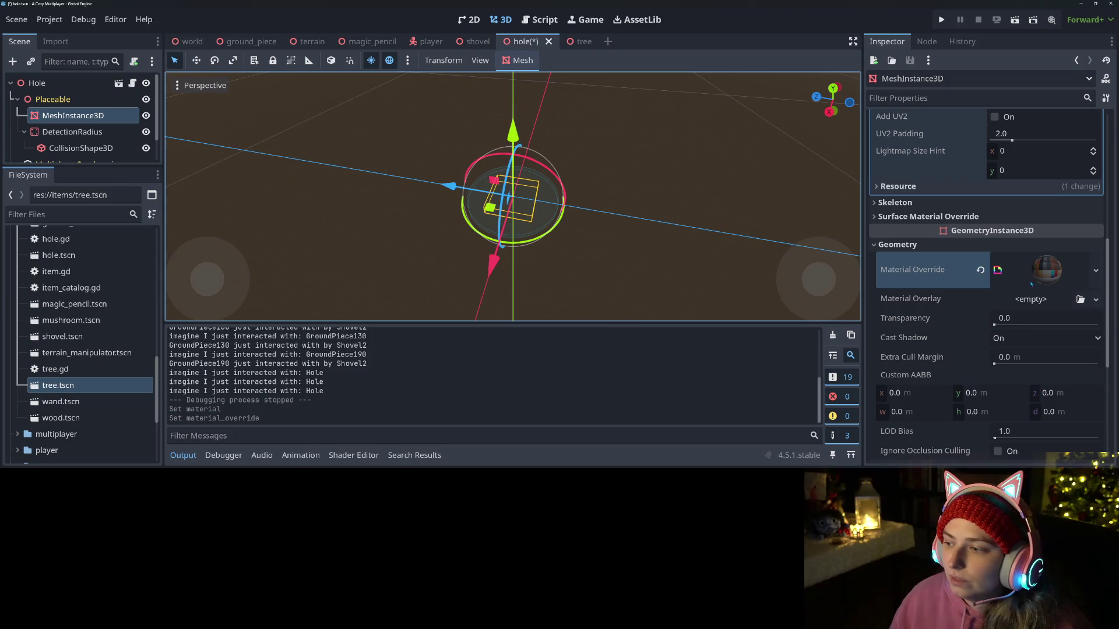
drag(415, 237, 816, 254)
scroll(630, 239, down, 2)
scroll(523, 243, up, 5)
scroll(815, 254, down, 2)
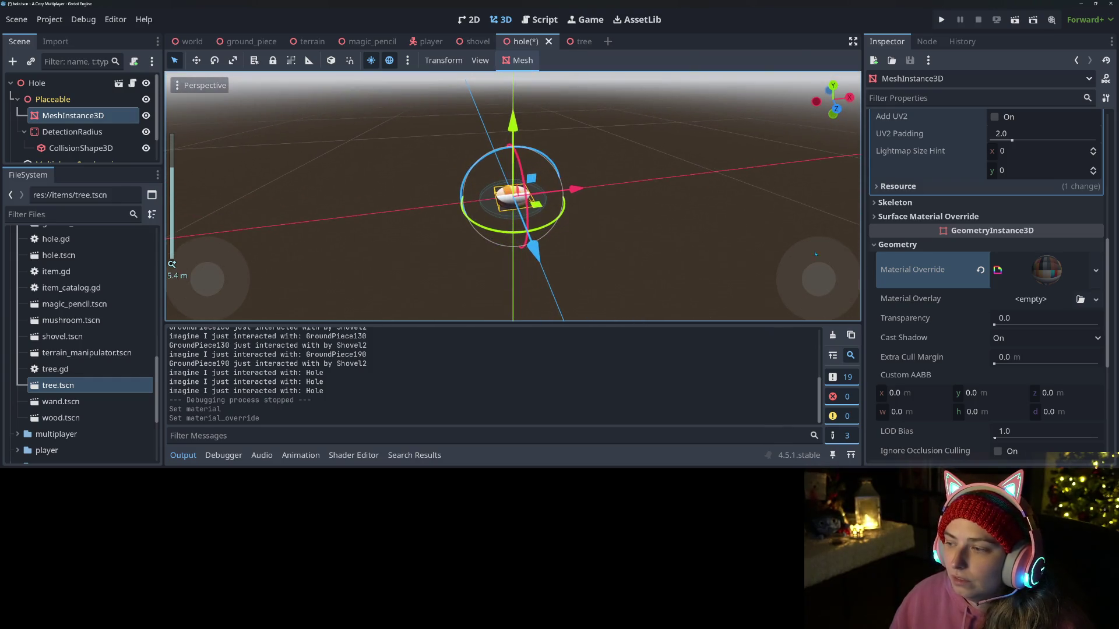
Step: Set the override material's Texture Map shader parameter to a new GradientTexture2D
click(1095, 271)
click(1077, 373)
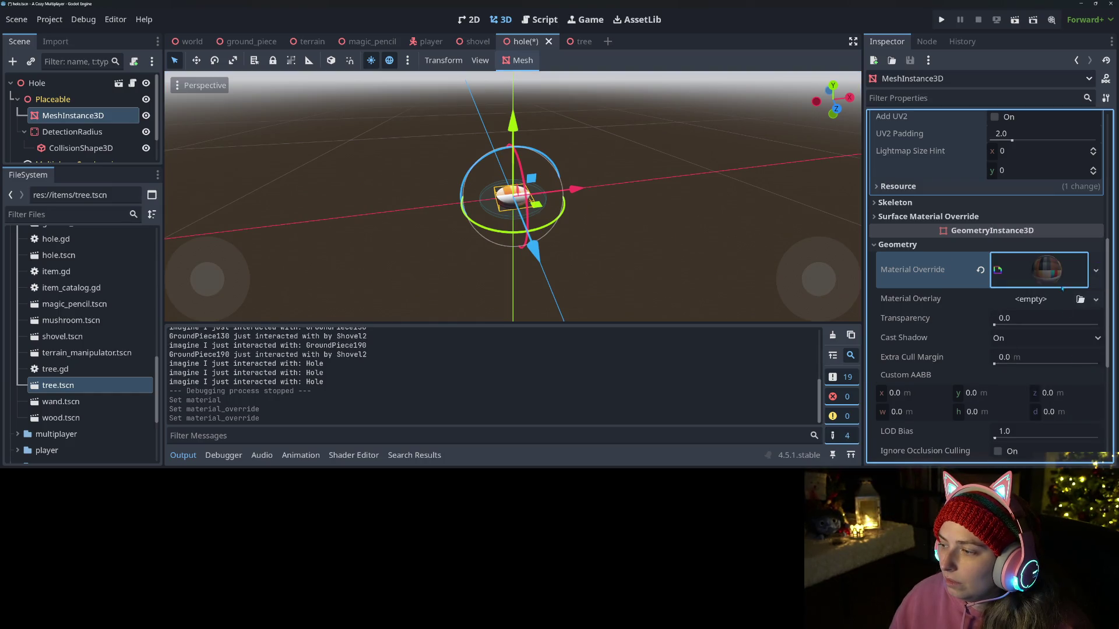
scroll(934, 301, down, 3)
click(934, 303)
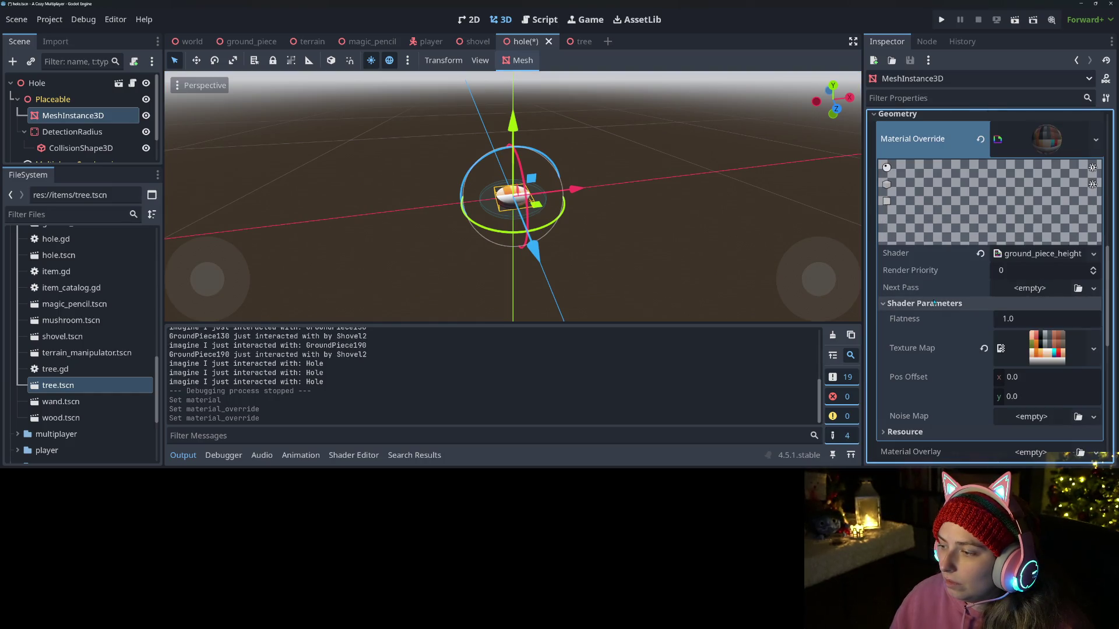
click(1078, 360)
click(1093, 349)
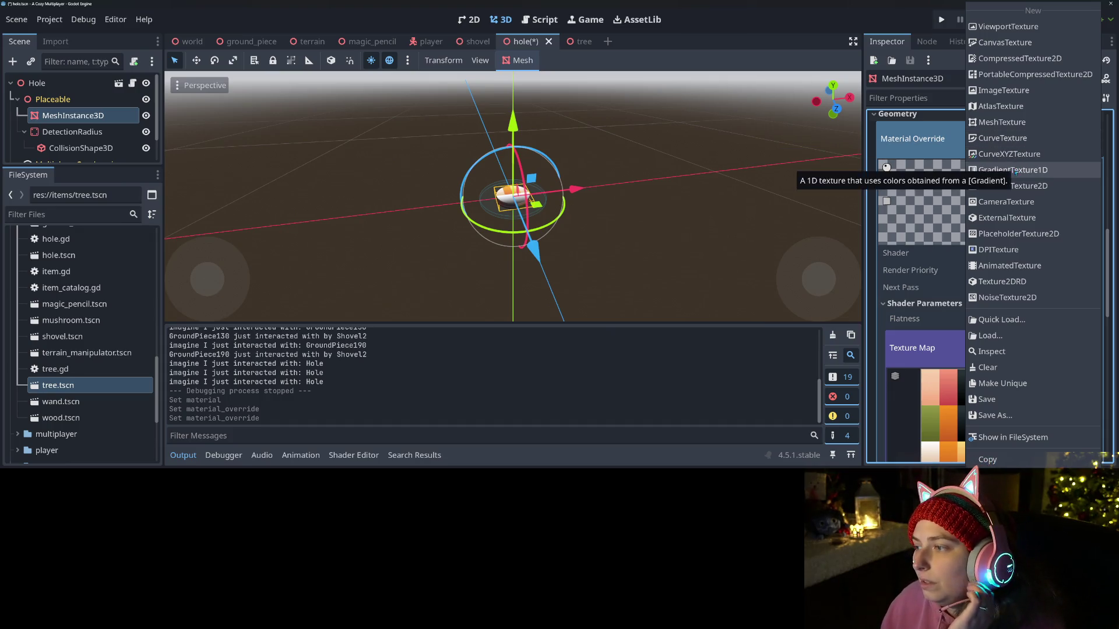
click(1015, 186)
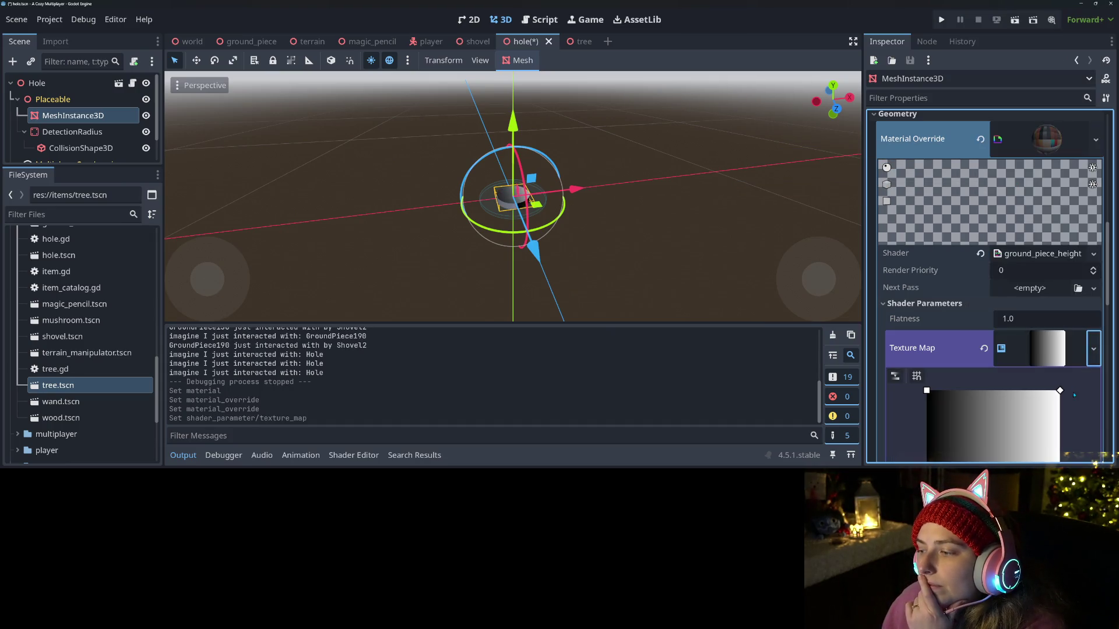
Step: Recolour the gradient's left stop from black to brown (#653013)
scroll(929, 416, down, 4)
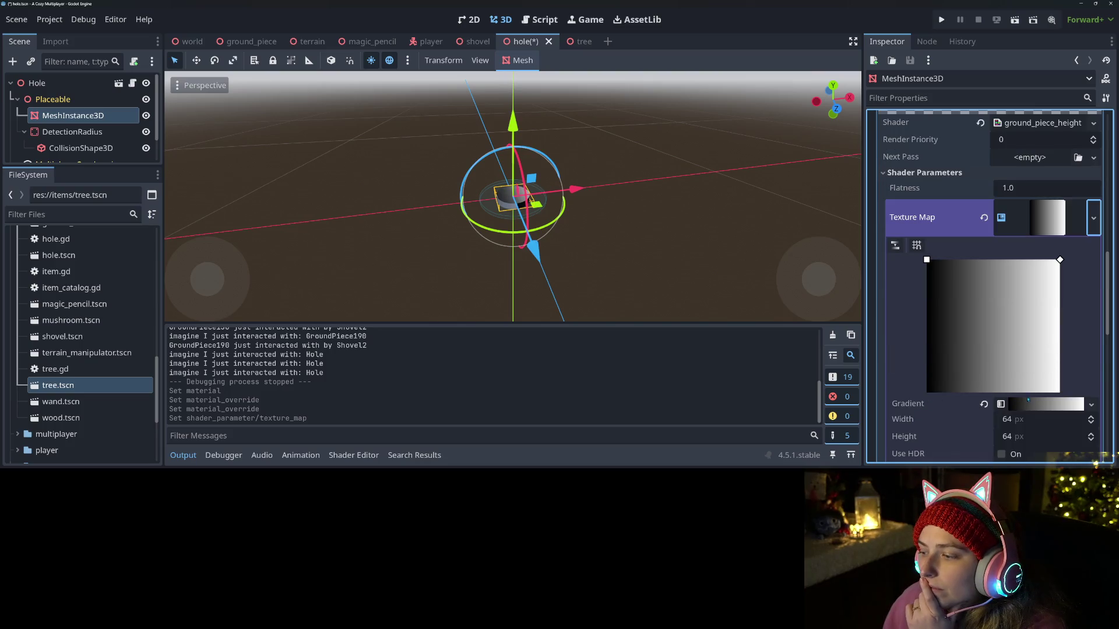
click(1035, 404)
scroll(1035, 412, down, 4)
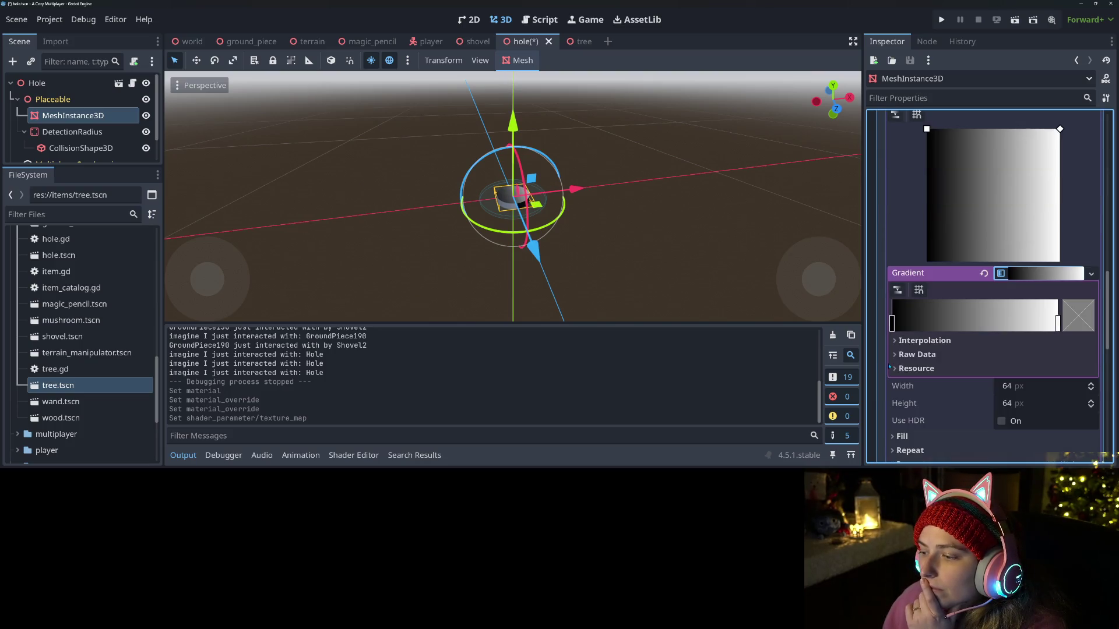
click(895, 327)
click(1066, 320)
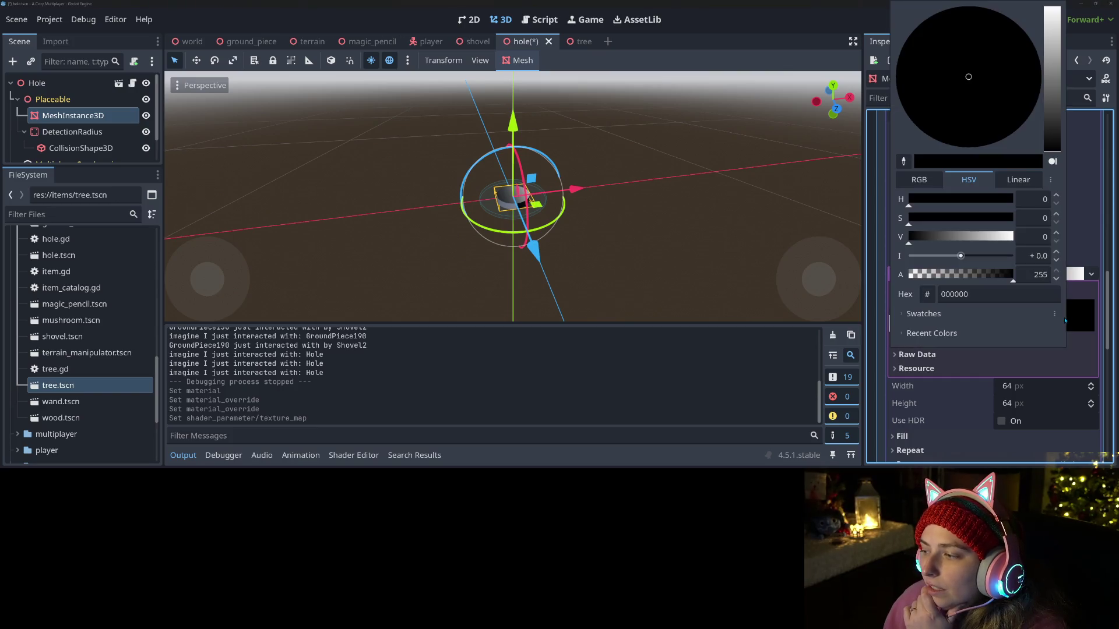
click(1056, 111)
click(1004, 112)
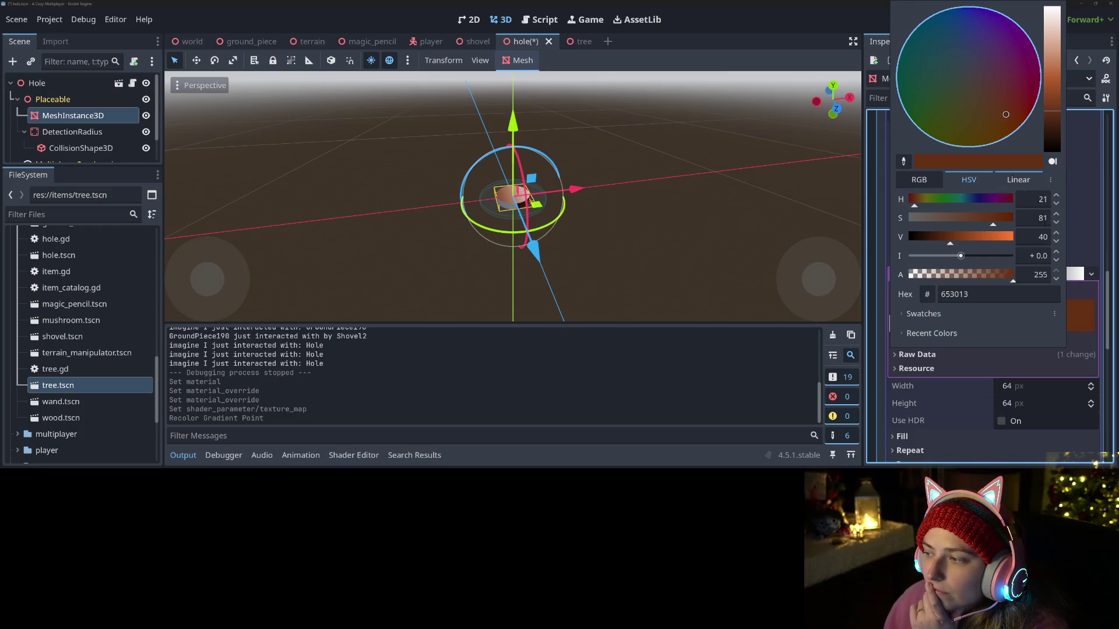
click(1077, 334)
click(1058, 327)
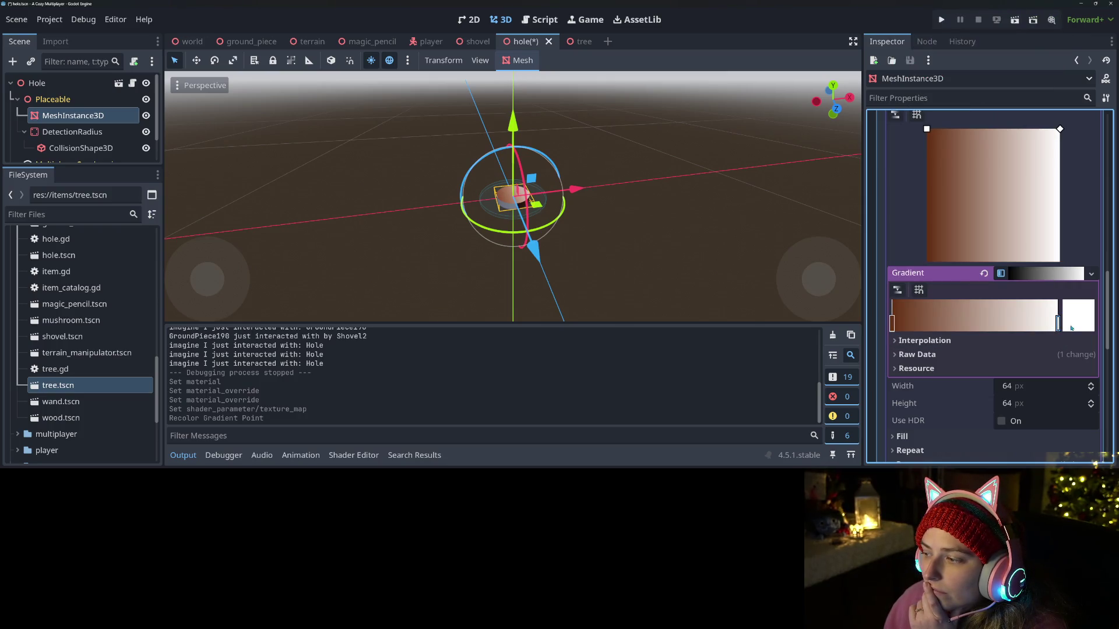